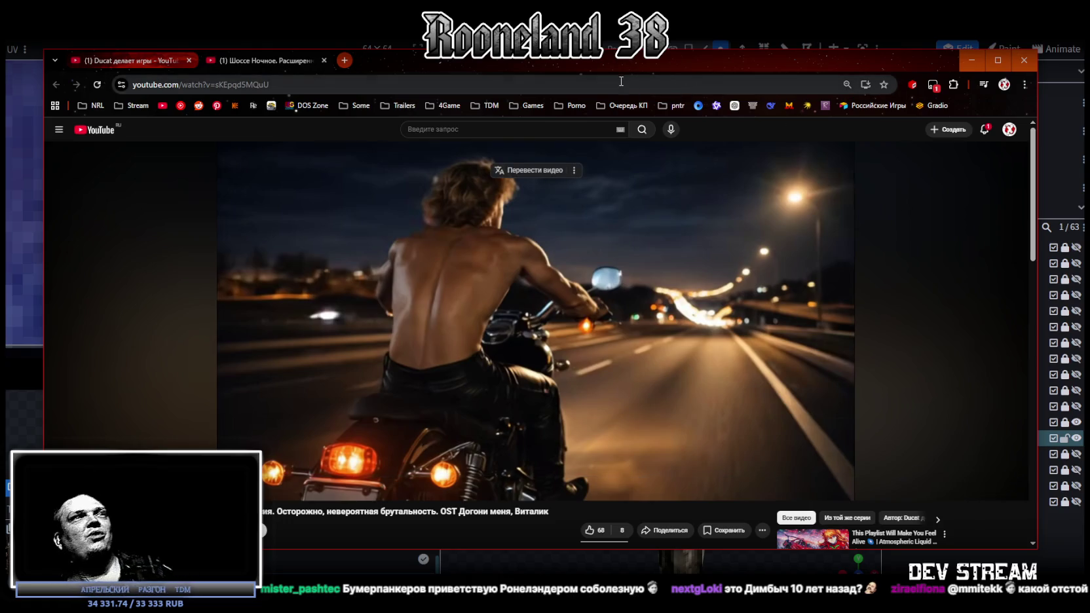
Leave the YouTube browser and return to the Blockbench lightning staff model.
key(alt+Tab)
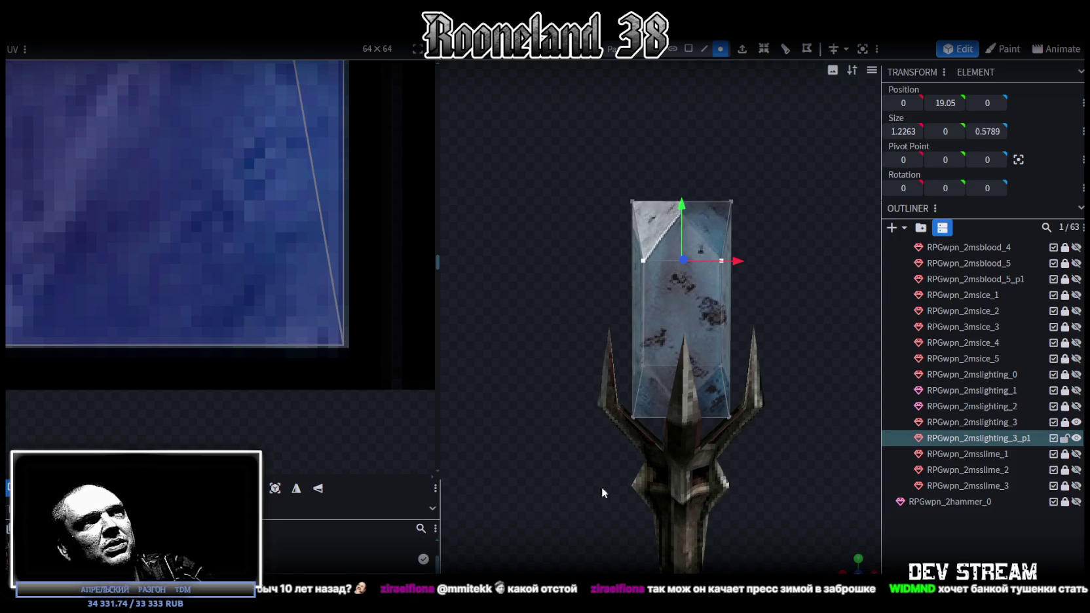
Undo the crystal block's collapsed resize and raise it slightly to Y 18.4833.
scroll(646, 277, up, 3)
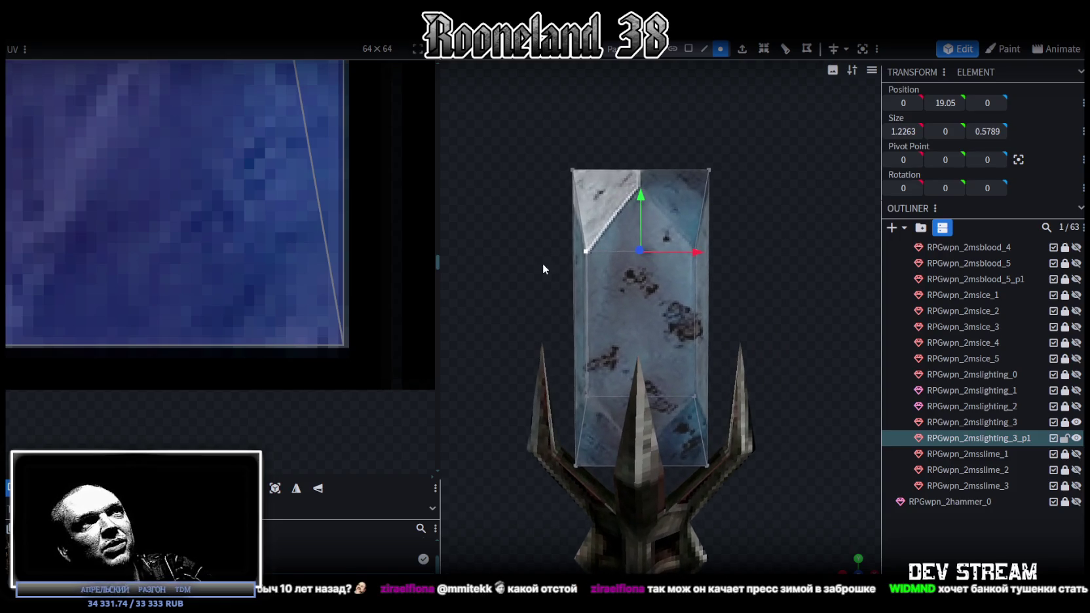
mouse_move(715, 460)
mouse_down()
mouse_move(719, 371)
mouse_move(672, 345)
mouse_up()
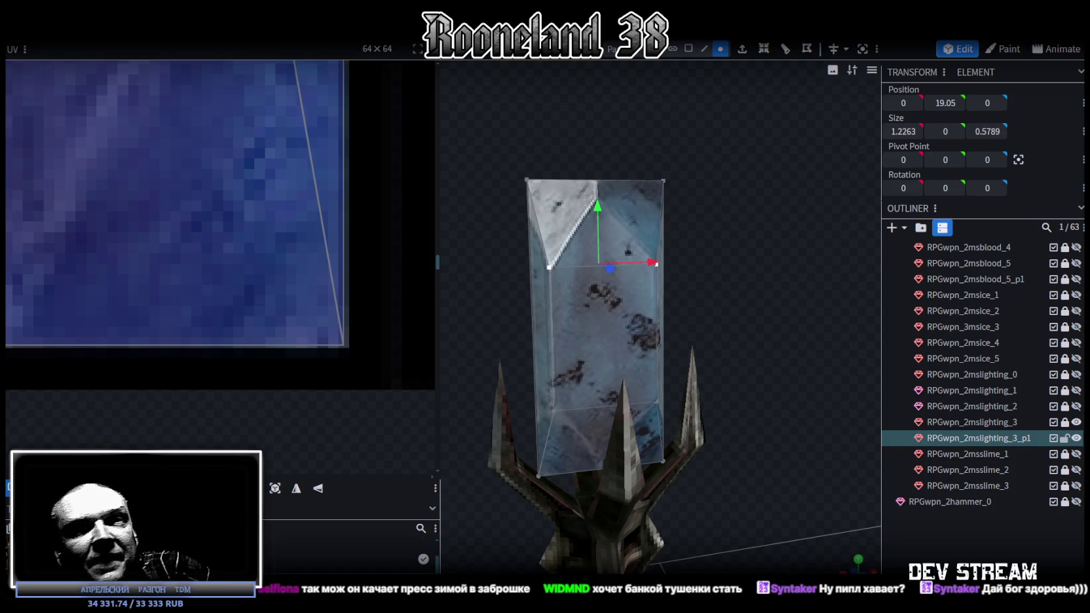
mouse_move(846, 422)
mouse_down()
mouse_move(579, 301)
mouse_move(764, 275)
mouse_move(727, 258)
mouse_move(749, 274)
mouse_up()
key(ctrl+z)
mouse_move(604, 277)
mouse_down()
mouse_move(604, 257)
mouse_move(654, 282)
mouse_move(755, 272)
mouse_up()
Check the whole weapon from the front and save it as RPGweapon.bbmodel.
mouse_move(779, 377)
mouse_down()
mouse_move(713, 374)
mouse_move(566, 437)
mouse_move(751, 449)
mouse_move(744, 270)
mouse_move(725, 235)
mouse_move(746, 249)
mouse_up()
scroll(566, 437, down, 3)
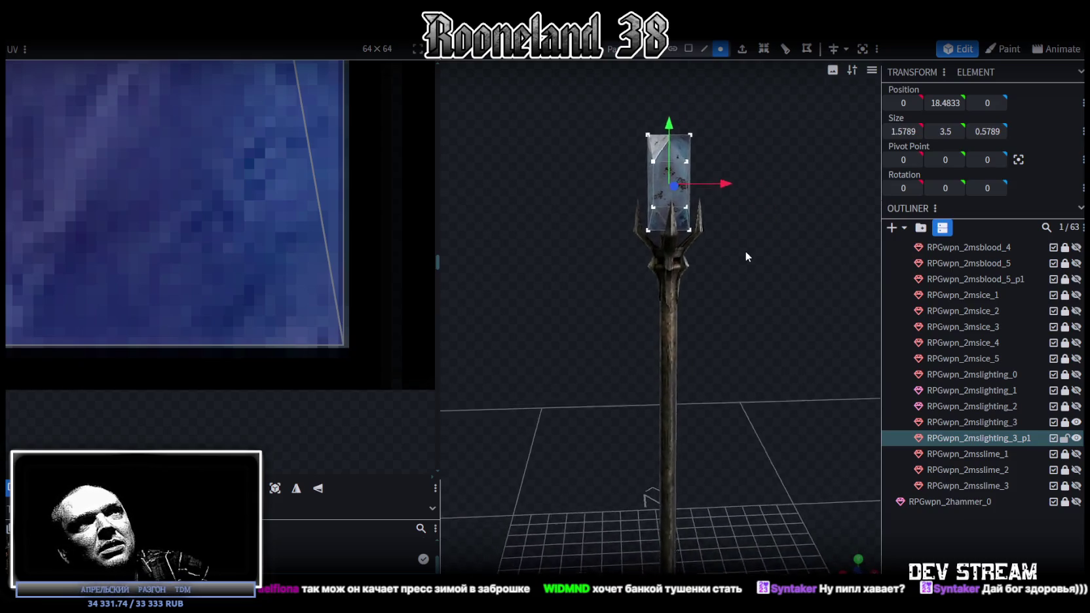
scroll(735, 269, up, 3)
scroll(736, 332, up, 2)
mouse_move(734, 329)
mouse_down()
mouse_move(575, 418)
mouse_move(736, 352)
mouse_up()
scroll(731, 317, down, 2)
scroll(740, 320, down, 2)
scroll(743, 315, down, 1)
key(ctrl+s)
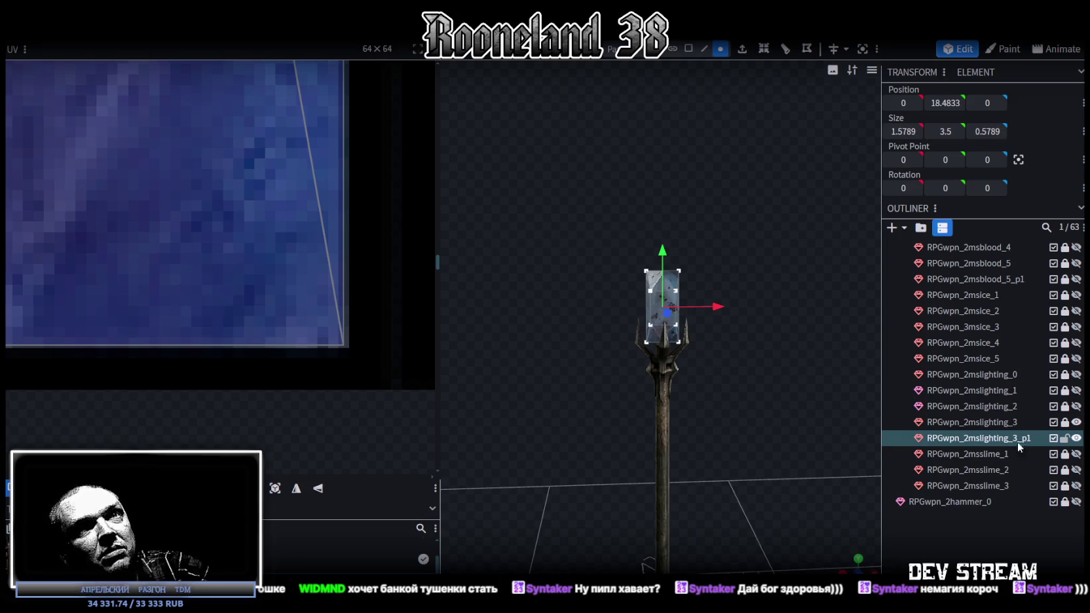
Unlock the RPGwpn_2mslighting_0 staff element and duplicate it.
scroll(205, 289, down, 2)
scroll(200, 287, down, 2)
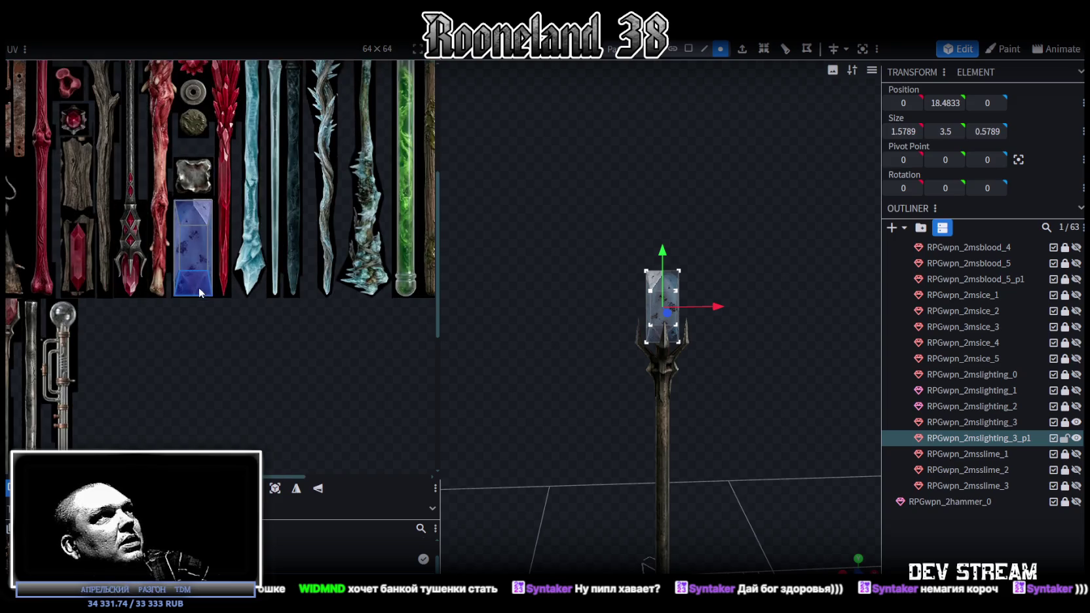
scroll(204, 368, down, 2)
scroll(203, 368, up, 3)
scroll(197, 318, up, 3)
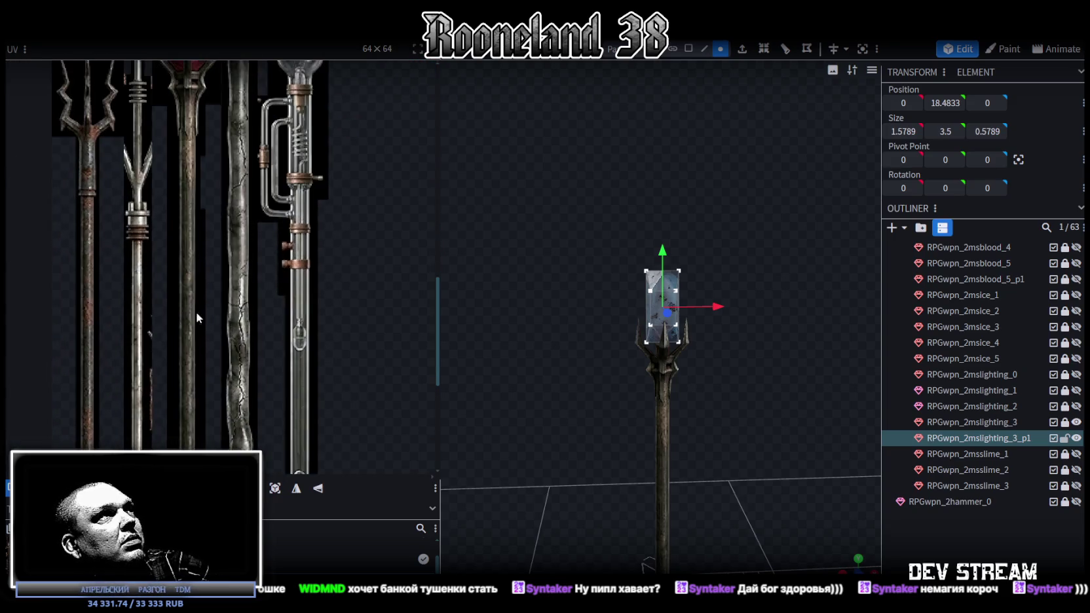
scroll(262, 311, down, 1)
scroll(262, 277, down, 1)
scroll(275, 222, down, 1)
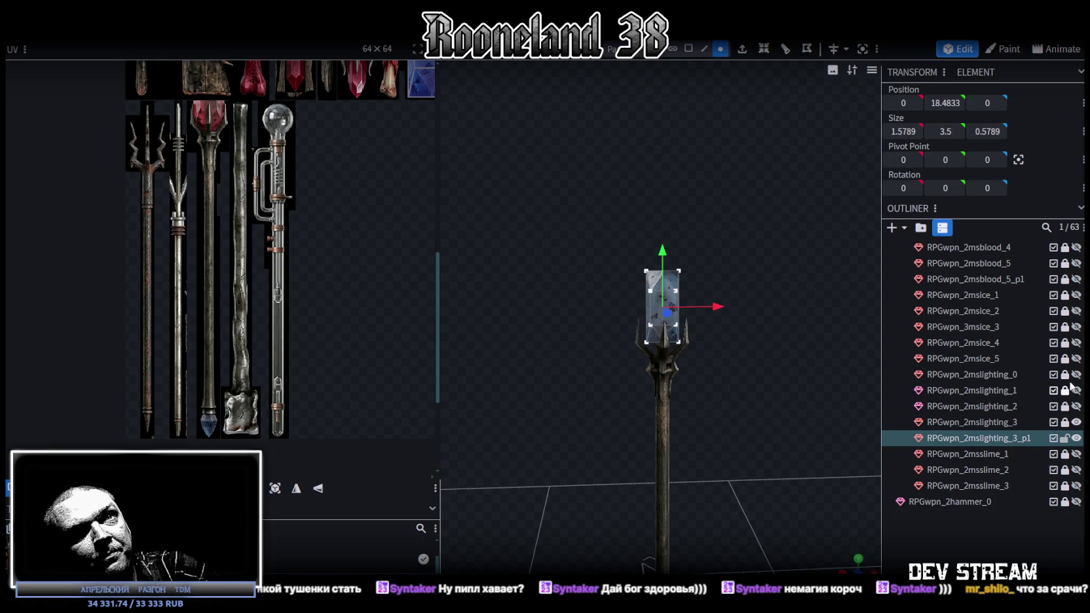
click(1065, 375)
click(1019, 378)
key(ctrl+d)
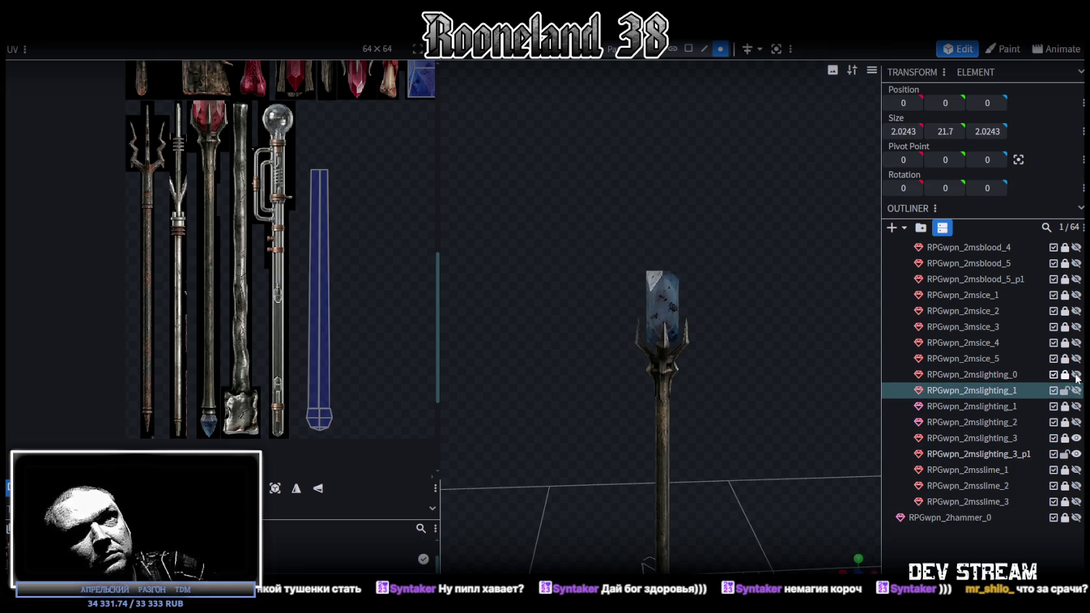
Move the copy below _3_p1, rename it RPGwpn_2mslighting_4, and hide _3_p1 and _3.
drag(1020, 391, 1015, 455)
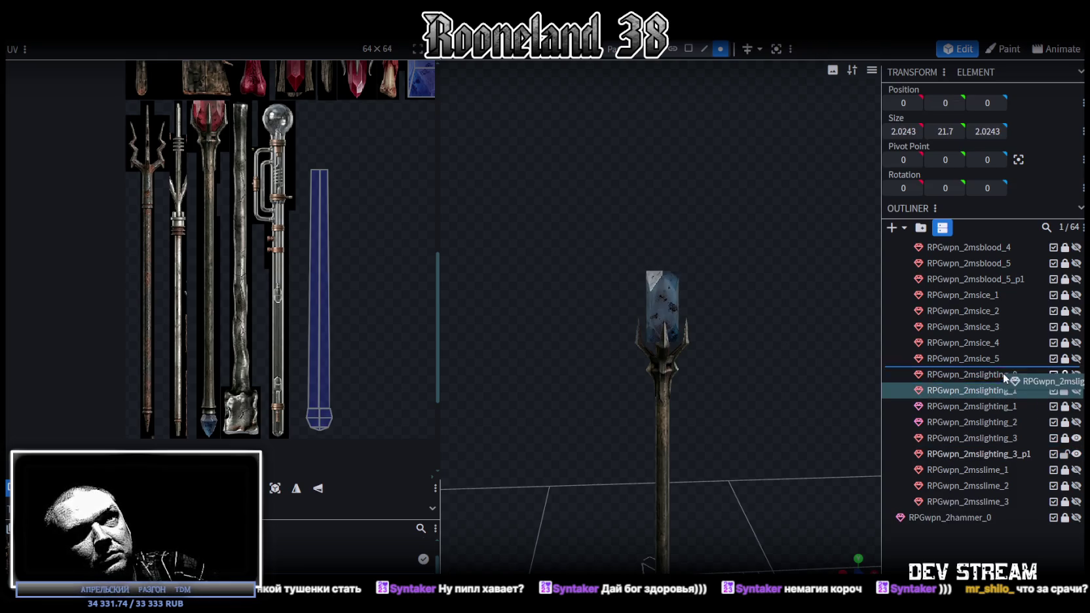
double_click(1015, 455)
text(4)
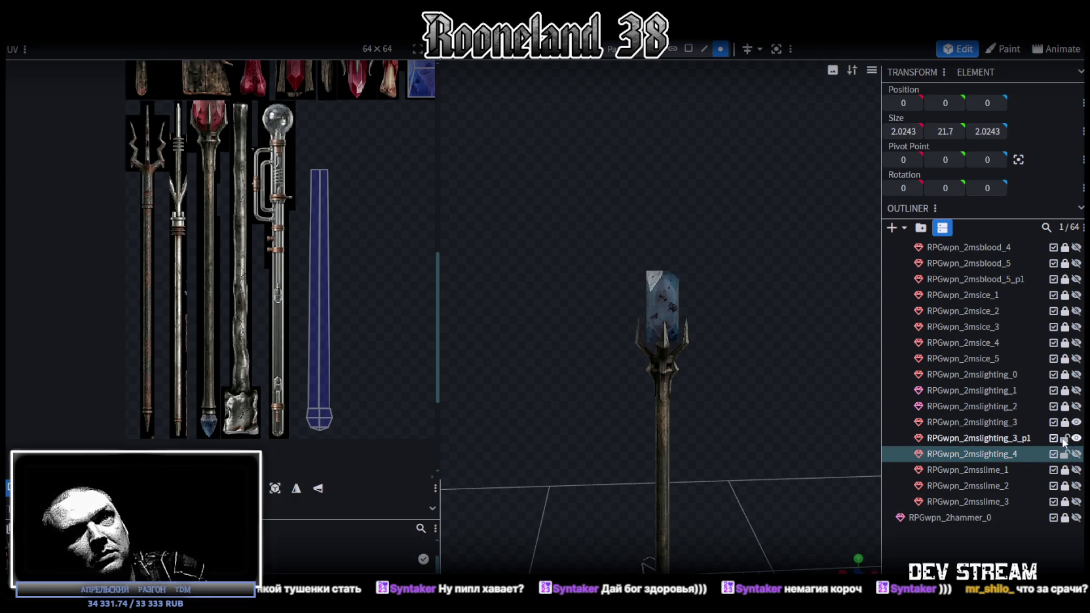
click(1077, 438)
click(1076, 422)
Show RPGwpn_2mslighting_4 and merge its bottom vertices twice so the end tapers to one point.
click(1076, 453)
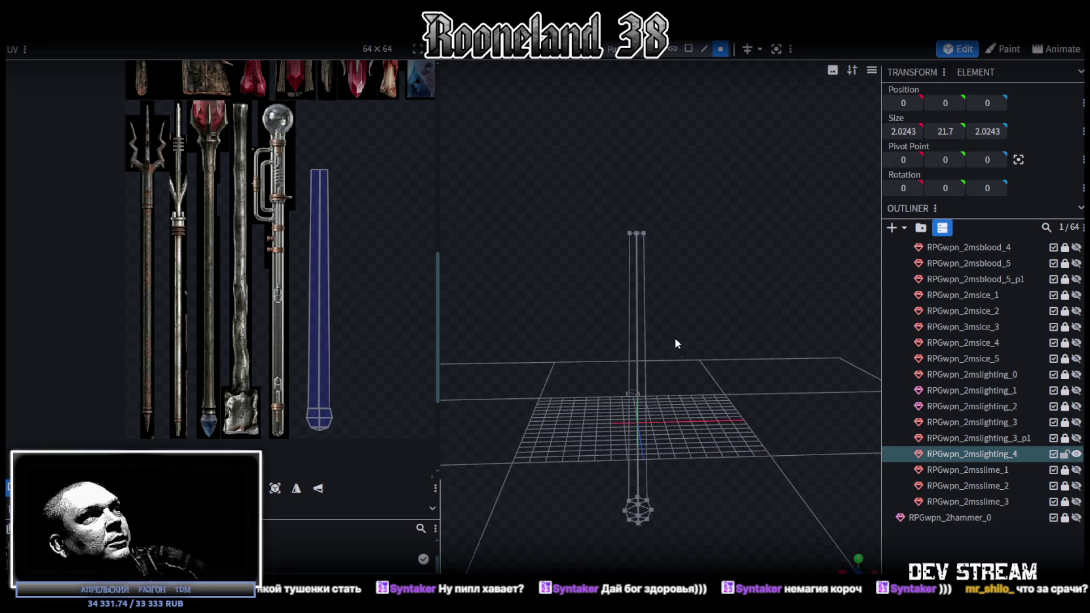
mouse_move(672, 332)
mouse_down()
mouse_move(678, 363)
mouse_move(757, 358)
mouse_move(621, 392)
mouse_up()
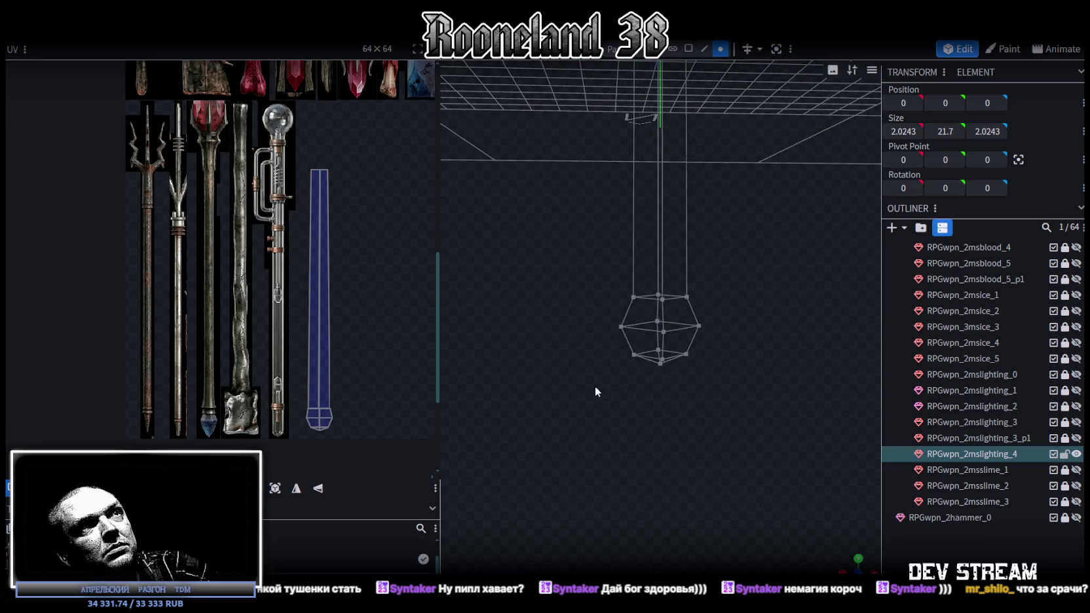
drag(591, 392, 747, 307)
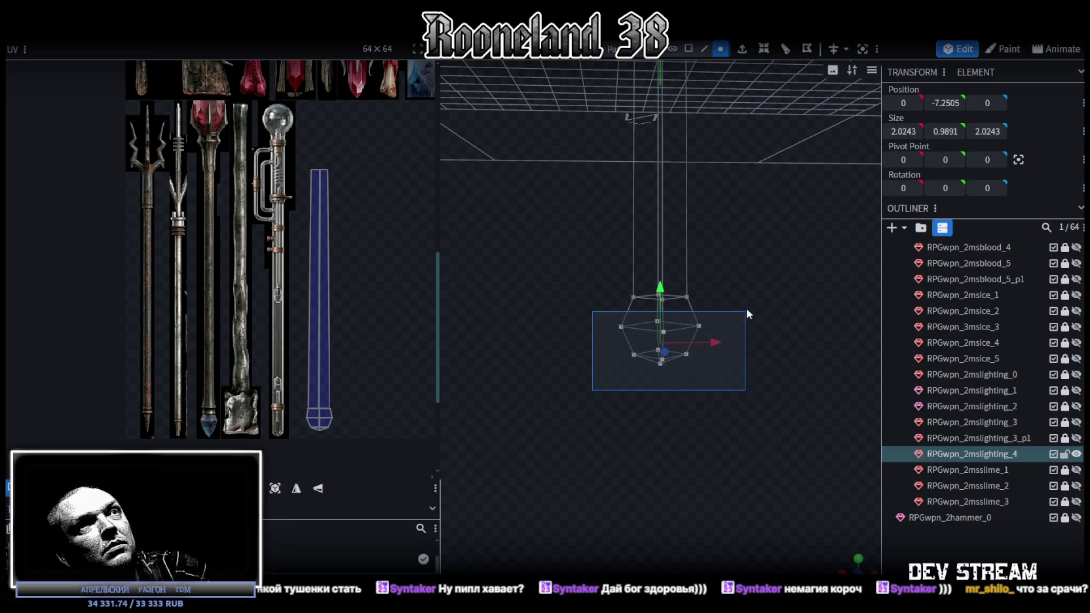
right_click(698, 328)
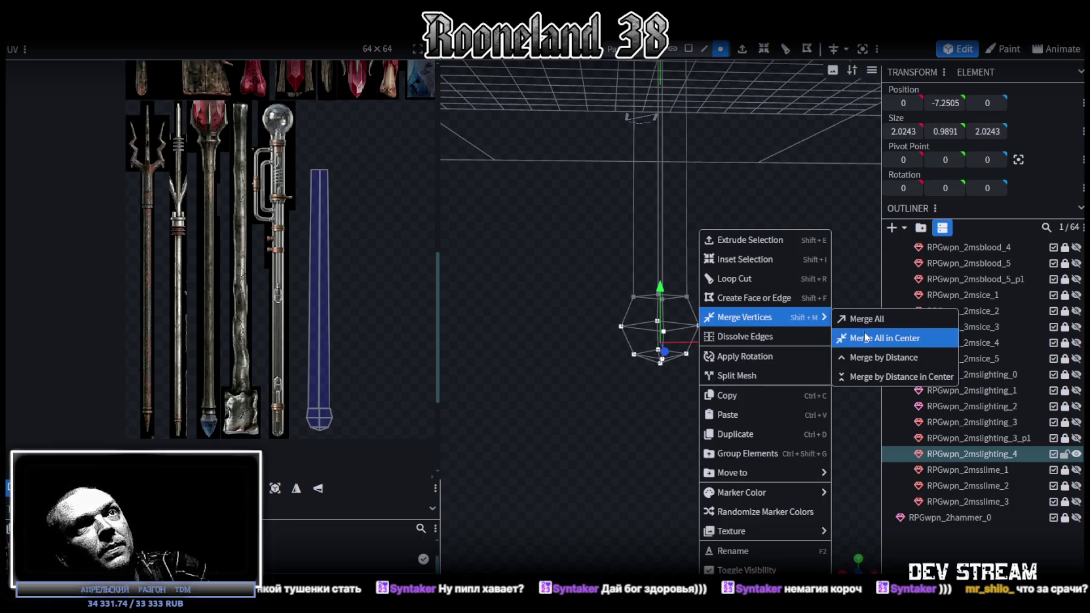
click(771, 314)
drag(769, 305, 700, 279)
click(705, 290)
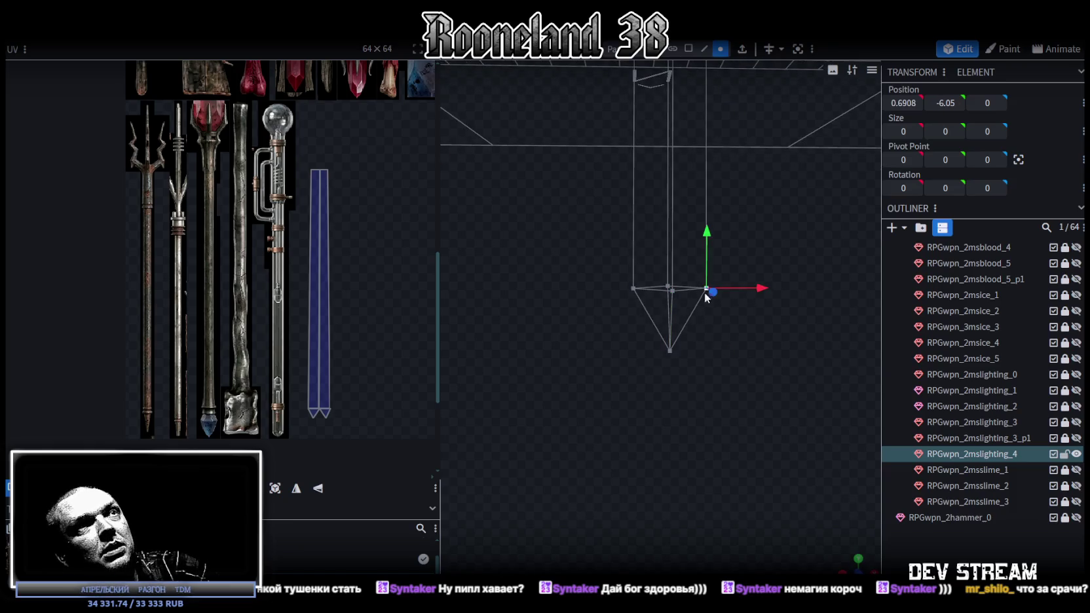
shift+click(668, 352)
right_click(668, 350)
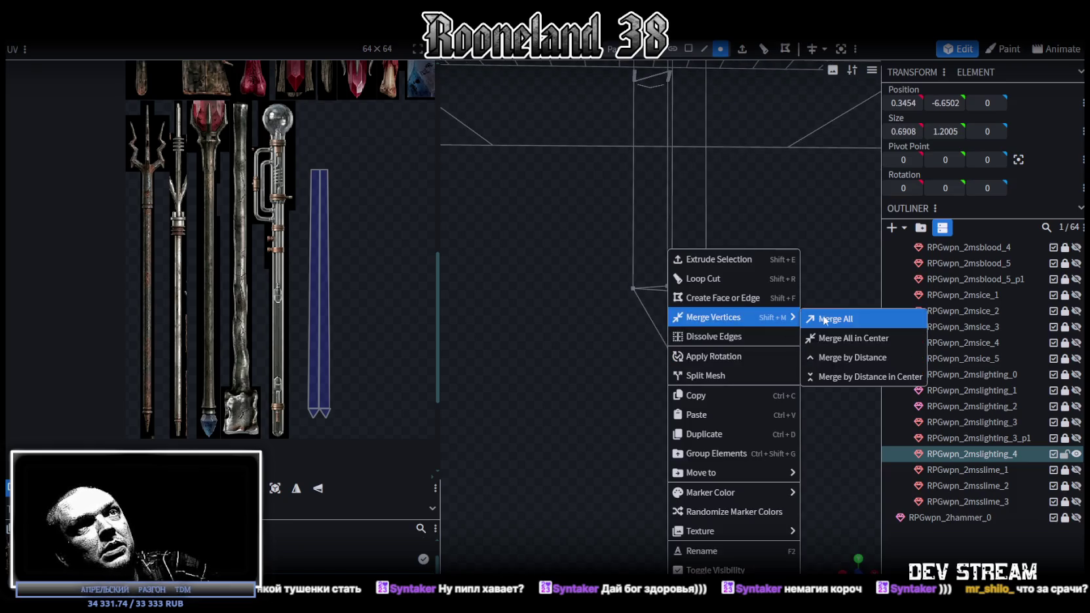
click(828, 318)
mouse_move(784, 352)
mouse_down()
mouse_move(773, 297)
mouse_move(781, 370)
mouse_move(726, 346)
mouse_move(705, 396)
mouse_move(712, 345)
mouse_move(720, 462)
mouse_up()
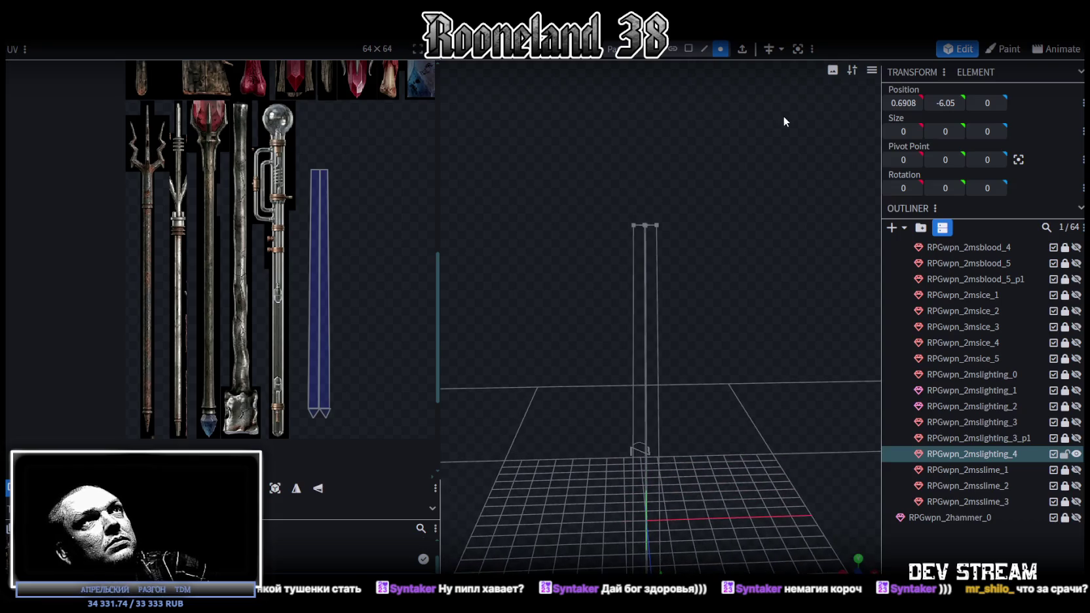
Select the staff's top end and extrude it upward by 1.
ctrl+drag(581, 203, 720, 242)
click(704, 48)
mouse_move(754, 171)
mouse_down()
mouse_move(785, 238)
mouse_move(729, 142)
mouse_up()
click(742, 48)
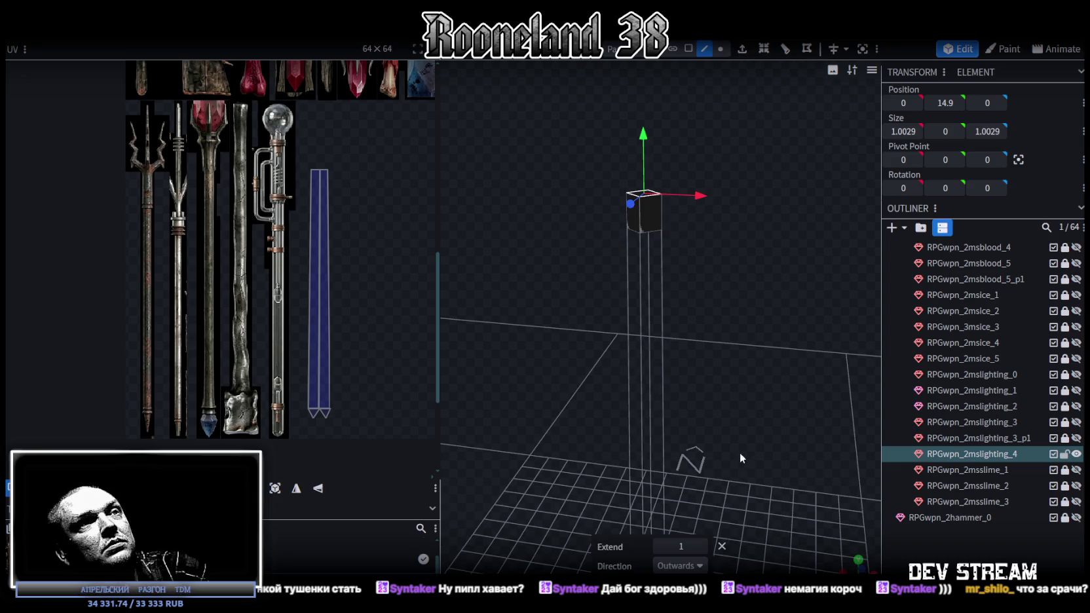
Set the extrusion to 0.25 and scale the top face wider on X and Z.
scroll(670, 545, down, 1)
shift+click(702, 547)
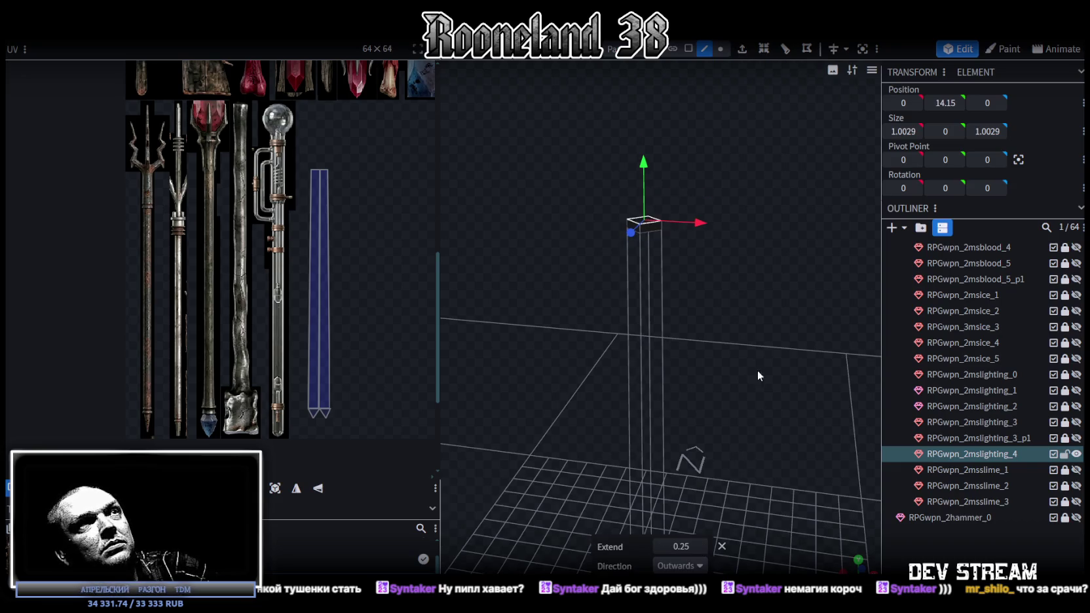
drag(750, 330, 773, 464)
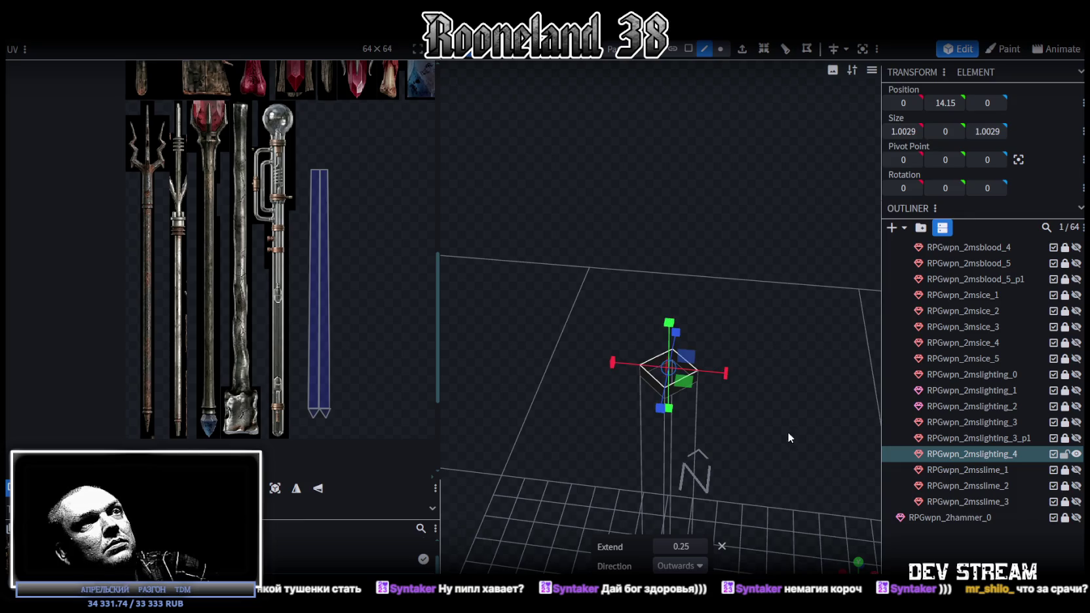
drag(717, 445, 750, 443)
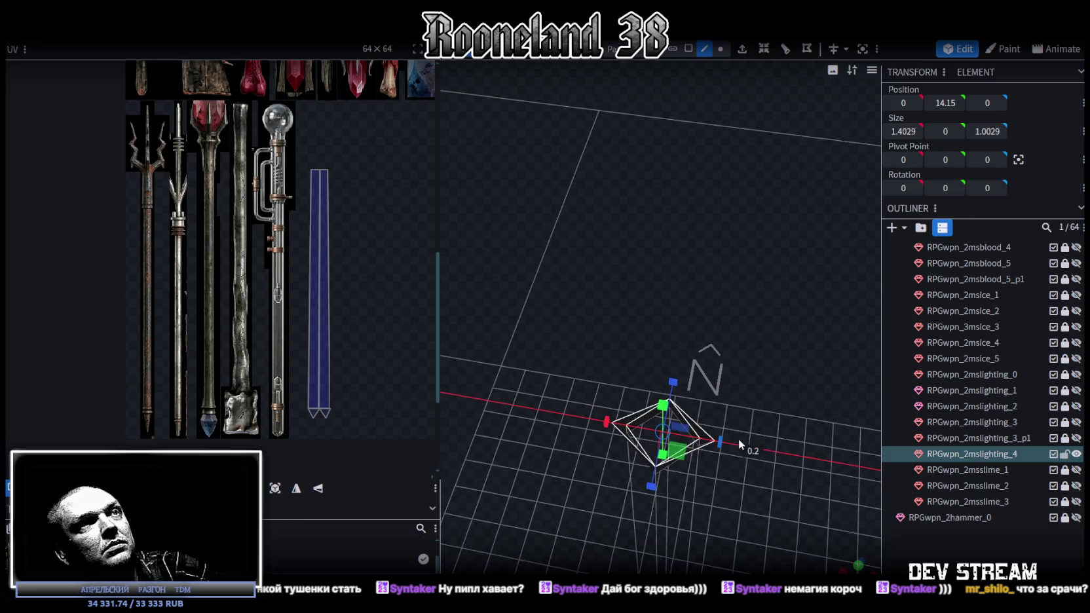
drag(673, 381, 681, 363)
mouse_move(764, 348)
mouse_down()
mouse_move(729, 382)
mouse_move(768, 342)
mouse_move(775, 250)
mouse_move(769, 344)
mouse_up()
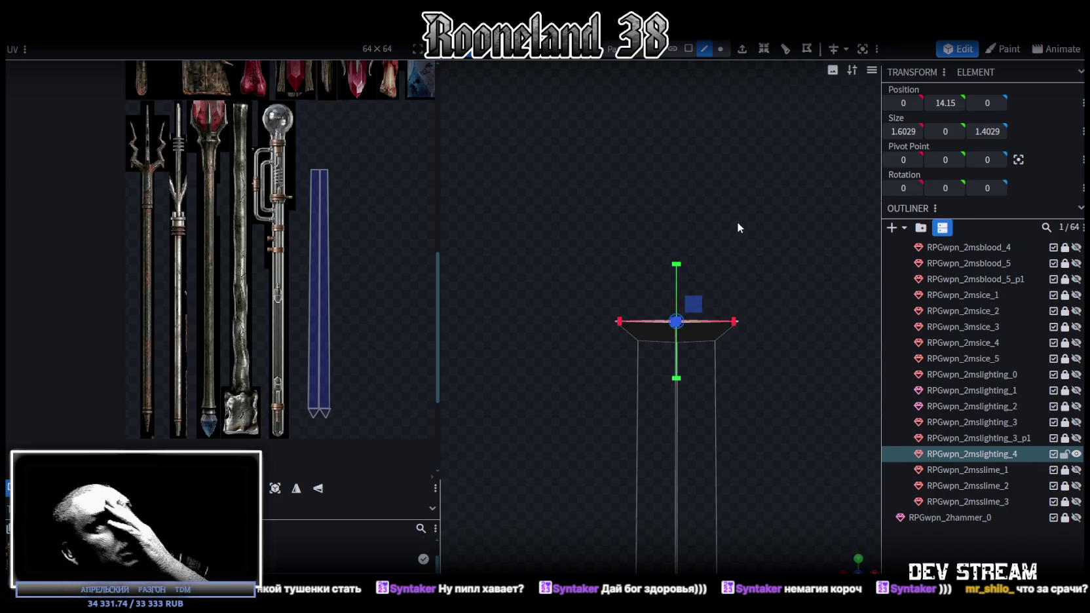
Extrude the widened top again to form the box head.
mouse_move(749, 217)
mouse_down()
mouse_move(751, 268)
mouse_move(747, 156)
mouse_up()
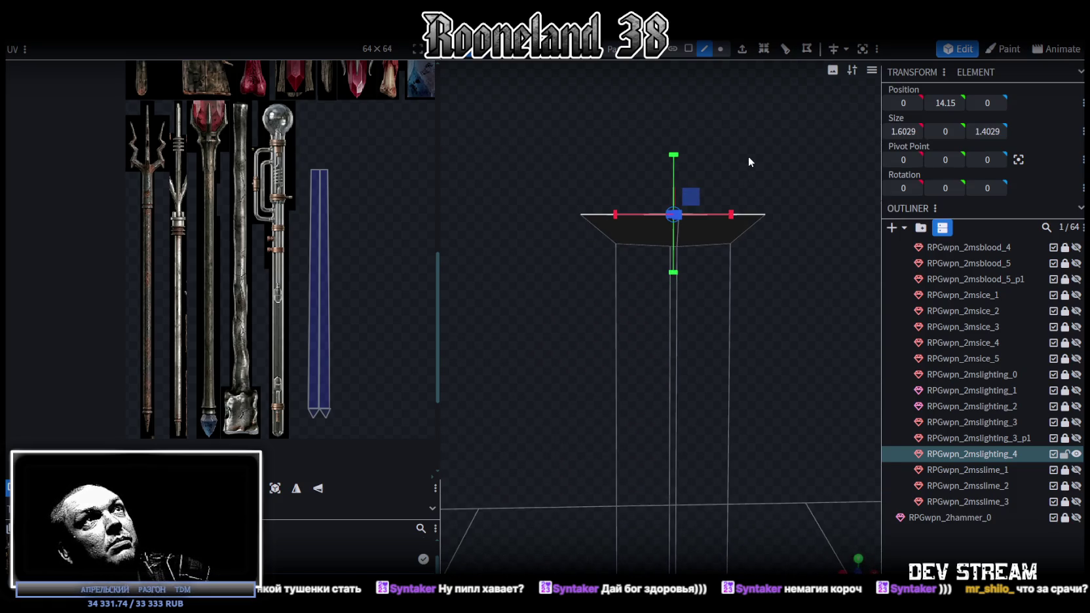
click(745, 51)
mouse_move(764, 92)
mouse_down()
mouse_move(786, 194)
mouse_move(771, 133)
mouse_up()
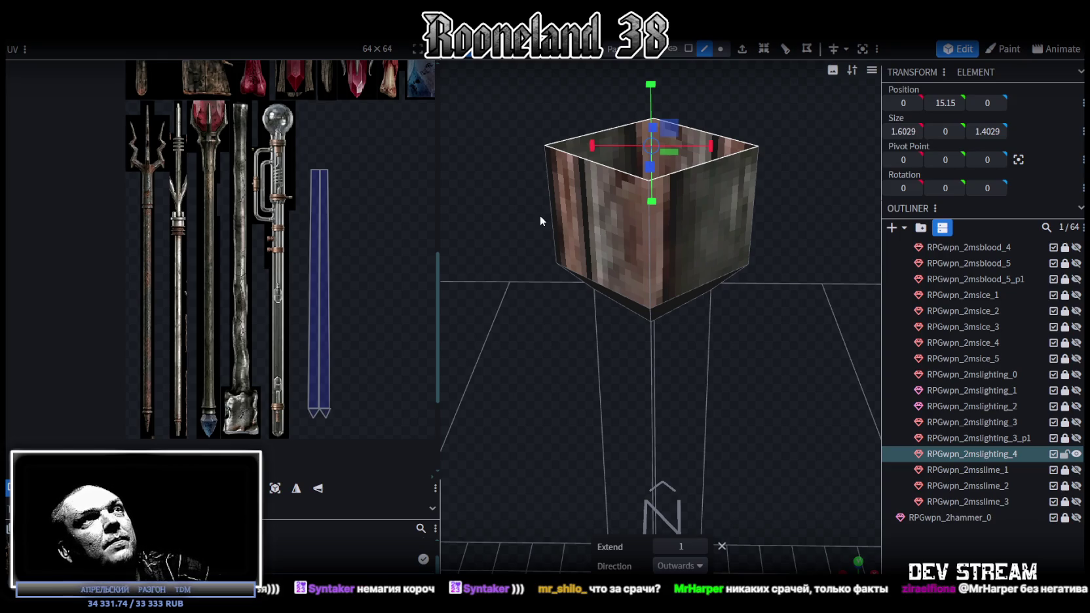
Split the box head's right face off into its own mesh.
scroll(537, 216, up, 1)
scroll(803, 222, down, 3)
scroll(795, 228, up, 2)
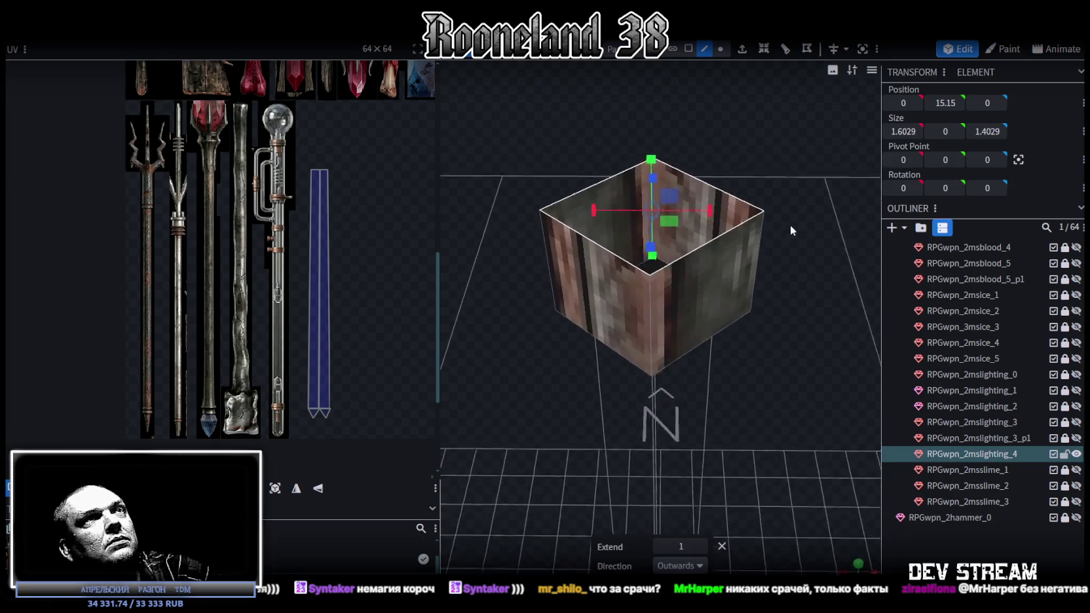
click(694, 52)
click(713, 219)
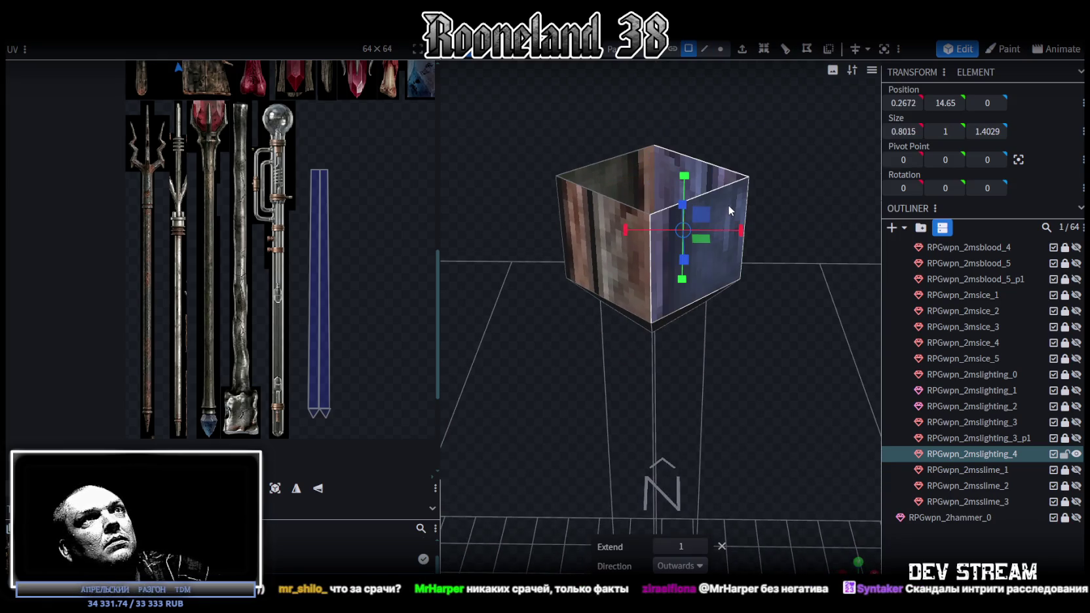
right_click(734, 192)
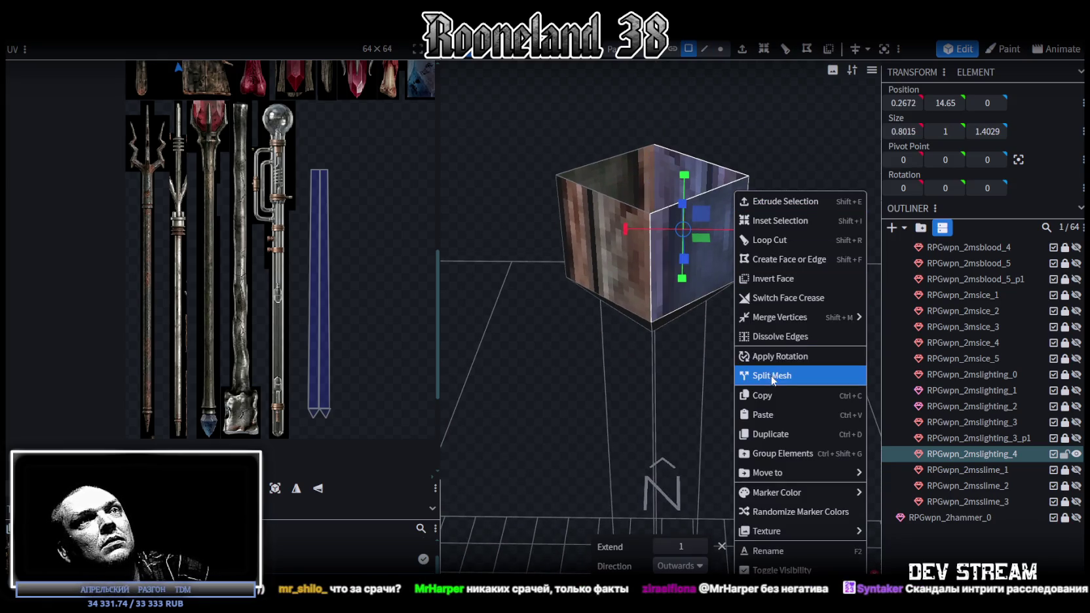
click(773, 375)
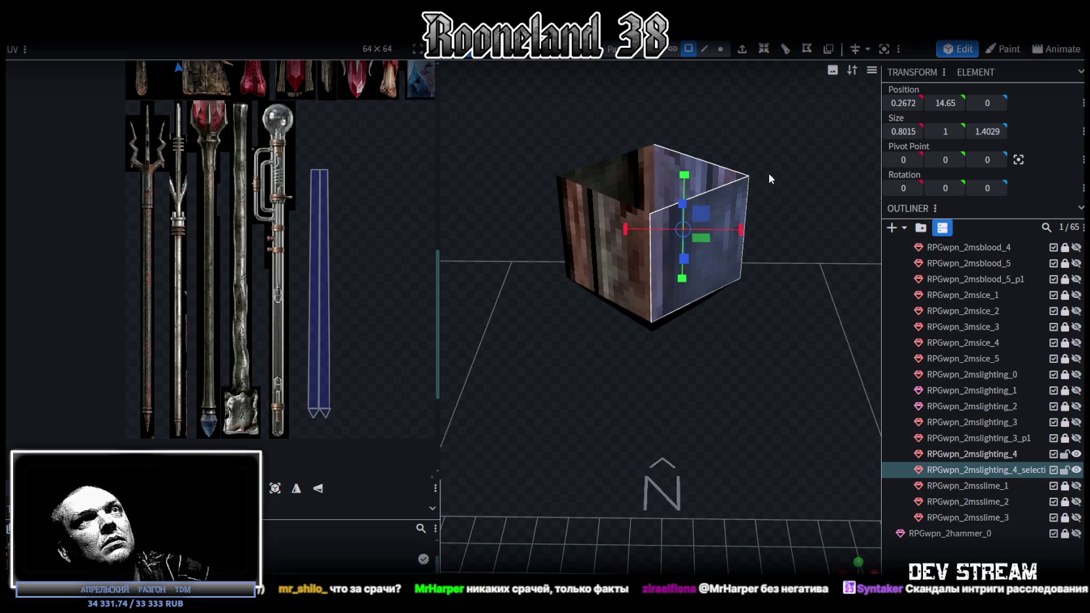
Flatten the strip's top vertices to one height and slant them outward along X.
click(721, 48)
drag(748, 146, 758, 189)
drag(779, 134, 594, 167)
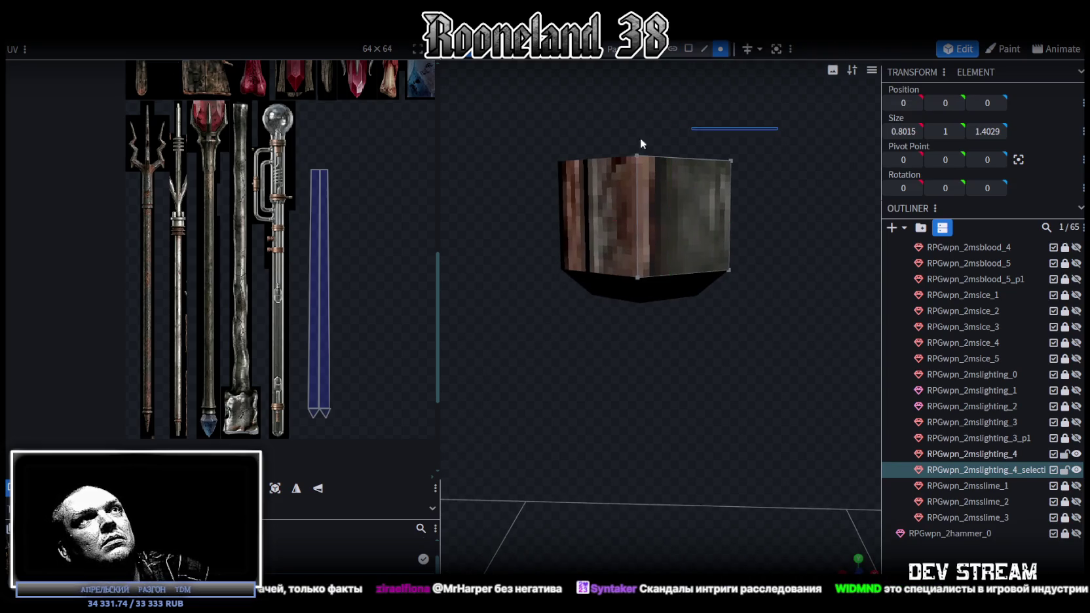
drag(792, 110, 588, 218)
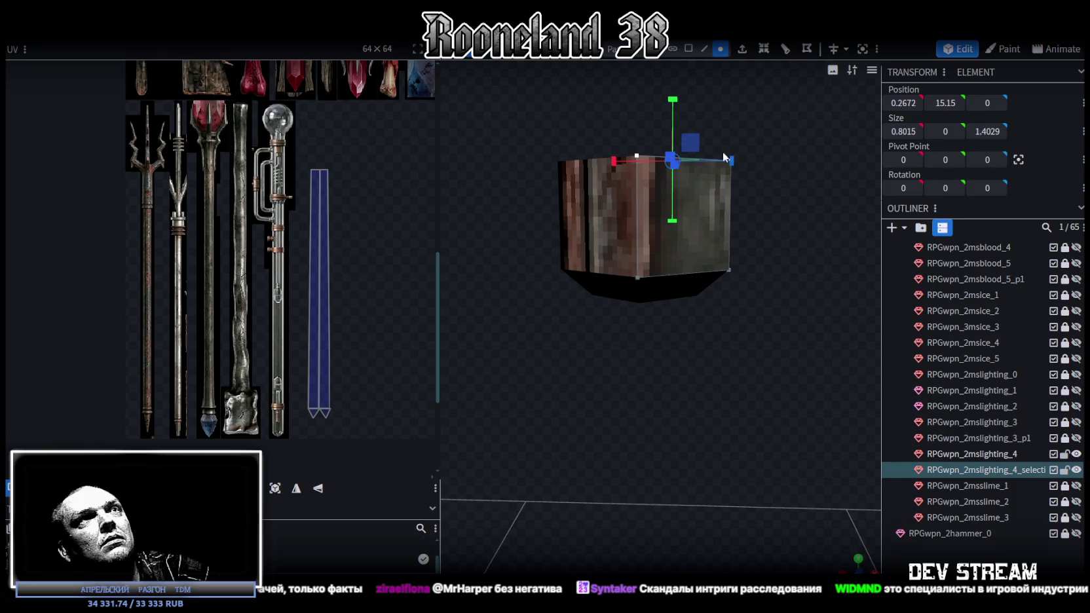
drag(734, 160, 811, 182)
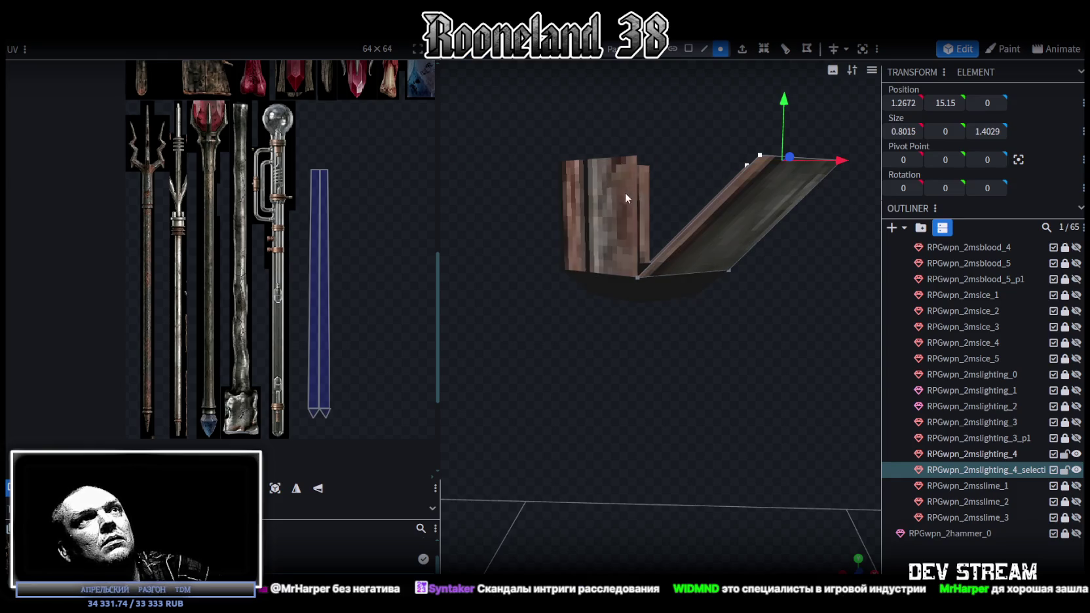
Merge the strip mesh back into RPGwpn_2mslighting_4 and select all its vertices.
click(986, 457)
ctrl+click(992, 470)
right_click(993, 470)
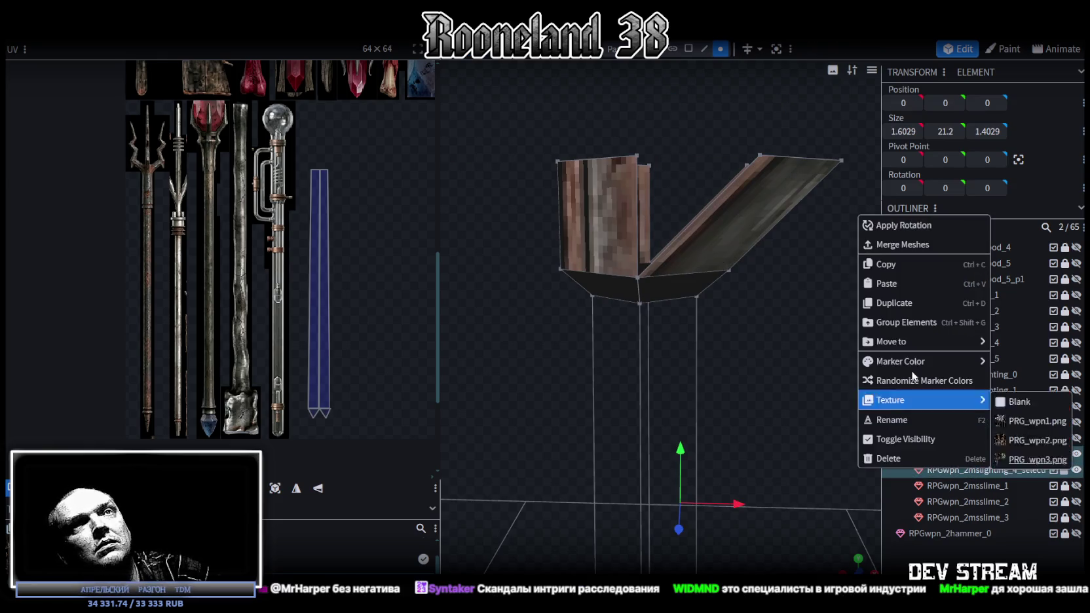
click(917, 246)
scroll(779, 342, down, 3)
key(ctrl+a)
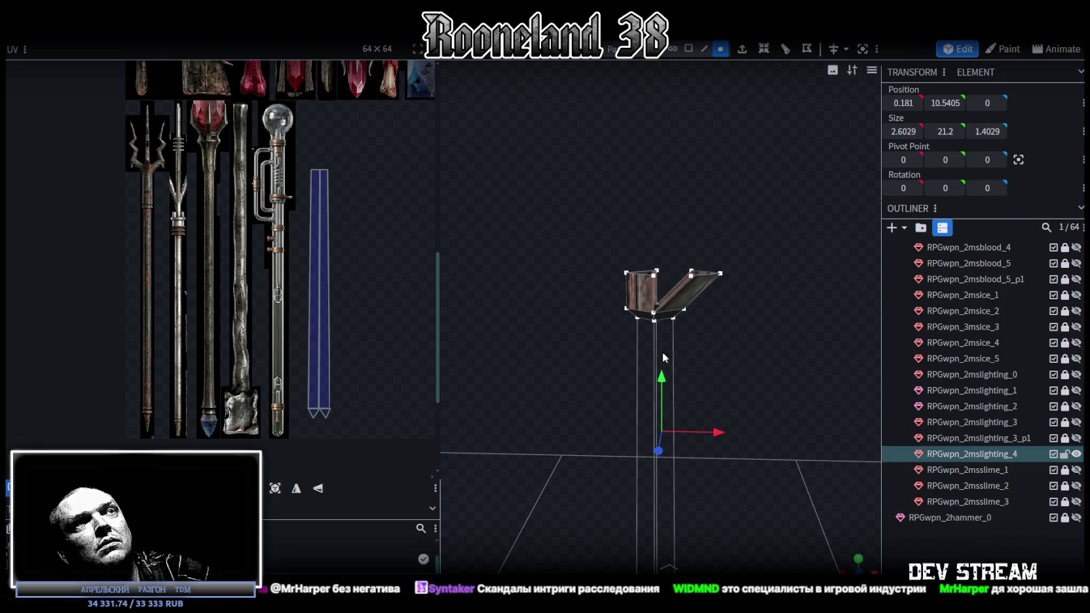
Merge the overlapping duplicate vertices and shrink the shaft's bottom end into a taper.
drag(663, 371, 664, 377)
click(560, 141)
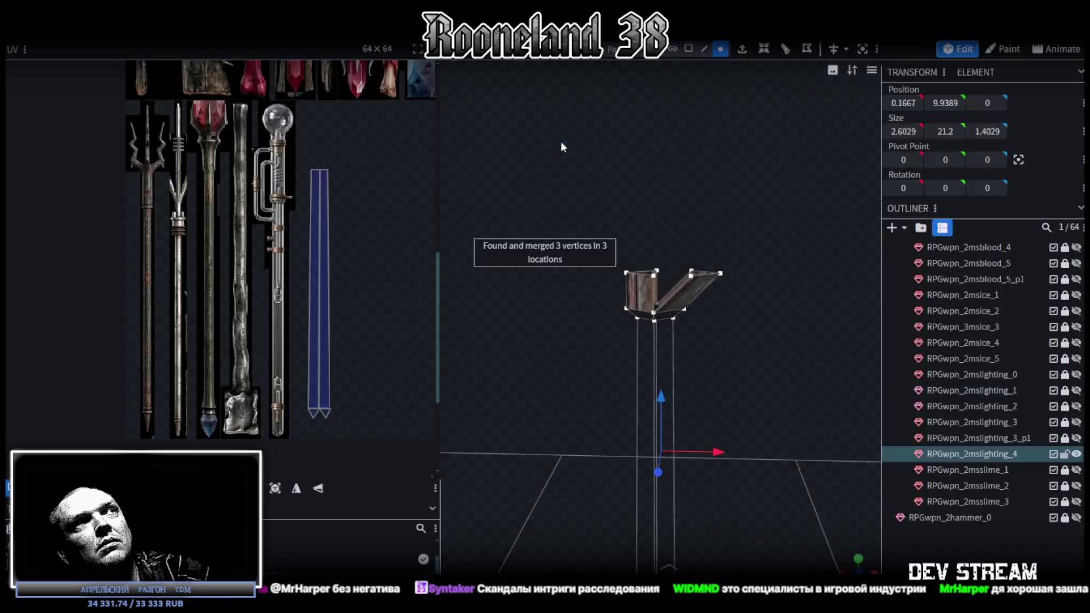
drag(723, 460, 735, 421)
mouse_move(614, 549)
mouse_down()
mouse_move(792, 371)
mouse_move(786, 416)
mouse_move(753, 415)
mouse_up()
mouse_move(676, 412)
mouse_down()
mouse_move(727, 422)
mouse_move(764, 350)
mouse_move(747, 336)
mouse_move(753, 394)
mouse_move(702, 494)
mouse_move(729, 416)
mouse_up()
Narrow the upper vertices of the shaft slightly on X/Z.
scroll(728, 419, up, 3)
click(656, 305)
mouse_move(573, 329)
mouse_down()
mouse_move(732, 288)
mouse_move(730, 441)
mouse_move(596, 488)
mouse_up()
mouse_move(729, 511)
mouse_down()
mouse_move(747, 423)
mouse_move(716, 492)
mouse_move(750, 449)
mouse_up()
Spread the head's top vertices to a 3.6029-wide V and lower them by 1.
scroll(749, 449, up, 3)
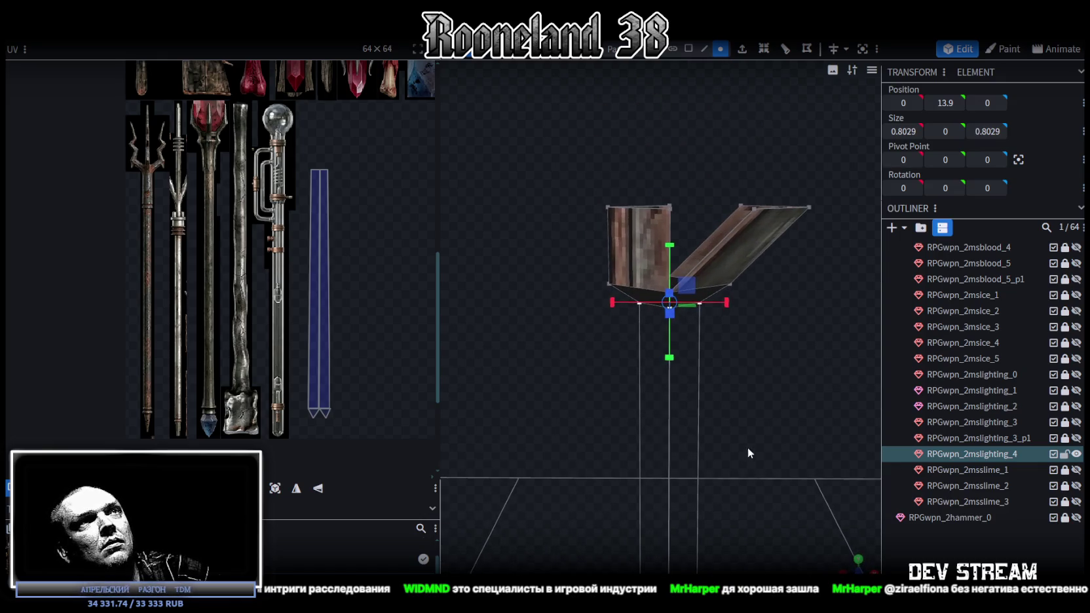
mouse_move(567, 160)
mouse_down()
mouse_move(695, 226)
mouse_move(695, 208)
mouse_move(660, 209)
mouse_up()
mouse_move(689, 164)
middle_down()
mouse_move(671, 181)
mouse_move(692, 141)
mouse_move(655, 142)
middle_up()
drag(466, 155, 847, 253)
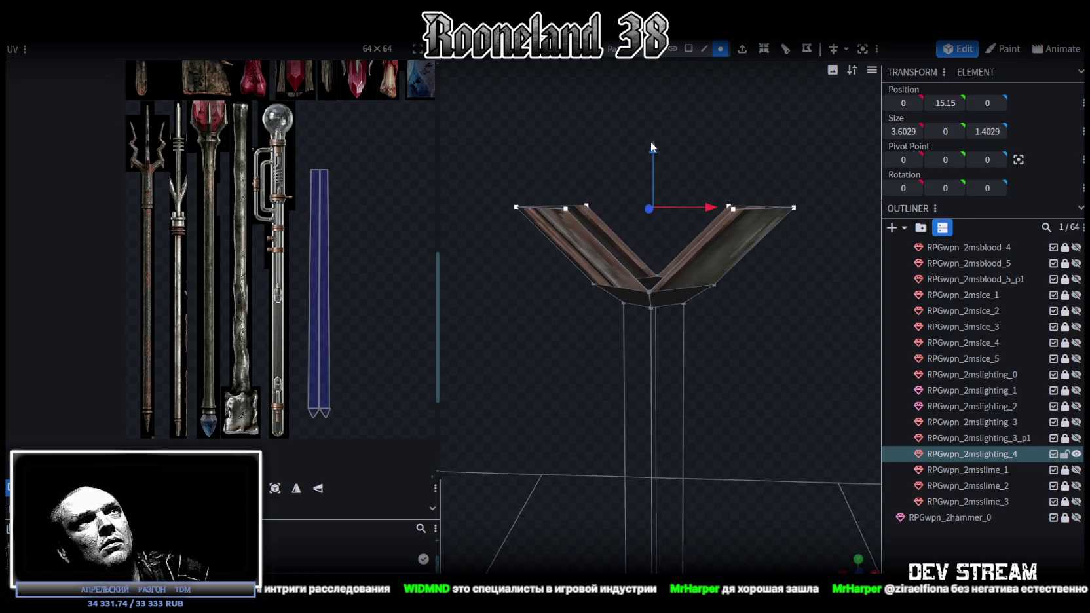
drag(653, 150, 653, 216)
mouse_move(696, 172)
middle_down()
mouse_move(701, 242)
mouse_move(689, 201)
middle_up()
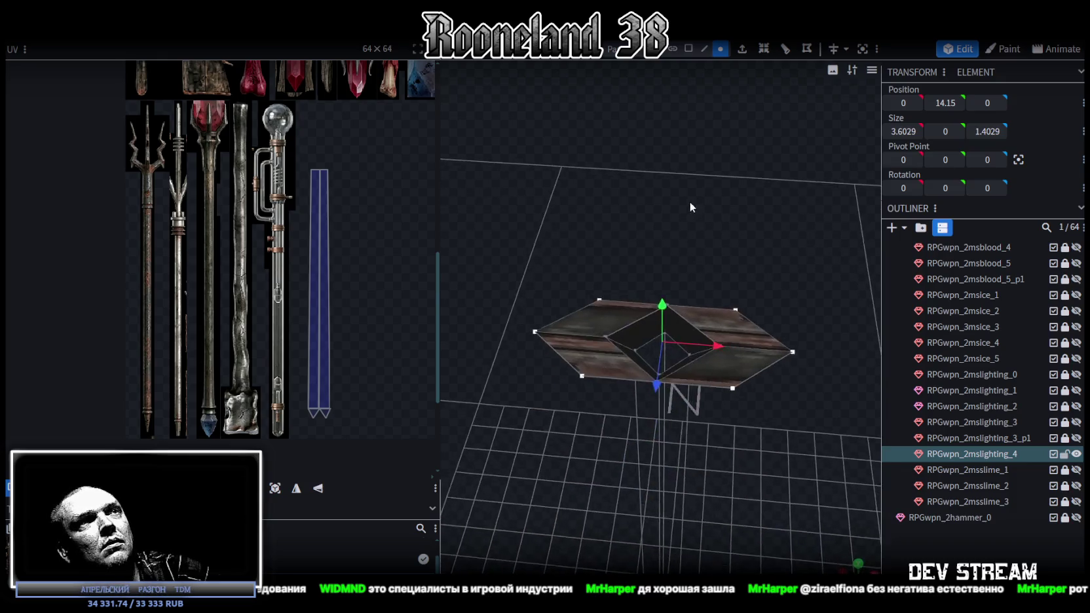
Merge the collar's left and right corner vertex pairs into single points.
scroll(689, 202, up, 3)
middle_drag(696, 286, 673, 230)
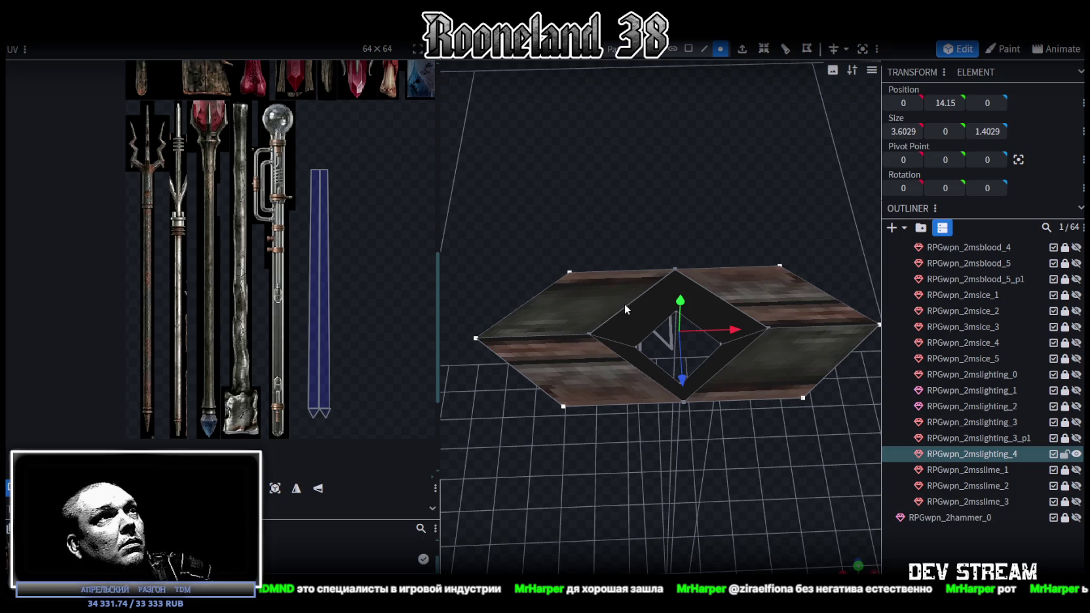
click(570, 272)
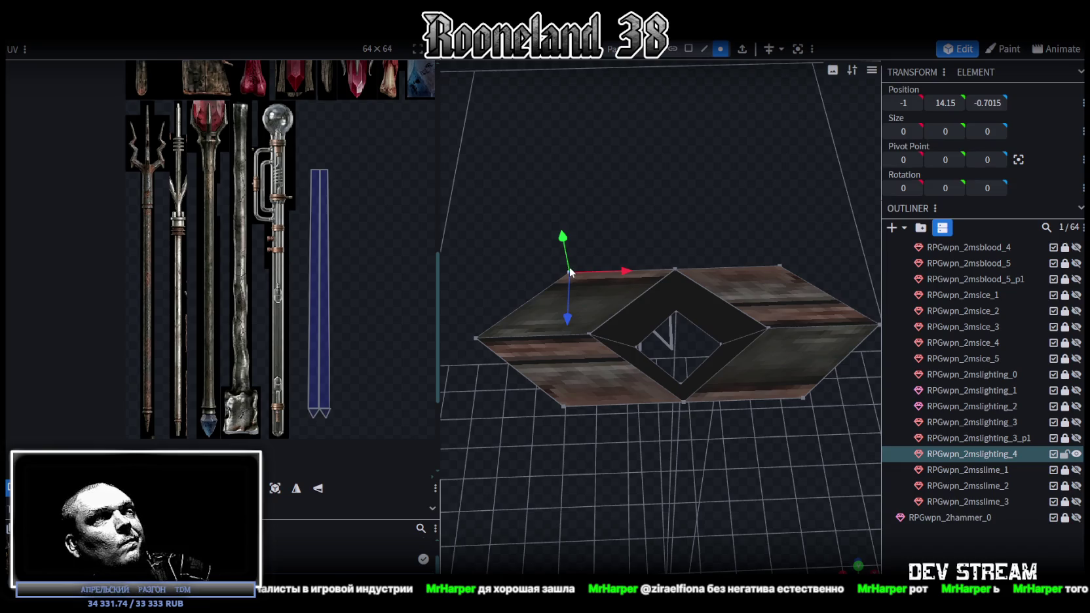
shift+click(590, 331)
right_click(479, 337)
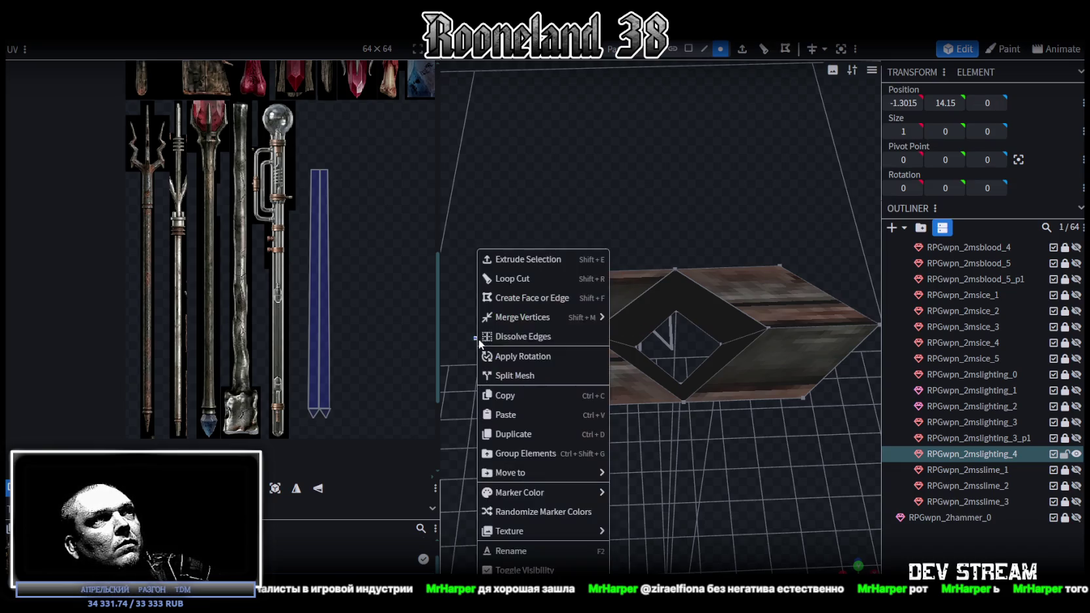
click(668, 319)
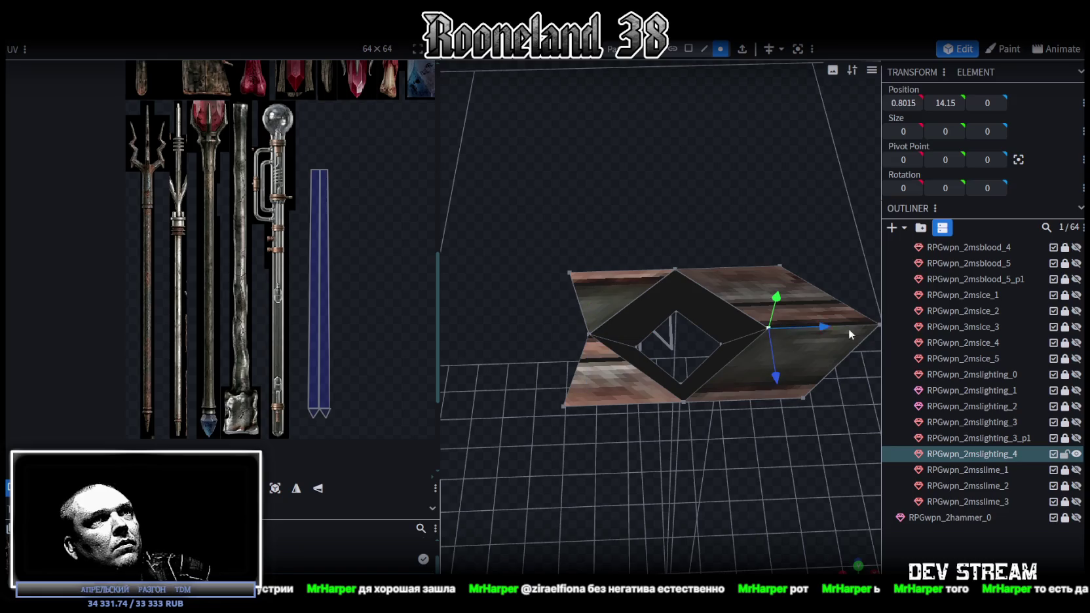
shift+click(877, 322)
right_click(876, 321)
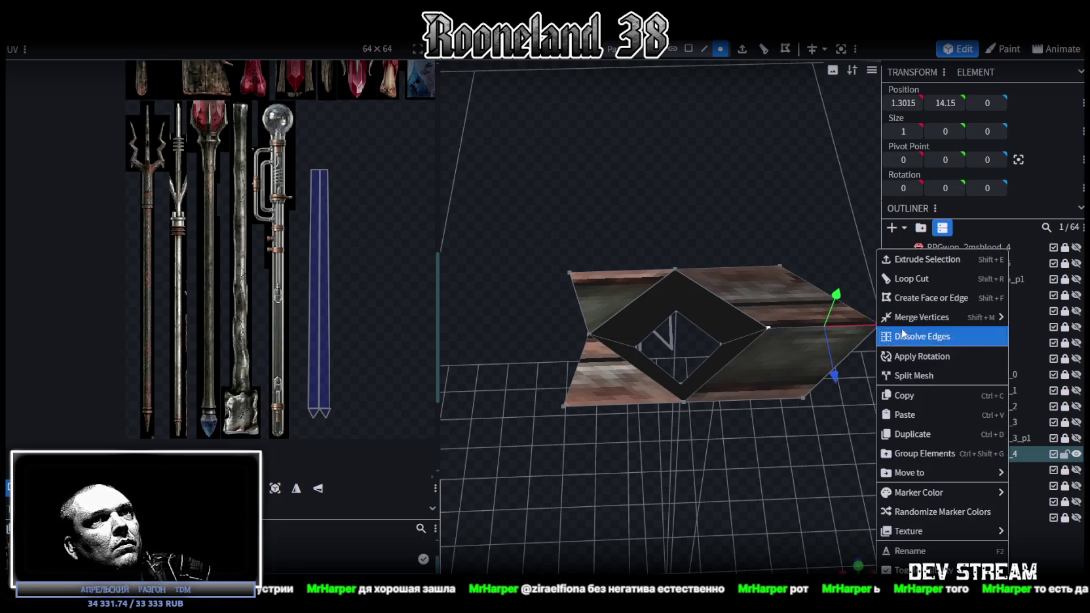
click(786, 319)
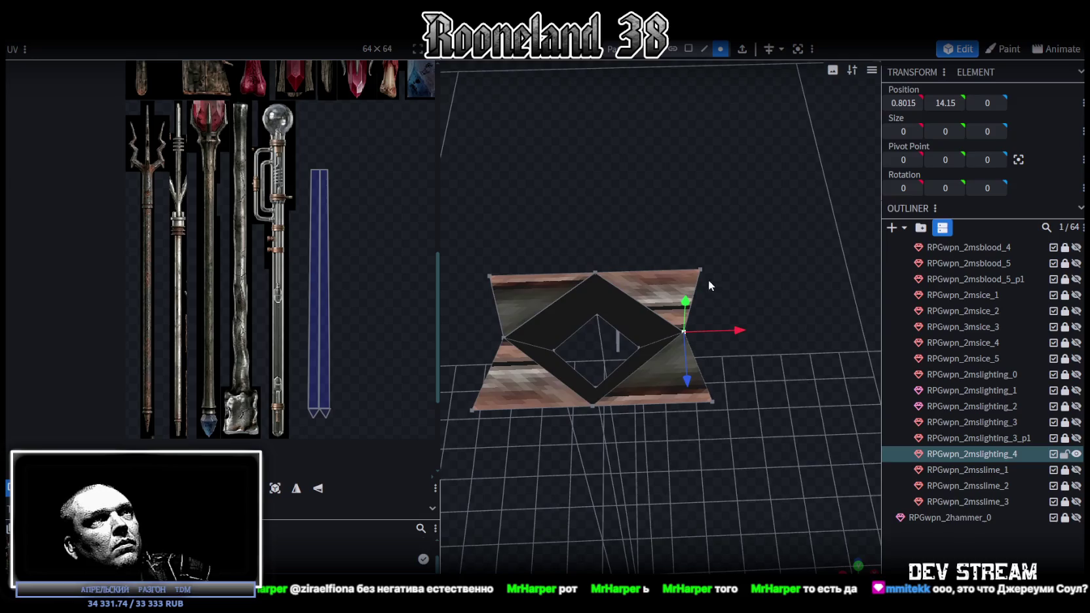
Hide the new head and show the RPGwpn_2mslighting_3 sword and _3_p1 crystal for reference.
click(1077, 453)
click(1076, 422)
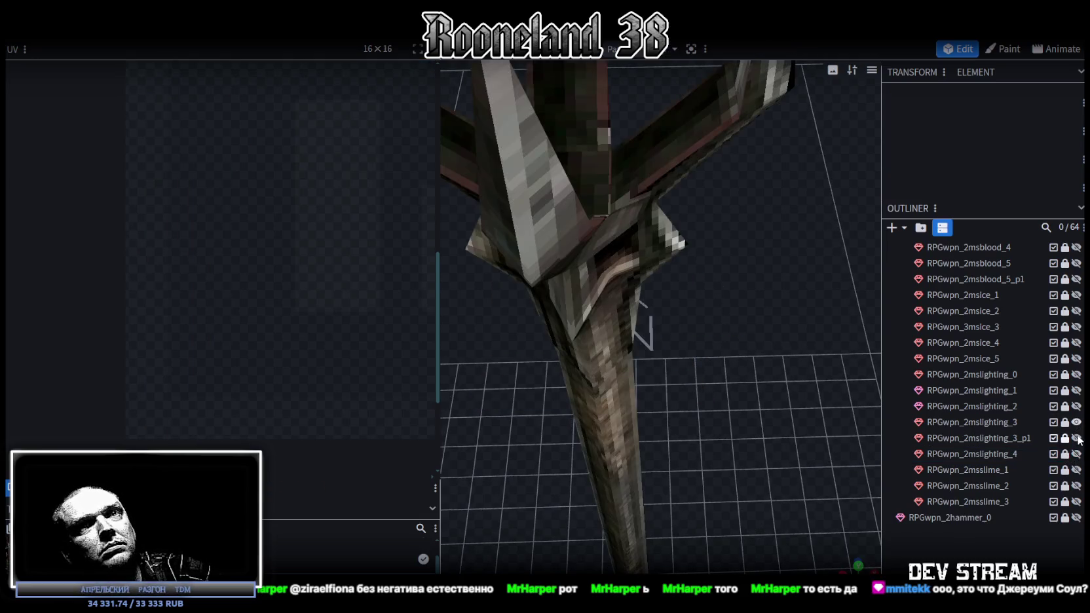
click(1076, 438)
scroll(636, 438, down, 5)
key(z)
key(z)
key(z)
mouse_move(724, 440)
mouse_down()
mouse_move(504, 380)
mouse_move(786, 362)
mouse_move(613, 260)
mouse_move(535, 144)
mouse_move(657, 376)
mouse_move(803, 417)
mouse_move(716, 376)
mouse_up()
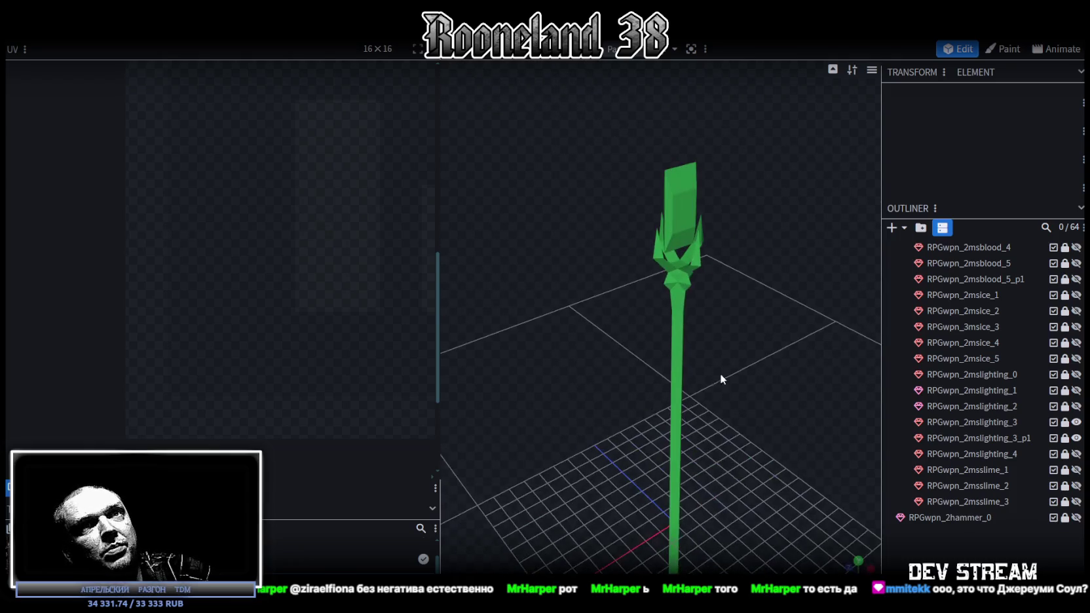
Hide _3 and _3_p1, then preview and re-hide the _2, _1 and _0 models in turn.
click(1076, 423)
click(1076, 437)
click(1076, 406)
drag(802, 363, 917, 370)
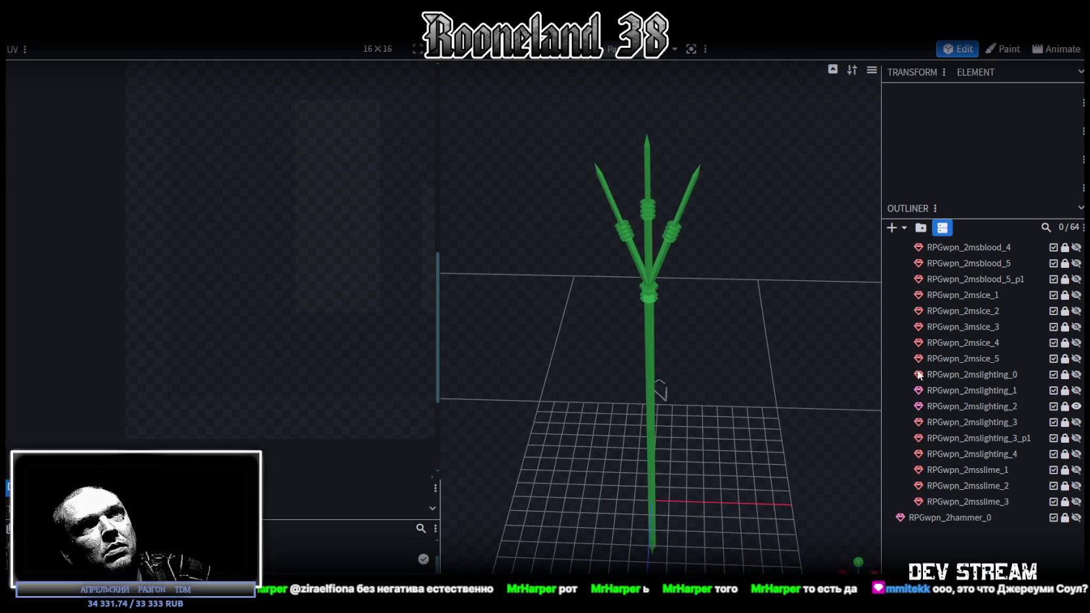
click(1076, 406)
click(1076, 391)
mouse_move(839, 347)
mouse_down()
mouse_move(613, 361)
mouse_move(637, 324)
mouse_move(1047, 386)
mouse_up()
click(1076, 391)
click(1076, 374)
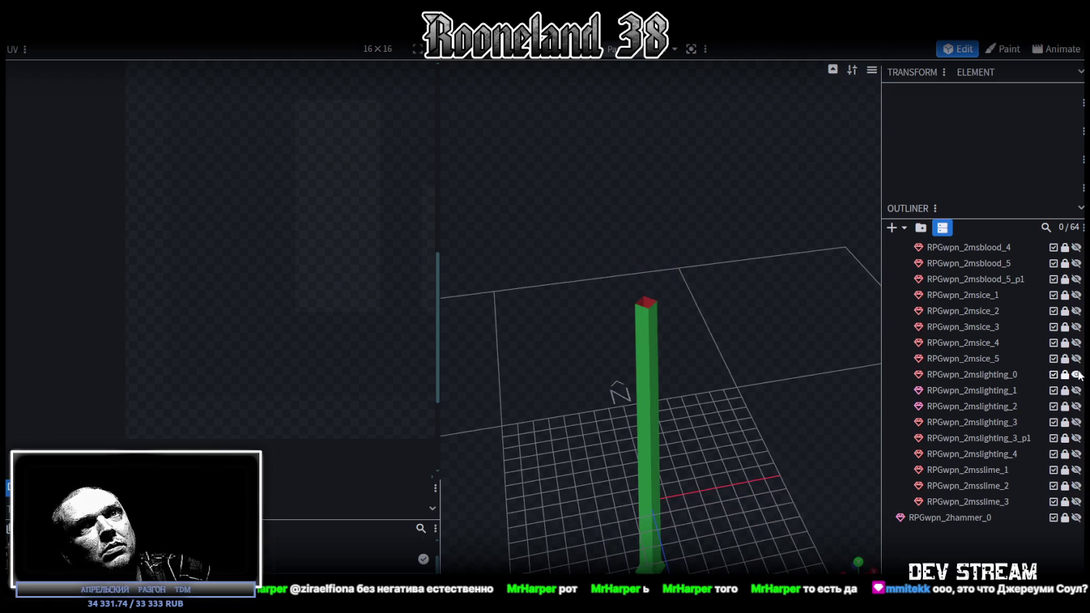
click(1076, 375)
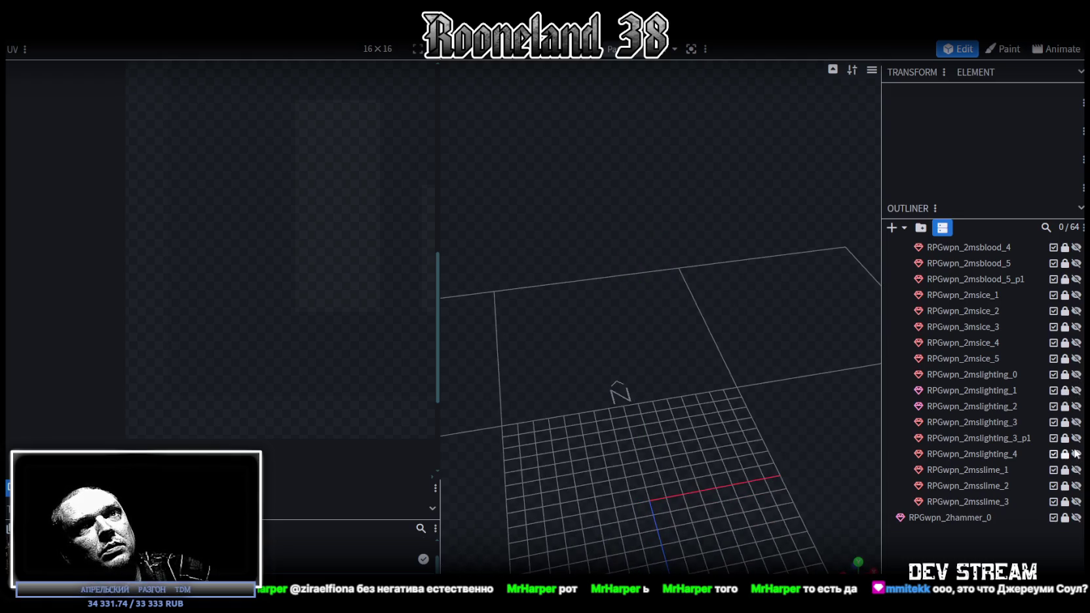
Show only RPGwpn_2mslighting_4 in Normal shading and select its mesh.
click(1076, 454)
mouse_move(818, 432)
mouse_down()
mouse_move(736, 428)
mouse_move(763, 486)
mouse_move(736, 340)
mouse_up()
key(z)
key(z)
key(z)
key(z)
key(z)
mouse_move(715, 358)
mouse_down()
mouse_move(786, 391)
mouse_move(722, 344)
mouse_move(734, 350)
mouse_move(738, 394)
mouse_up()
key(z)
key(z)
key(z)
key(z)
key(z)
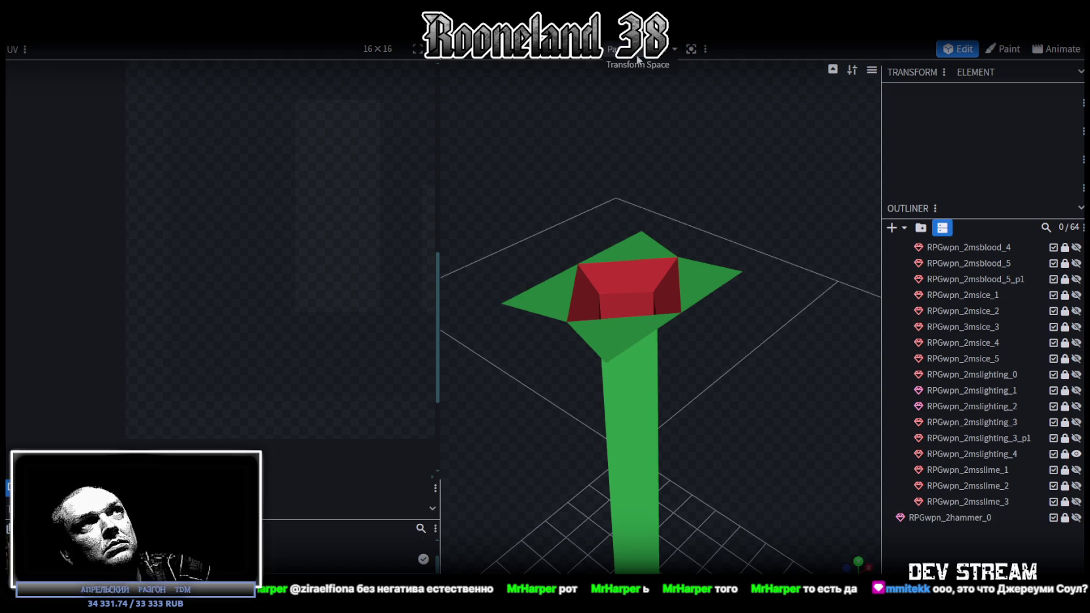
drag(664, 308, 768, 323)
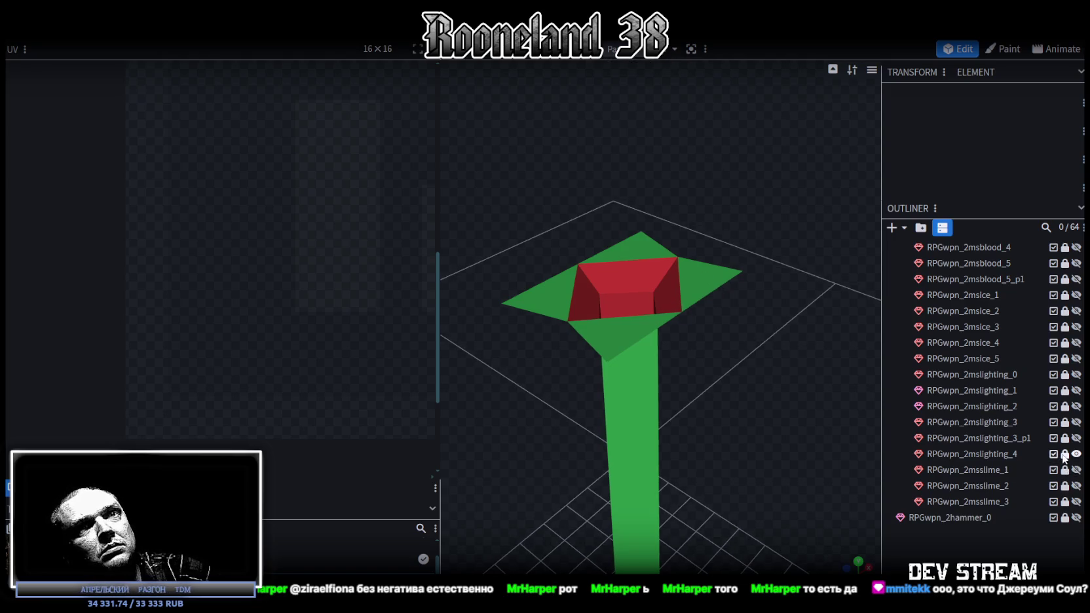
click(991, 454)
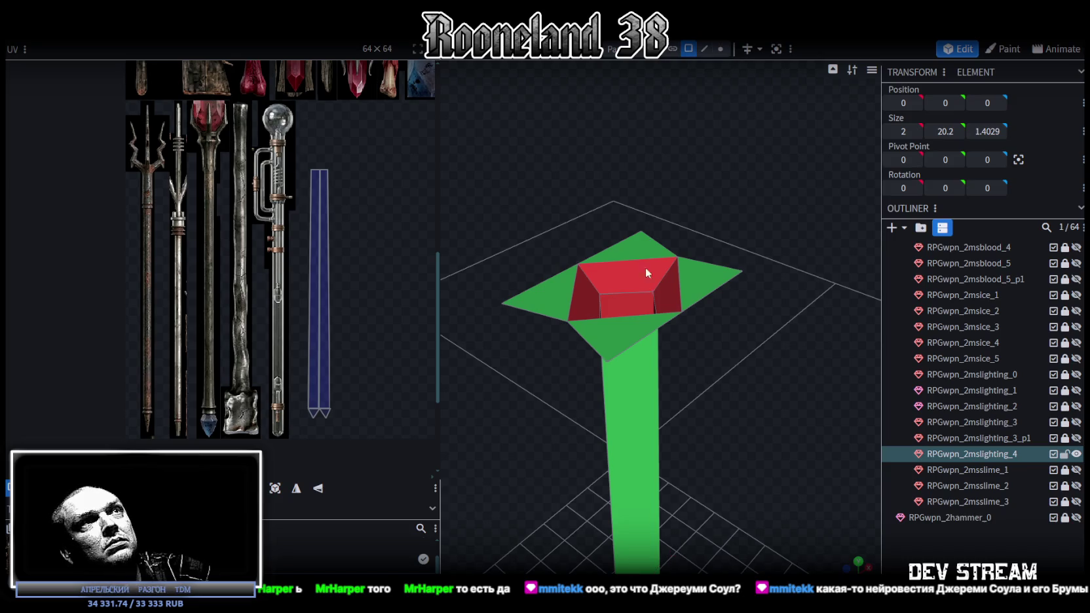
Select the four collar faces around the staff head's opening.
click(641, 246)
shift+click(694, 276)
shift+click(613, 335)
shift+click(538, 302)
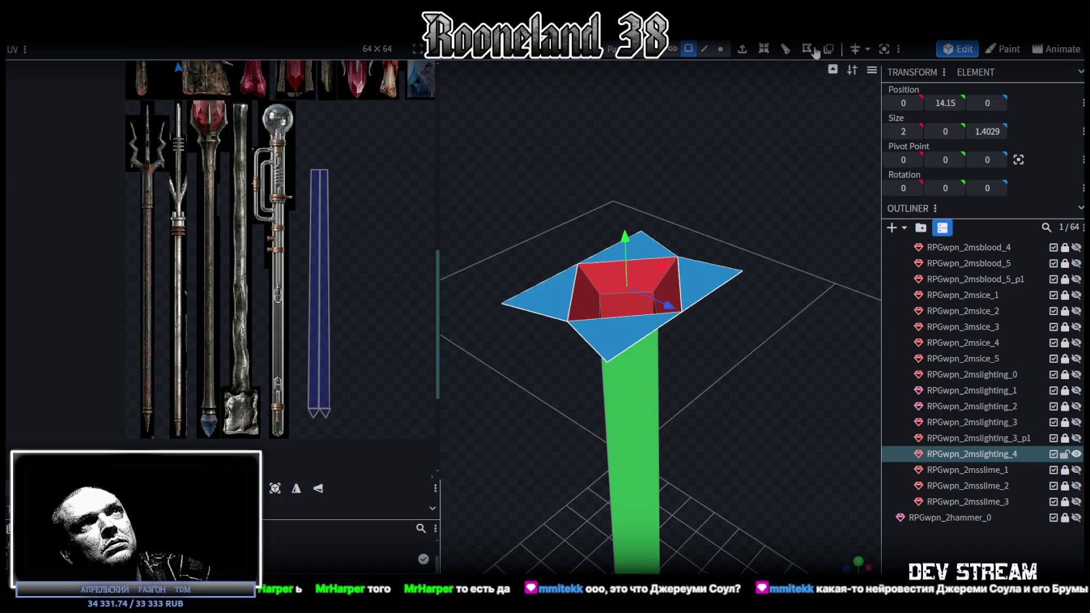
drag(775, 213, 752, 214)
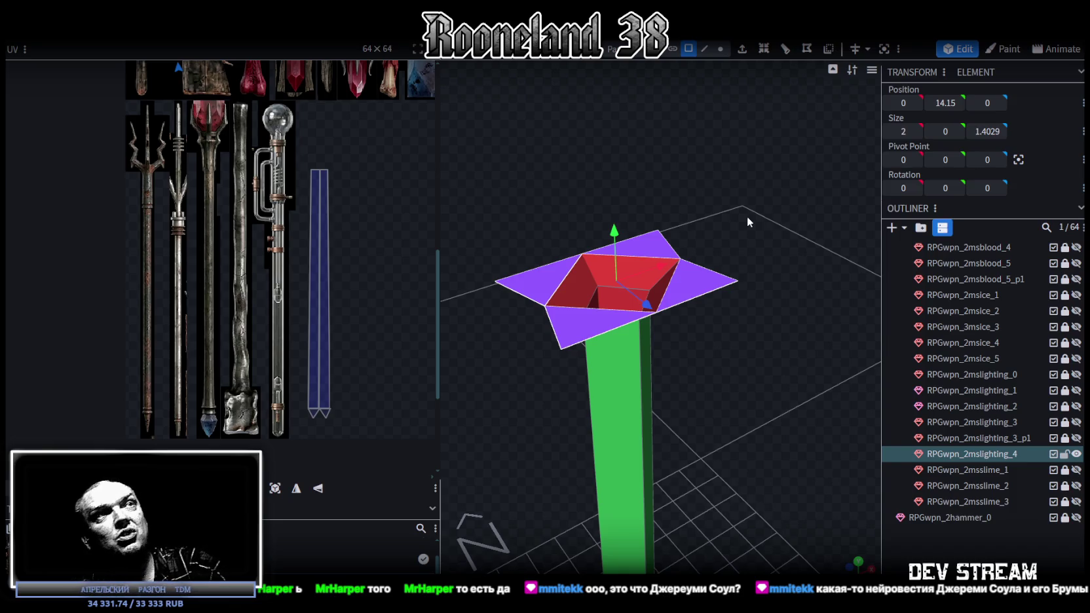
In edge mode, select the collar's outer edges and then its corner vertices.
click(705, 49)
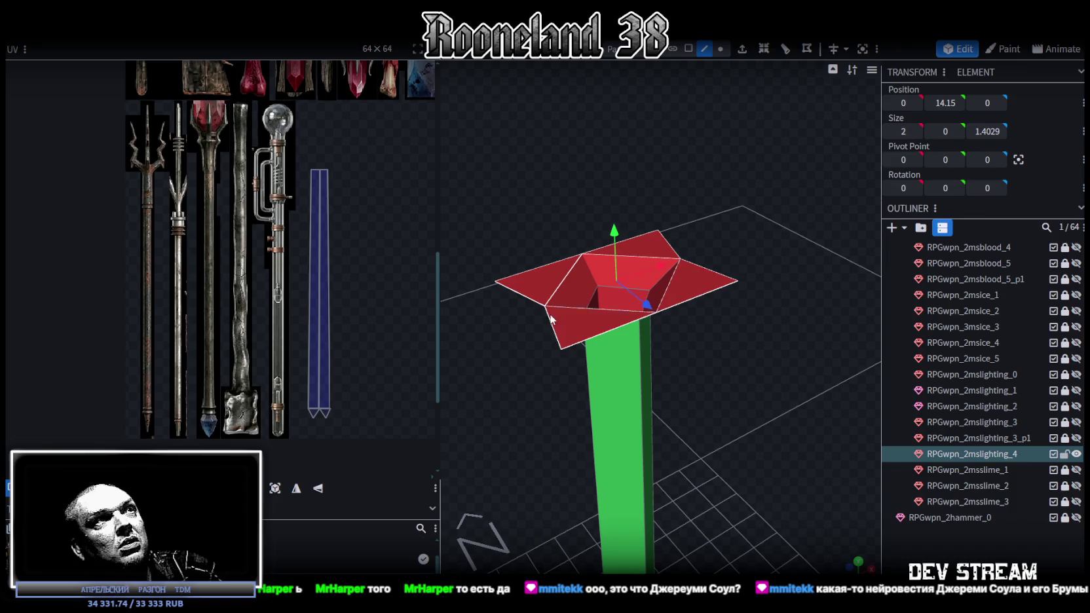
click(532, 298)
click(536, 303)
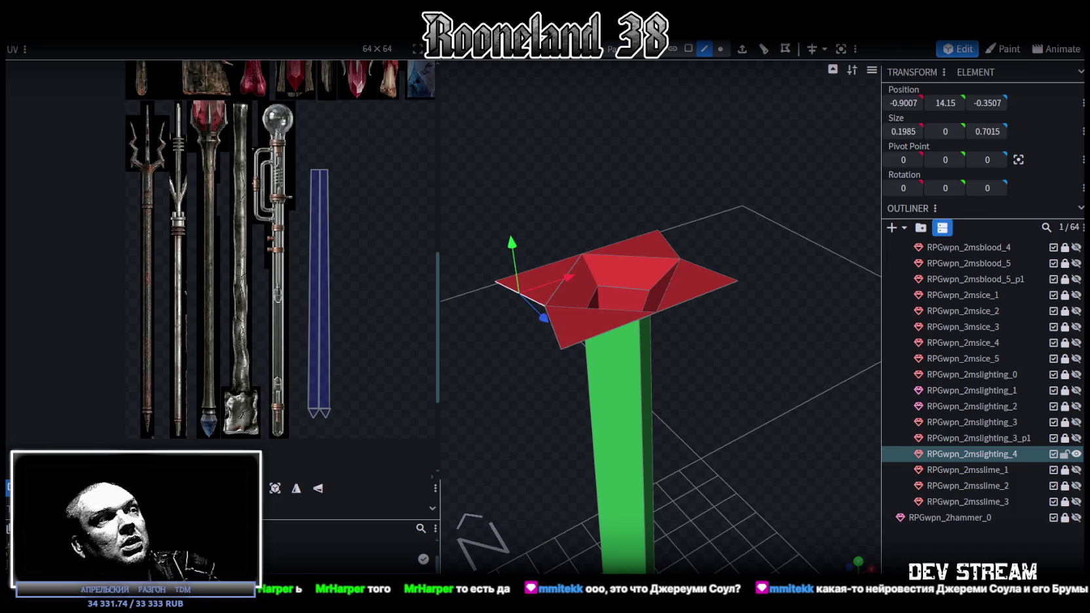
shift+click(558, 338)
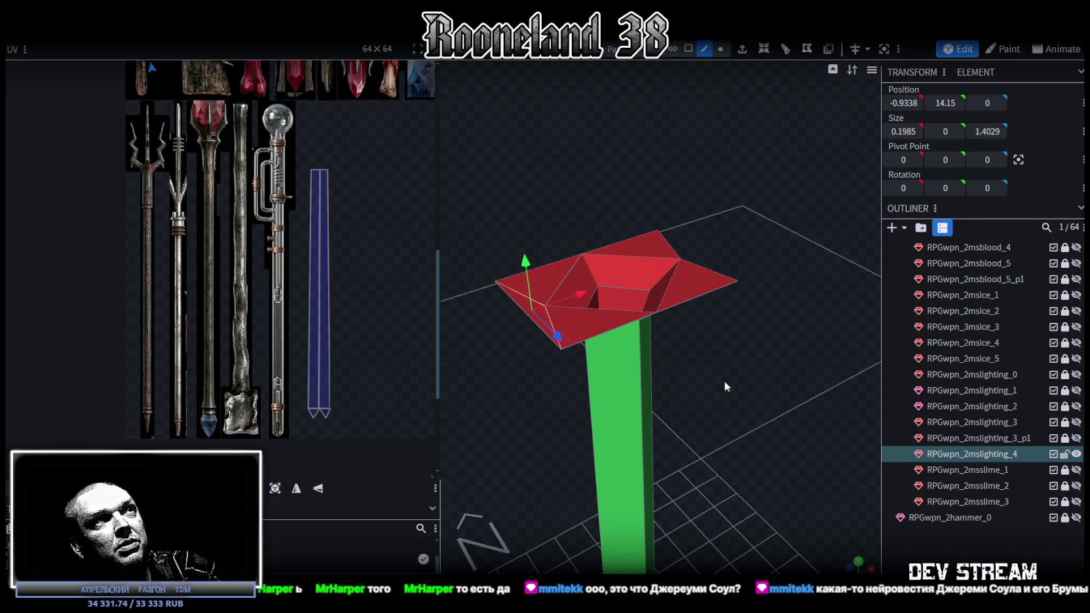
drag(712, 377, 683, 150)
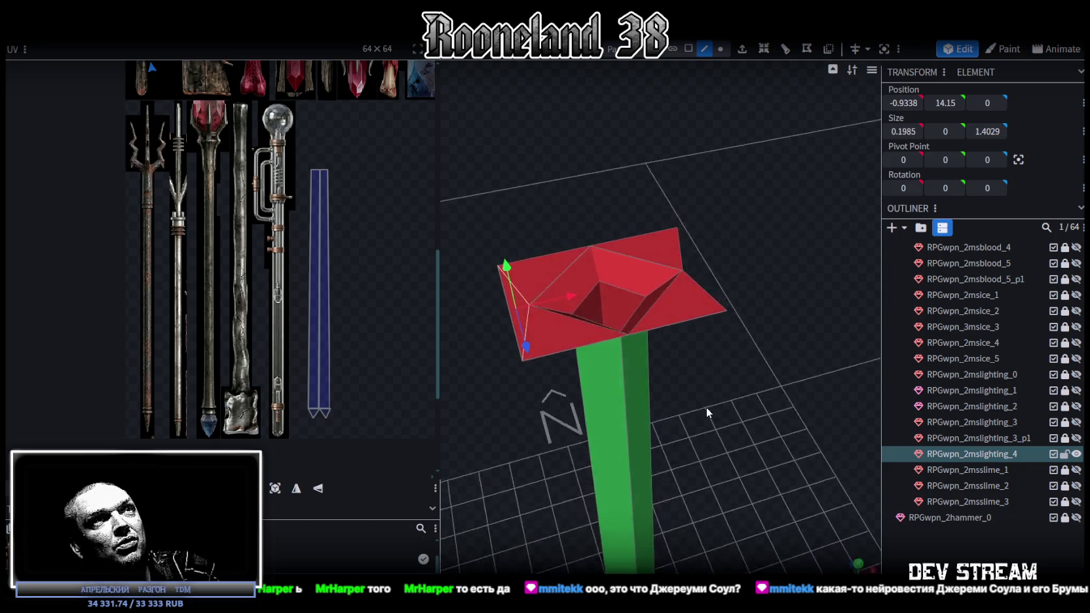
click(667, 248)
mouse_move(736, 294)
mouse_down()
mouse_move(828, 333)
mouse_move(797, 329)
mouse_up()
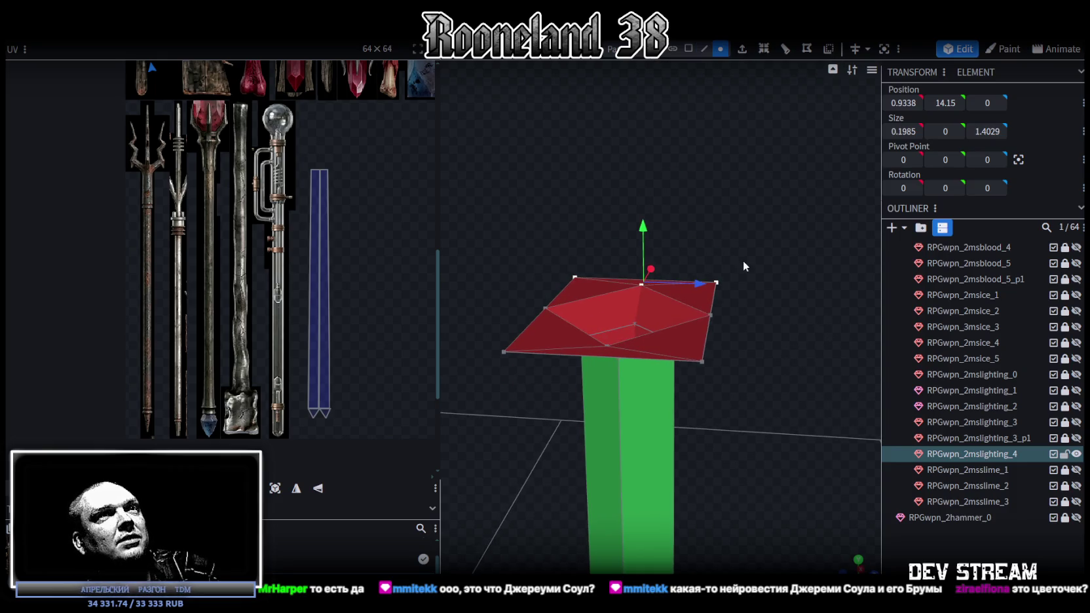
click(719, 282)
shift+click(575, 277)
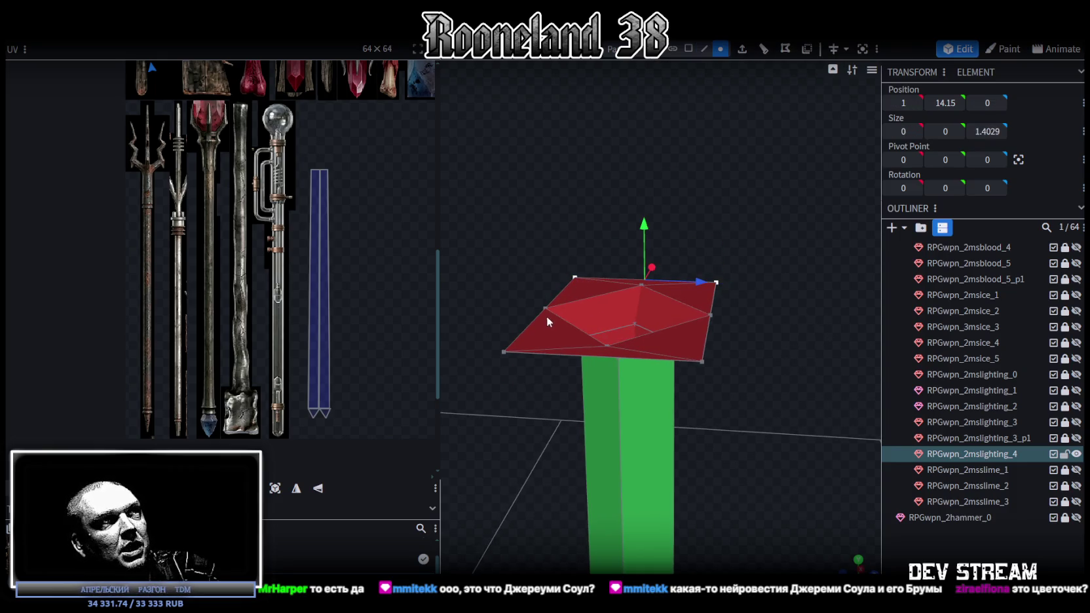
shift+click(507, 351)
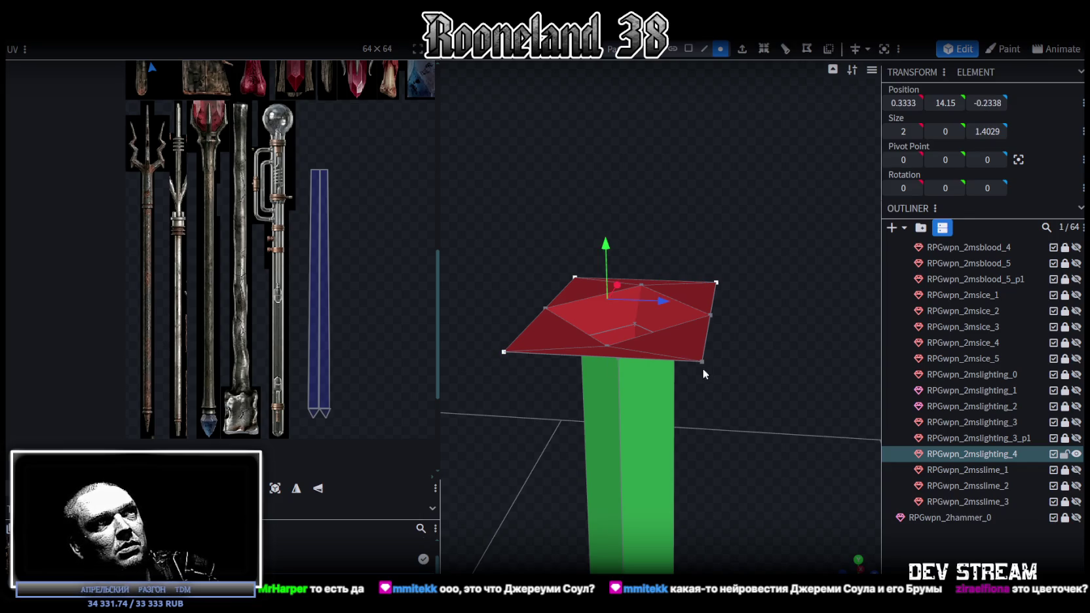
Select the head's corner and rim vertices and raise the top face slightly.
shift+click(702, 362)
drag(718, 361, 743, 427)
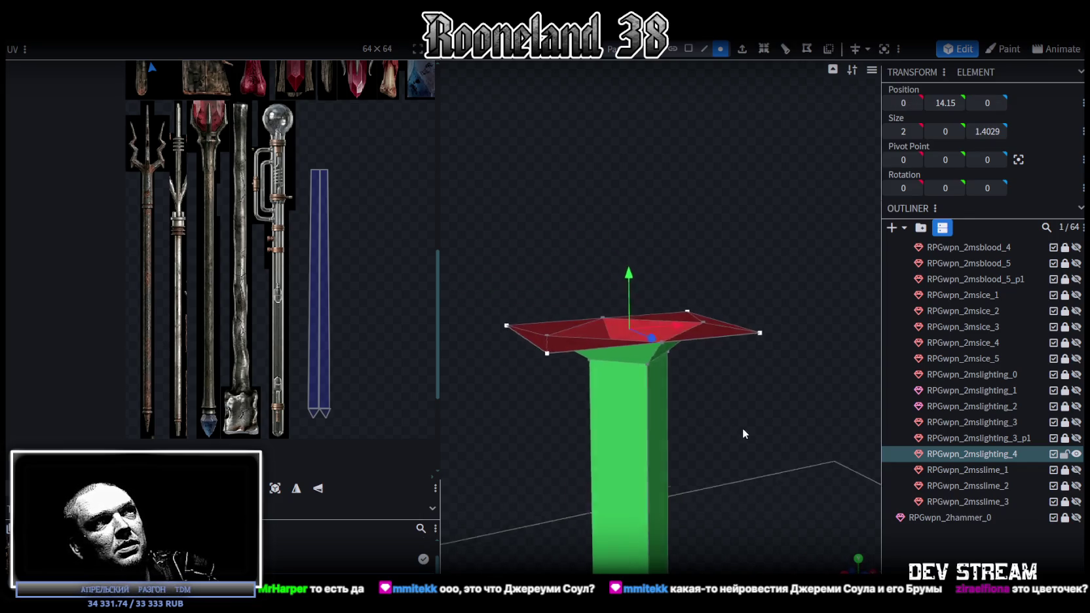
mouse_move(630, 270)
mouse_down()
mouse_move(626, 255)
mouse_move(662, 200)
mouse_move(749, 214)
mouse_move(783, 243)
mouse_move(675, 57)
mouse_up()
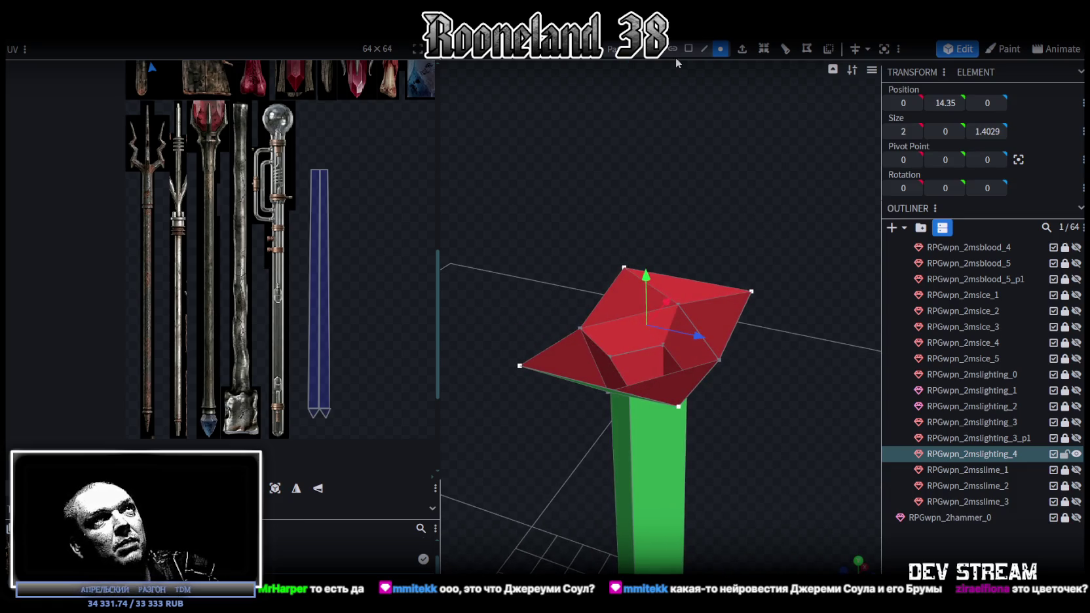
click(605, 293)
click(559, 341)
click(734, 332)
click(690, 390)
mouse_move(690, 391)
mouse_down()
mouse_move(811, 439)
mouse_move(829, 400)
mouse_move(812, 436)
mouse_up()
Narrow the head rim along Z from 1.4029 to 0.9029, then bring the YouTube browser forward.
click(721, 49)
click(747, 345)
drag(578, 180, 584, 332)
shift+click(581, 333)
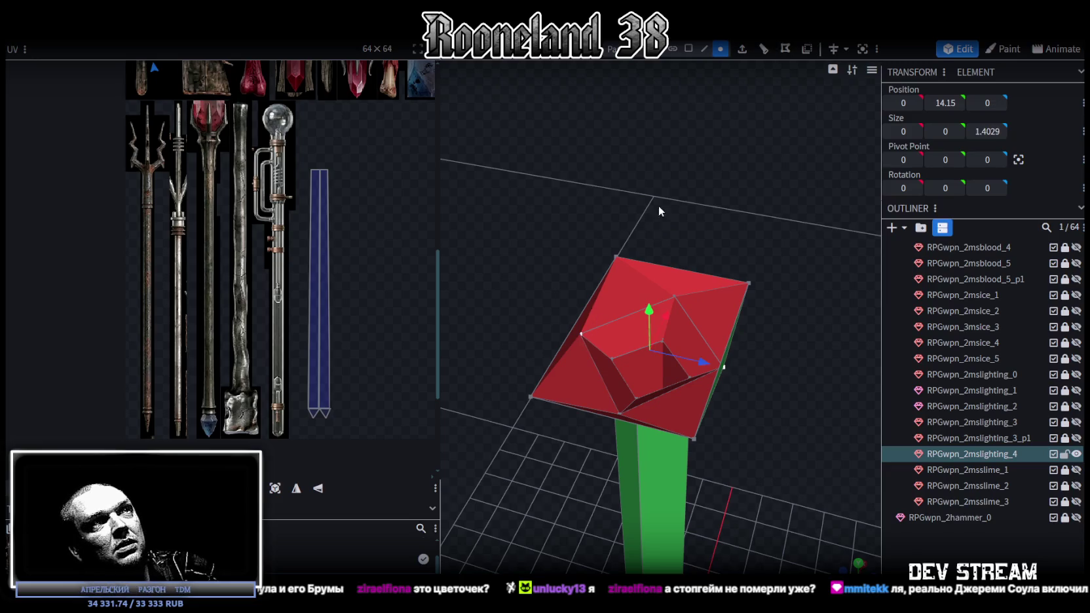
drag(658, 205, 713, 245)
mouse_move(720, 355)
mouse_down()
mouse_move(696, 354)
mouse_move(739, 262)
mouse_move(640, 176)
mouse_move(481, 204)
mouse_move(469, 174)
mouse_move(612, 176)
mouse_move(632, 204)
mouse_up()
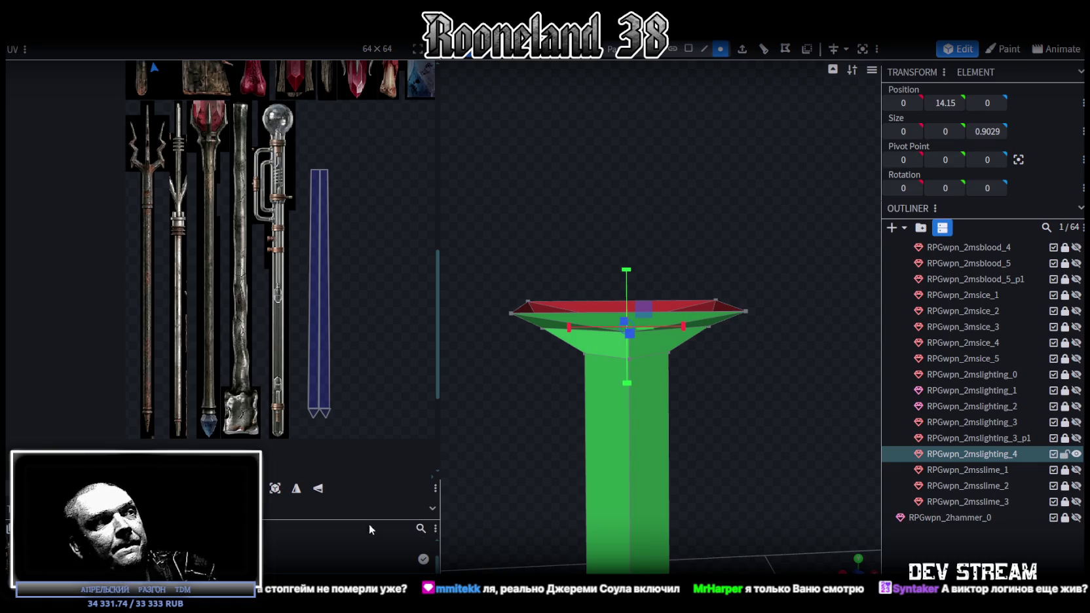
key(alt+Tab)
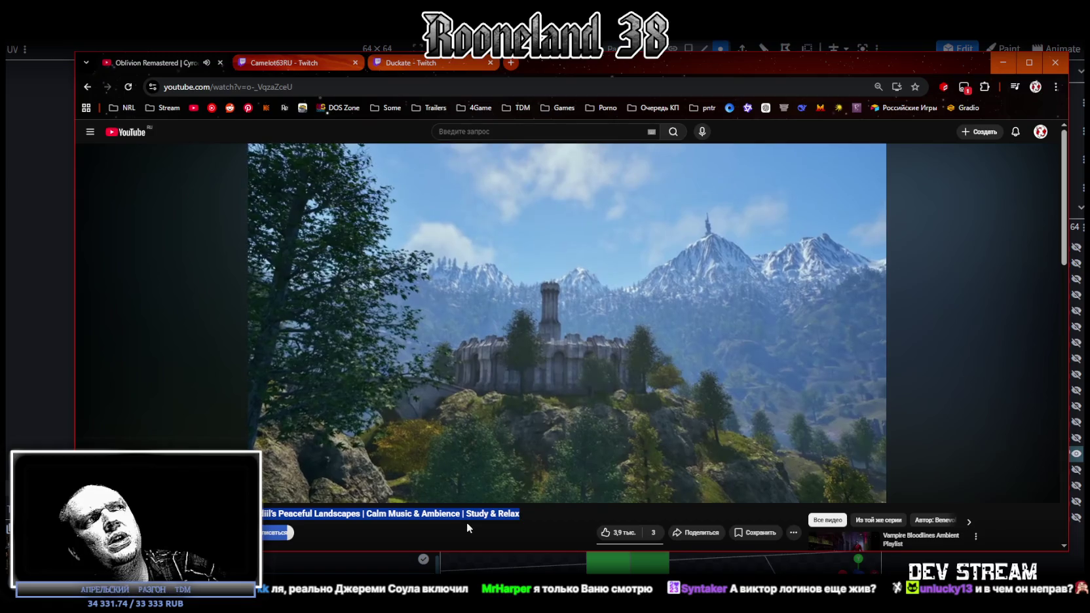
Highlight part of the video title, scroll the page, and drag the Chrome window aside.
drag(261, 513, 426, 513)
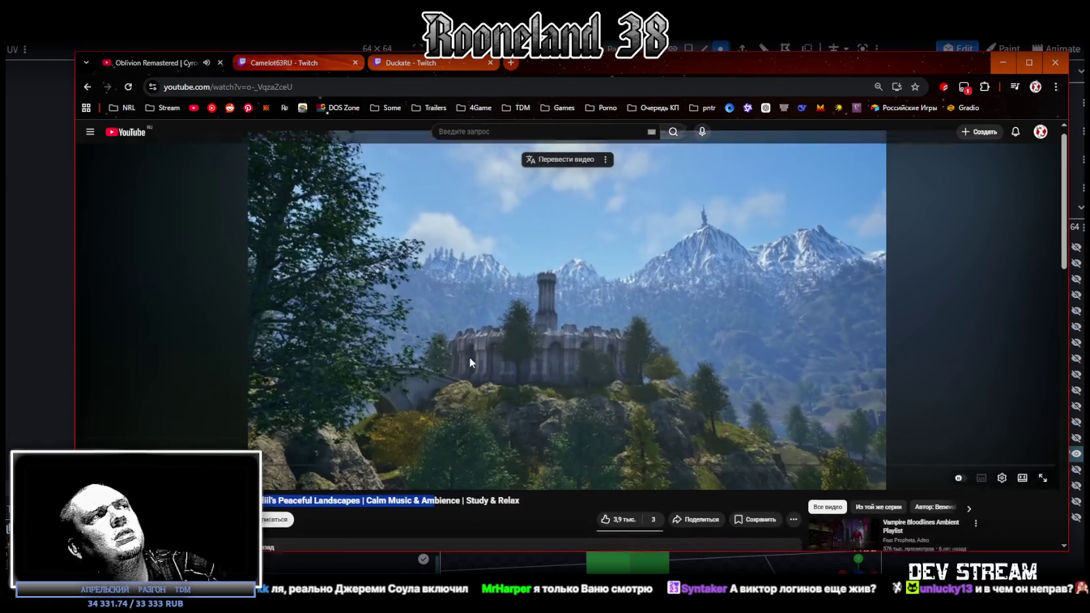
scroll(426, 513, down, 2)
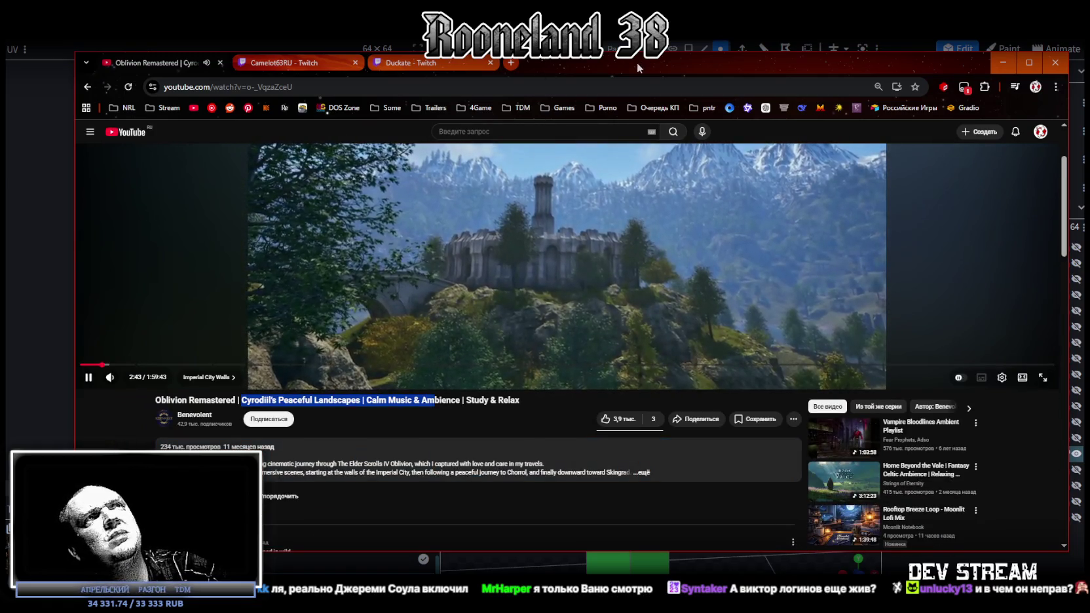
drag(637, 62, 595, 63)
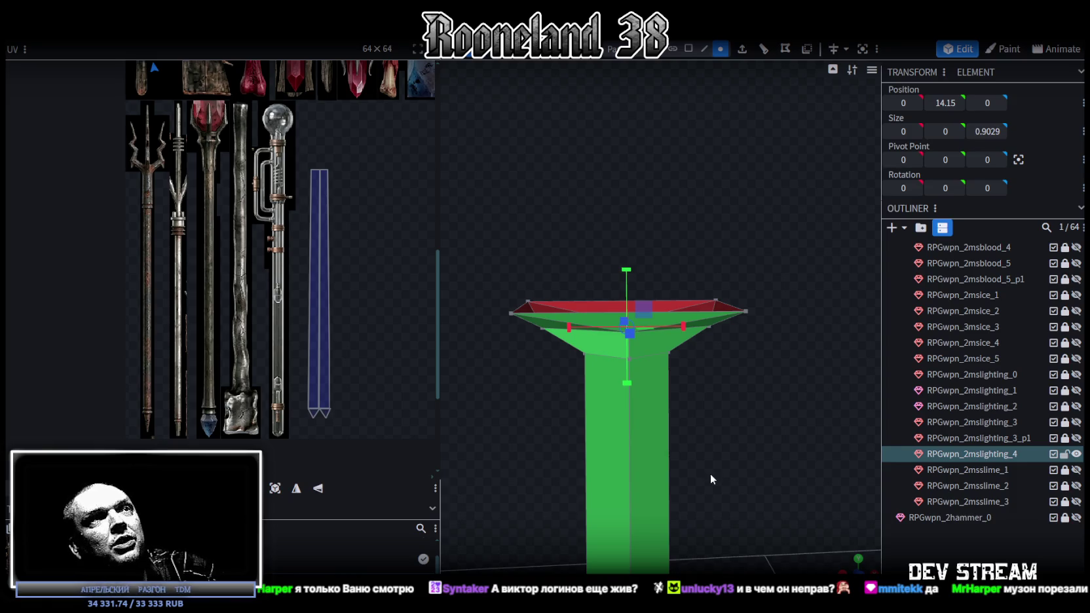
Scale the head's inner vertices outward, widening the cap to 2 × 1.4029.
mouse_move(564, 410)
middle_down()
mouse_move(753, 431)
mouse_move(713, 411)
mouse_move(668, 417)
middle_up()
click(722, 330)
mouse_move(740, 328)
middle_down()
mouse_move(809, 434)
mouse_move(736, 511)
mouse_move(765, 303)
middle_up()
click(748, 311)
mouse_move(570, 360)
mouse_down()
mouse_move(727, 311)
mouse_move(672, 334)
mouse_move(683, 331)
mouse_up()
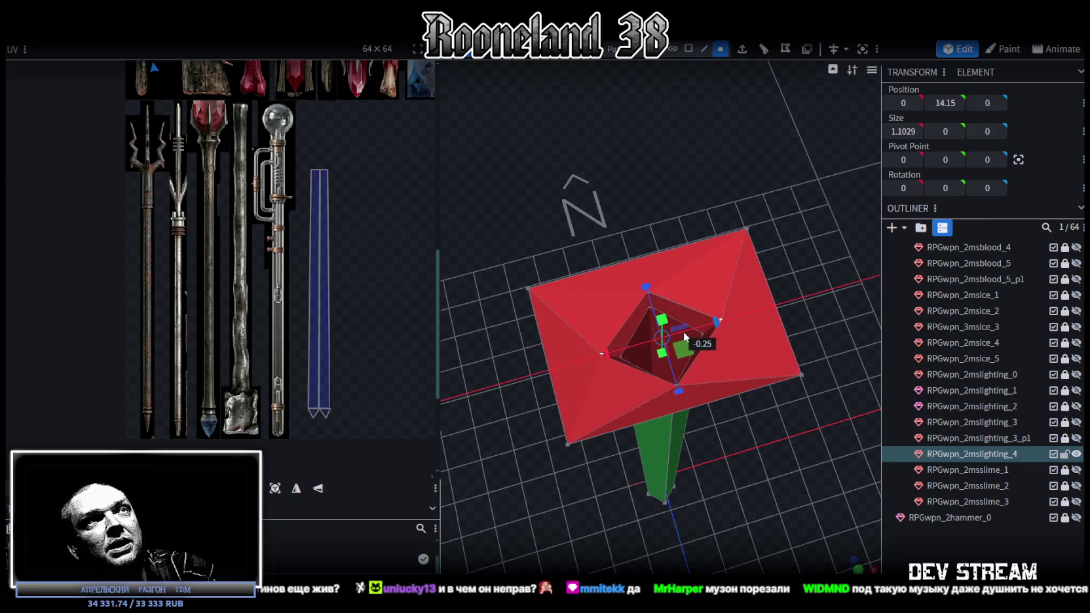
mouse_move(683, 331)
middle_down()
mouse_move(765, 531)
mouse_move(802, 429)
mouse_move(891, 333)
mouse_move(913, 367)
mouse_move(893, 388)
mouse_move(792, 390)
mouse_move(729, 50)
mouse_move(767, 234)
middle_up()
scroll(892, 388, down, 1)
Select the inner top faces and centre them on the shaft.
click(683, 261)
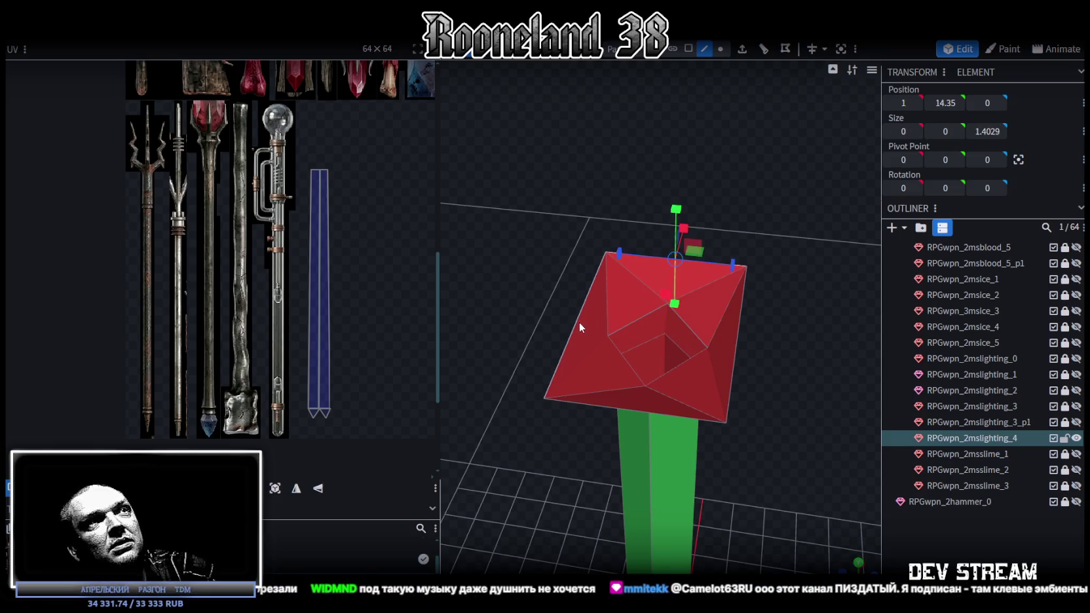
click(579, 321)
mouse_move(581, 317)
middle_down()
mouse_move(663, 190)
mouse_move(654, 193)
mouse_move(818, 169)
middle_up()
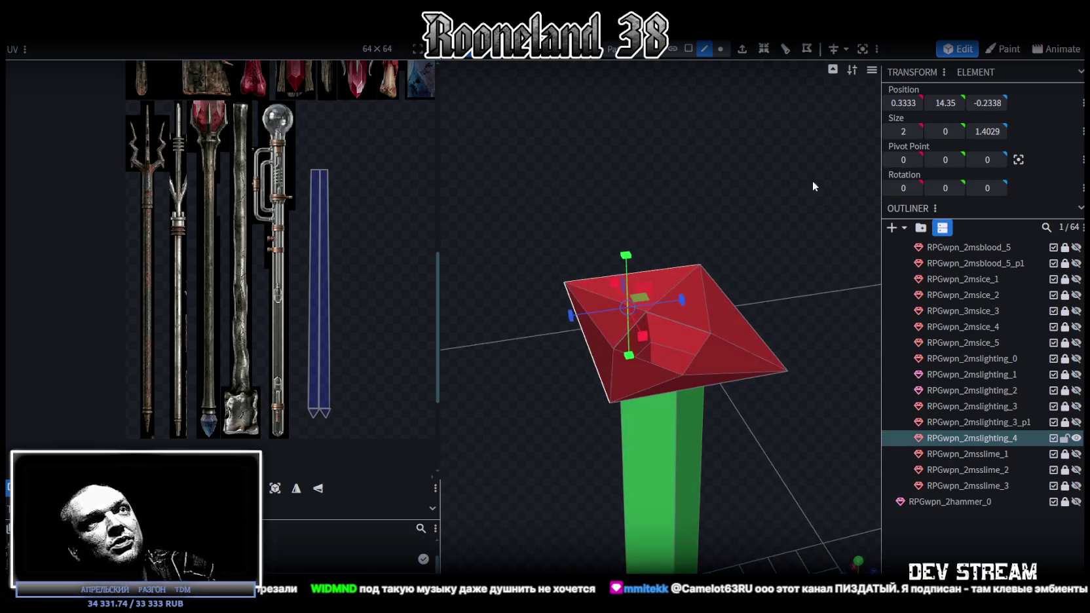
key(ctrl+z)
mouse_move(797, 440)
middle_down()
mouse_move(727, 397)
mouse_move(688, 406)
middle_up()
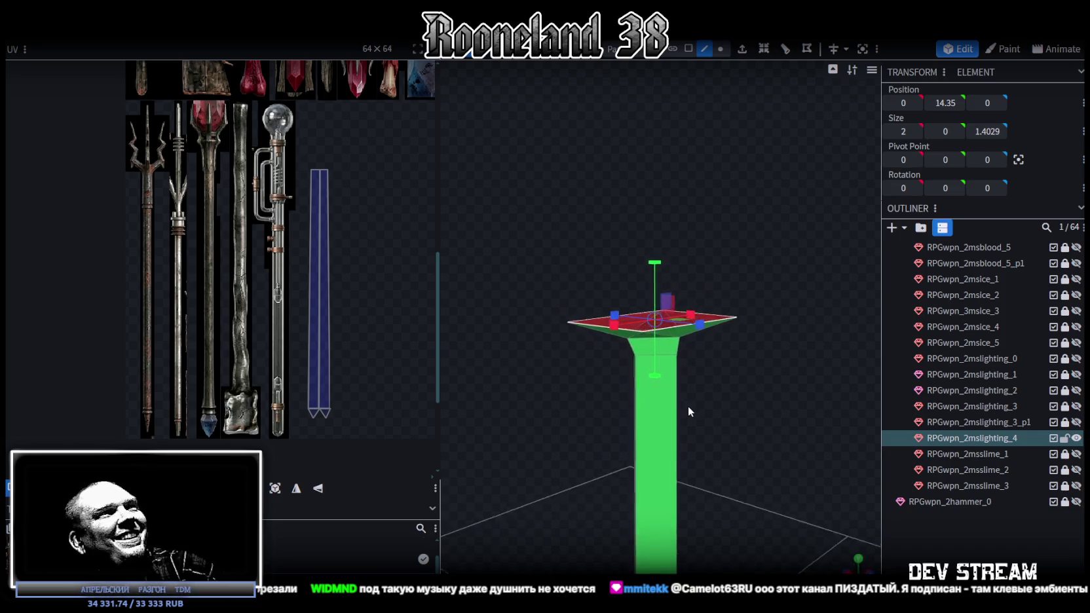
Extrude the selected top faces straight up (Y+) with Extend 3.
click(743, 50)
click(700, 566)
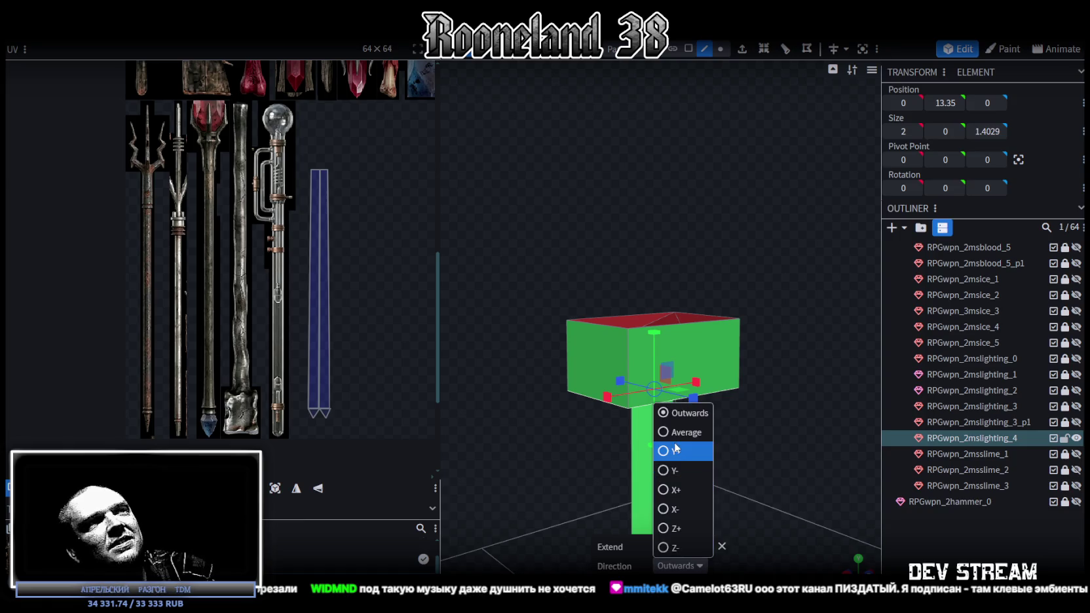
click(672, 452)
middle_drag(790, 361, 716, 548)
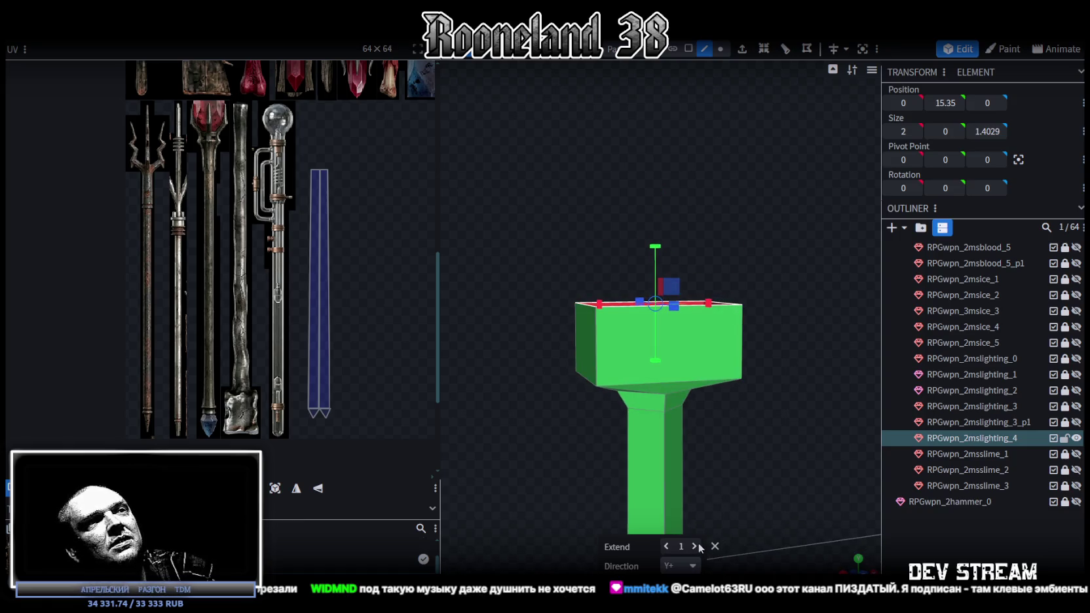
click(695, 546)
click(696, 546)
mouse_move(805, 388)
mouse_down()
mouse_move(799, 440)
mouse_move(783, 438)
mouse_move(807, 374)
mouse_up()
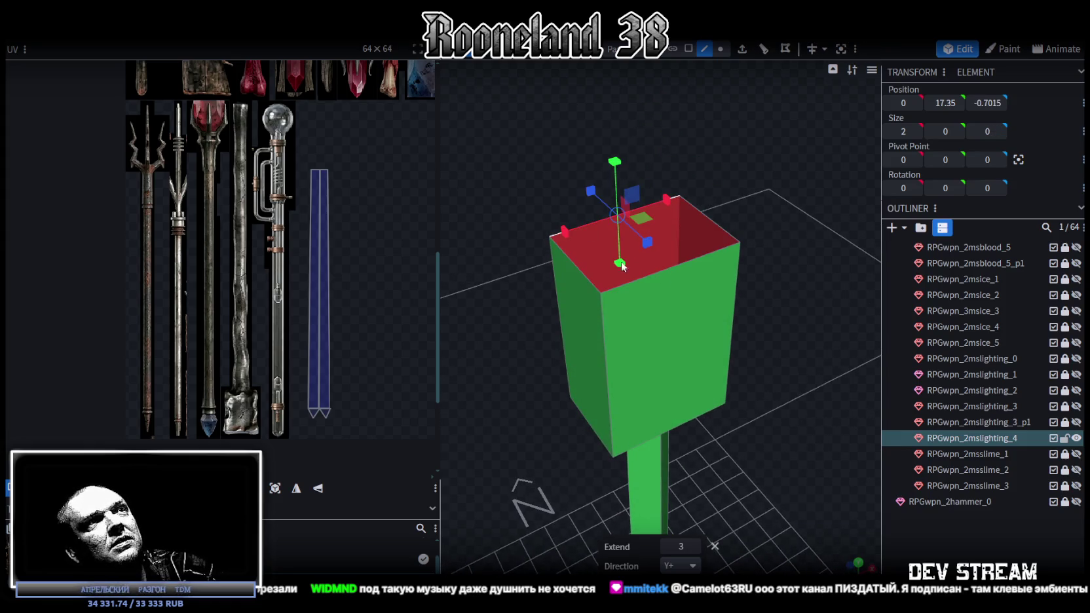
click(798, 384)
Raise the new head block 2 units using vertex selection.
drag(797, 384, 751, 313)
scroll(747, 308, down, 2)
scroll(740, 361, down, 2)
scroll(727, 406, down, 2)
scroll(721, 394, up, 2)
scroll(702, 354, up, 2)
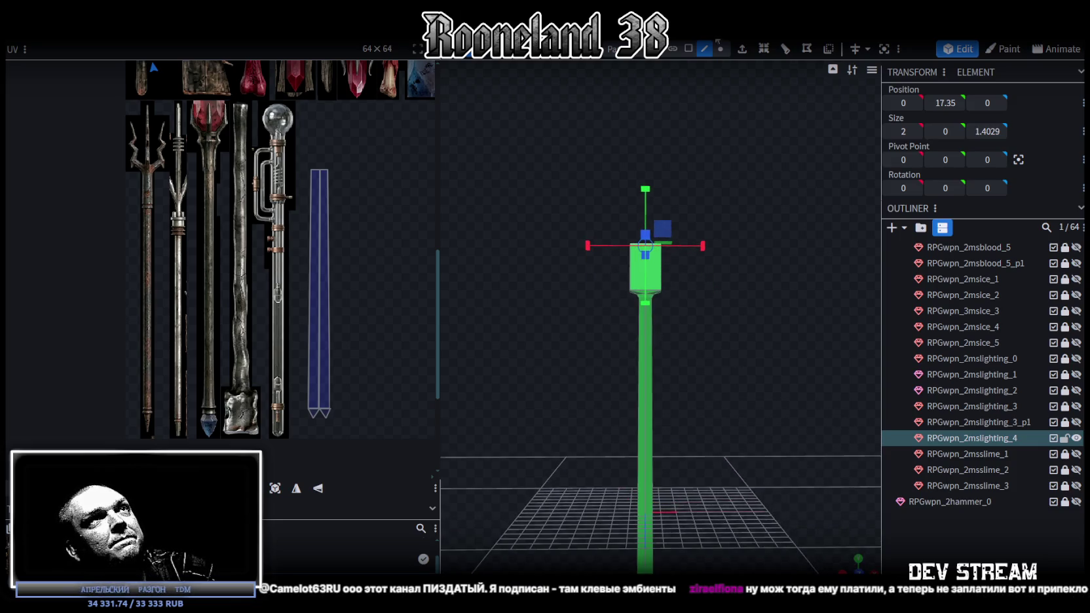
click(721, 50)
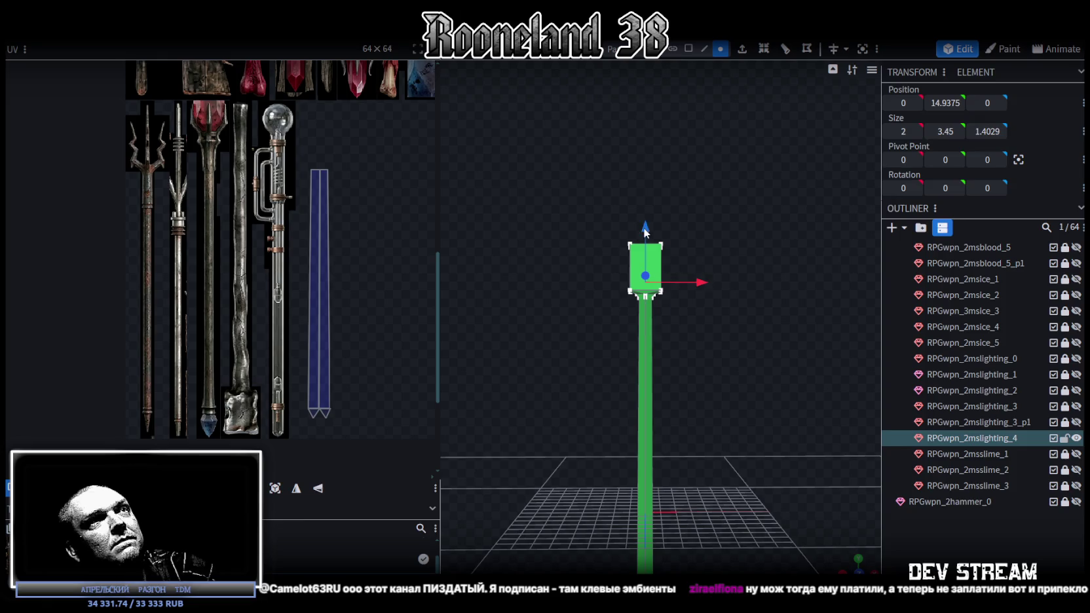
drag(644, 230, 643, 204)
scroll(672, 296, down, 3)
click(689, 49)
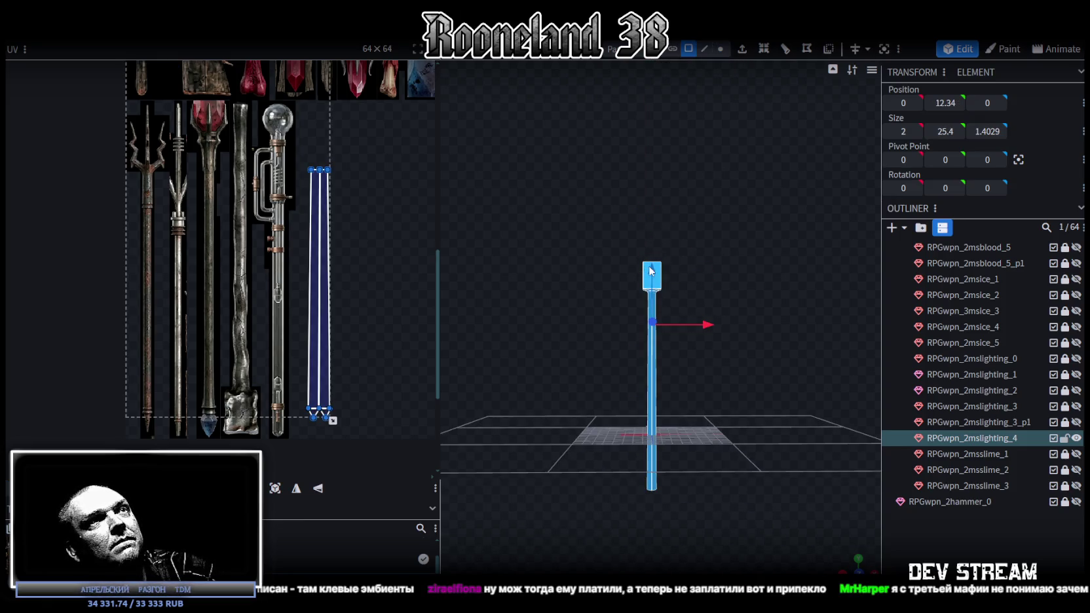
Lower the whole staff 3 units to Y 10.14 and raise the head block 1 unit.
drag(651, 268, 654, 287)
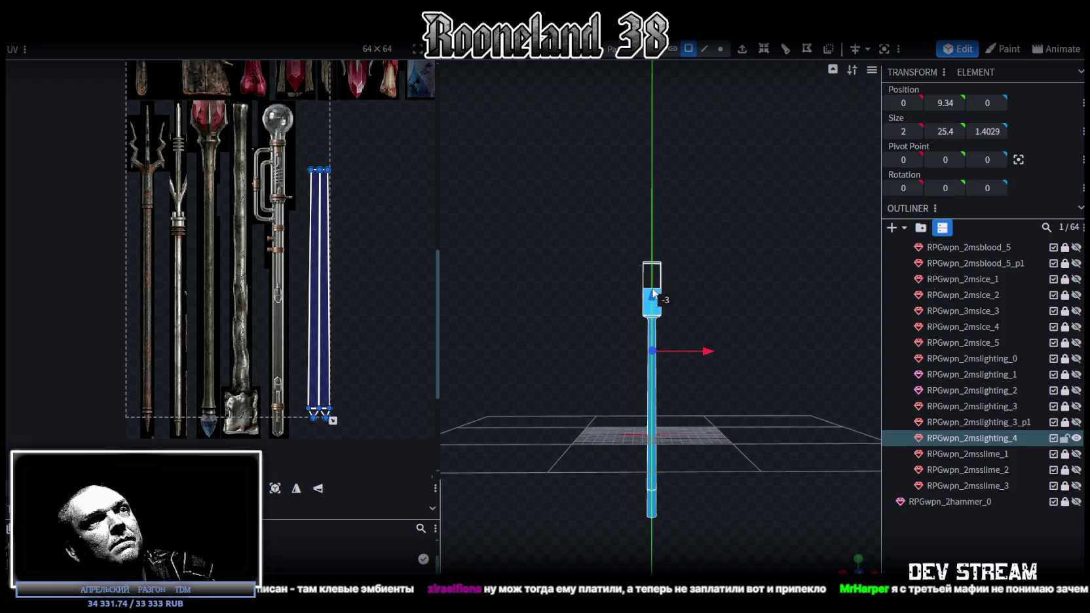
click(721, 49)
scroll(642, 197, up, 2)
drag(615, 240, 717, 369)
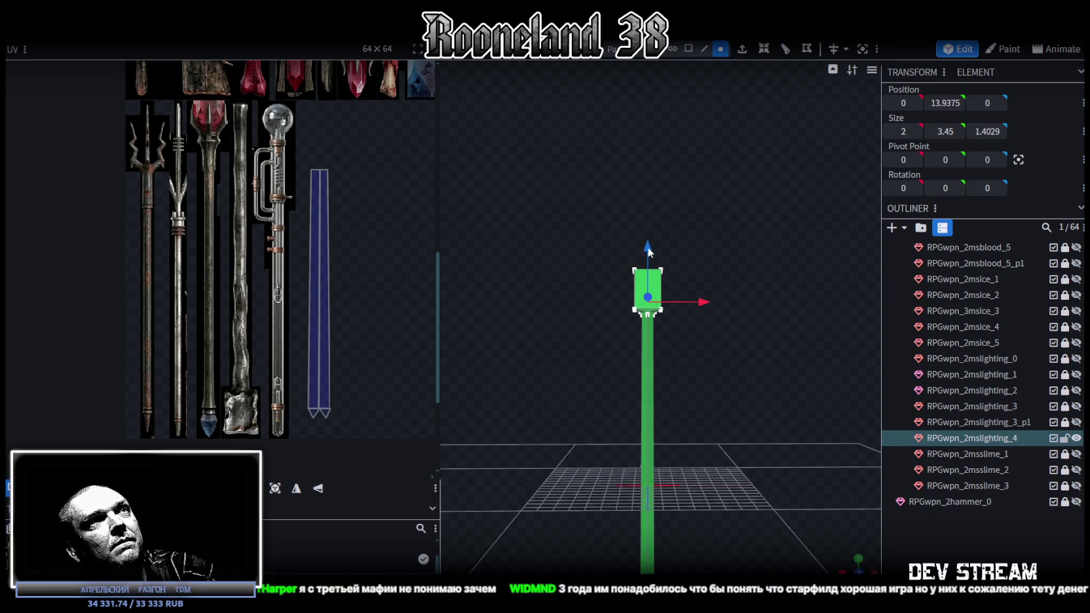
drag(649, 249, 648, 235)
click(689, 48)
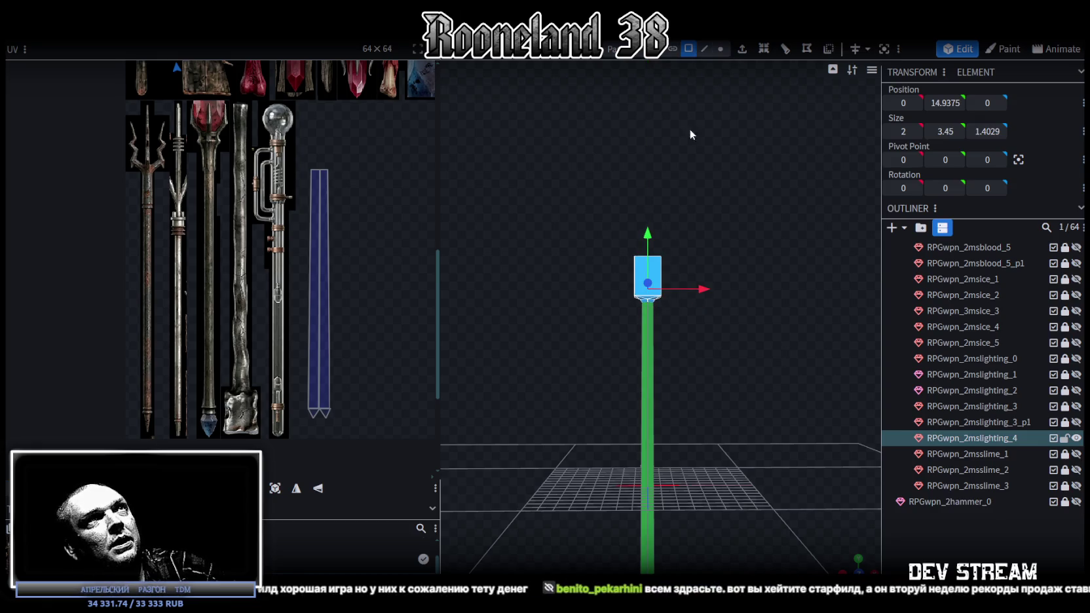
Select the entire mesh, view it from the side, and shift a face's UV on the texture.
scroll(693, 107, down, 2)
key(ctrl+a)
key(KP_1)
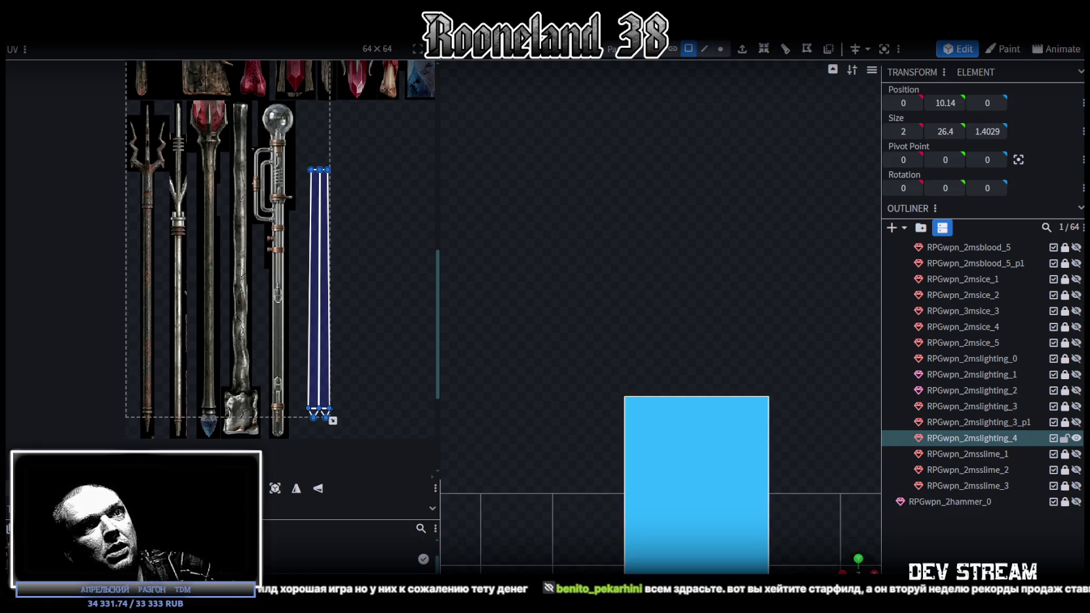
scroll(685, 445, down, 2)
right_drag(685, 390, 682, 326)
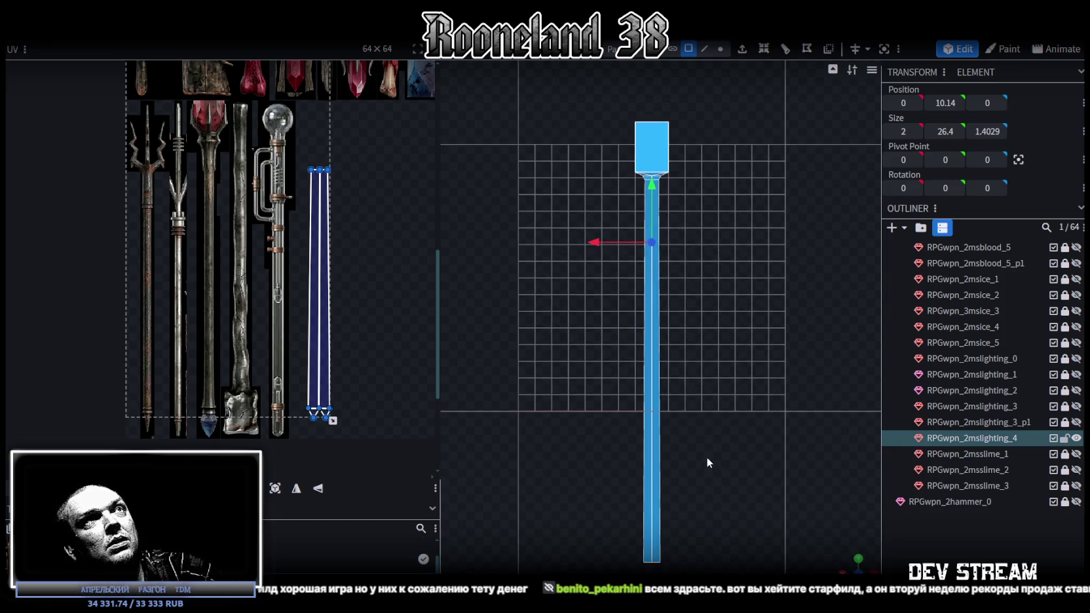
right_drag(706, 463, 709, 453)
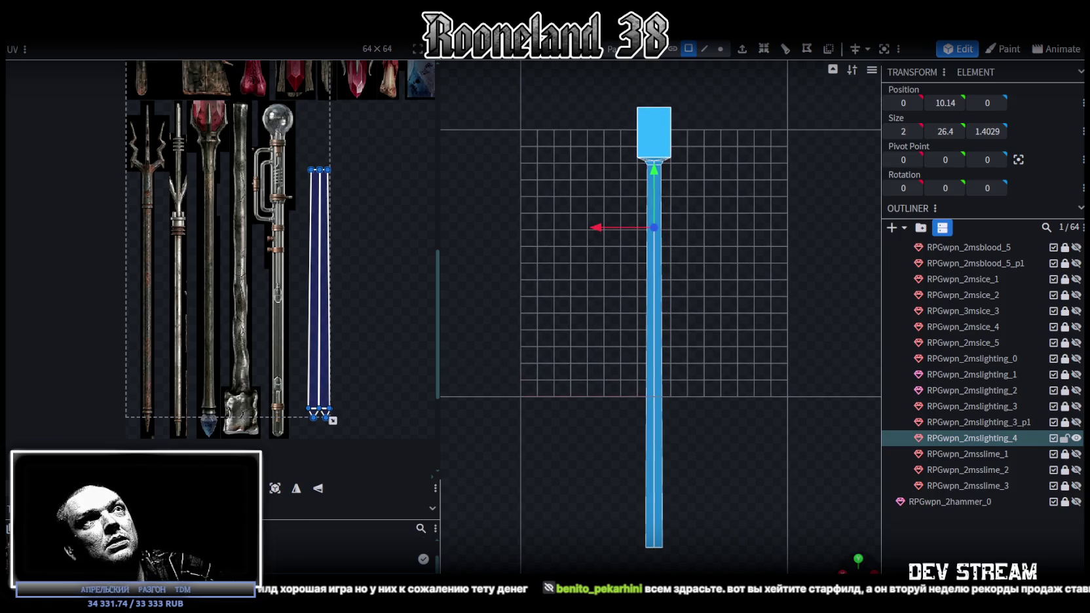
key(KP_1)
scroll(712, 456, down, 3)
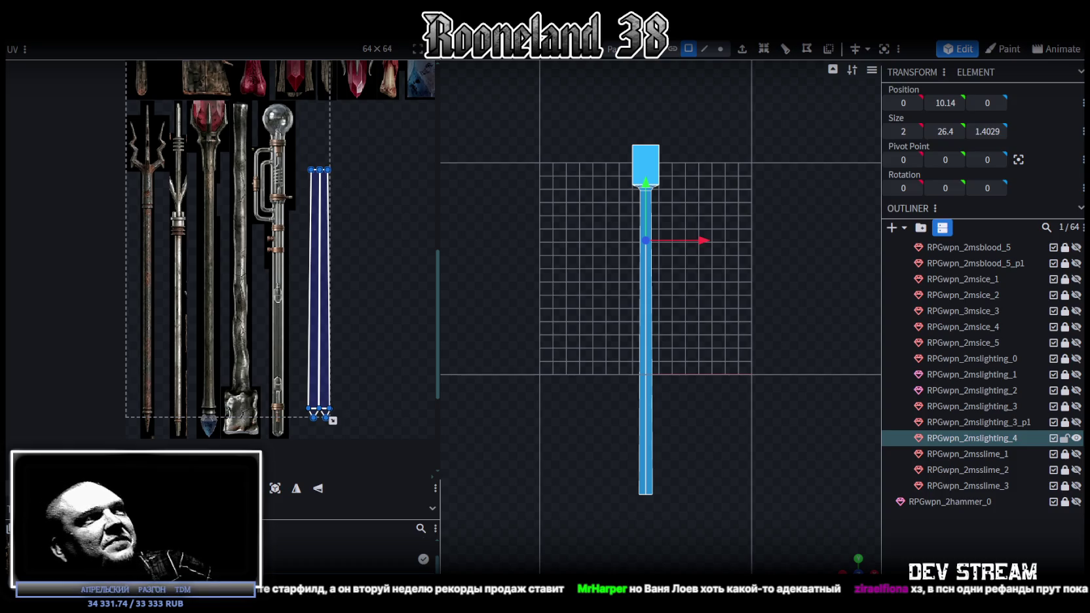
click(275, 488)
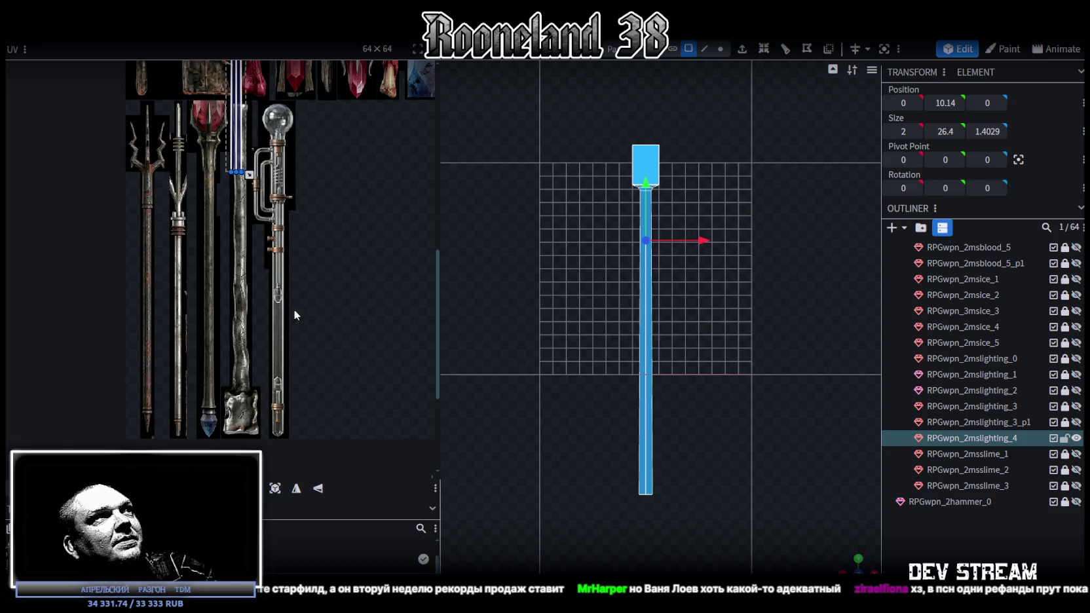
Restore and mirror the face UV, then fit the head's UV box onto the square lightning panel.
key(ctrl+z)
scroll(254, 243, up, 2)
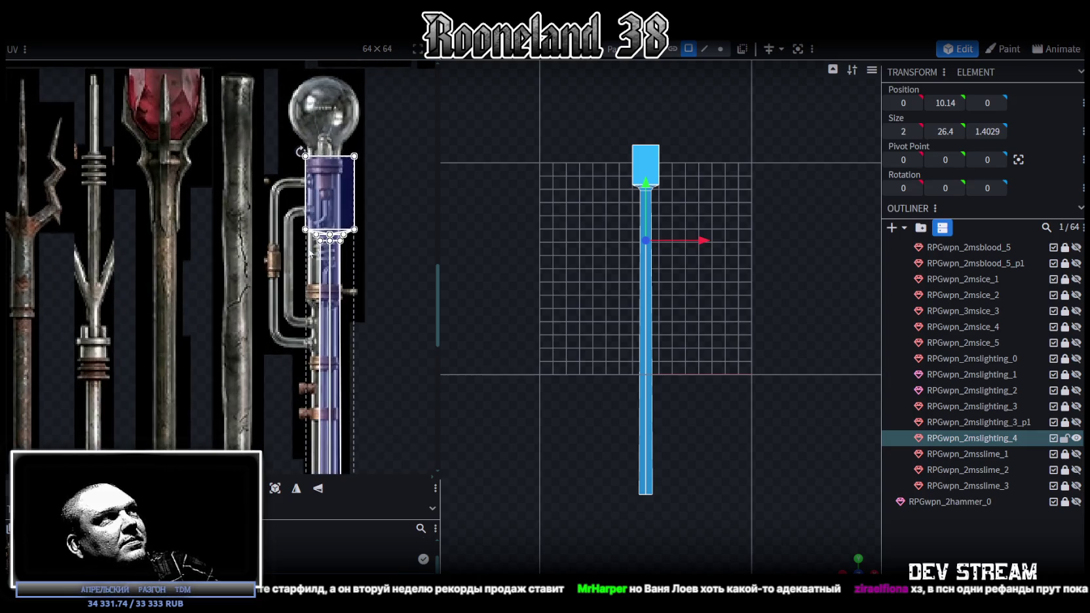
scroll(327, 332, up, 2)
click(318, 489)
scroll(361, 342, up, 2)
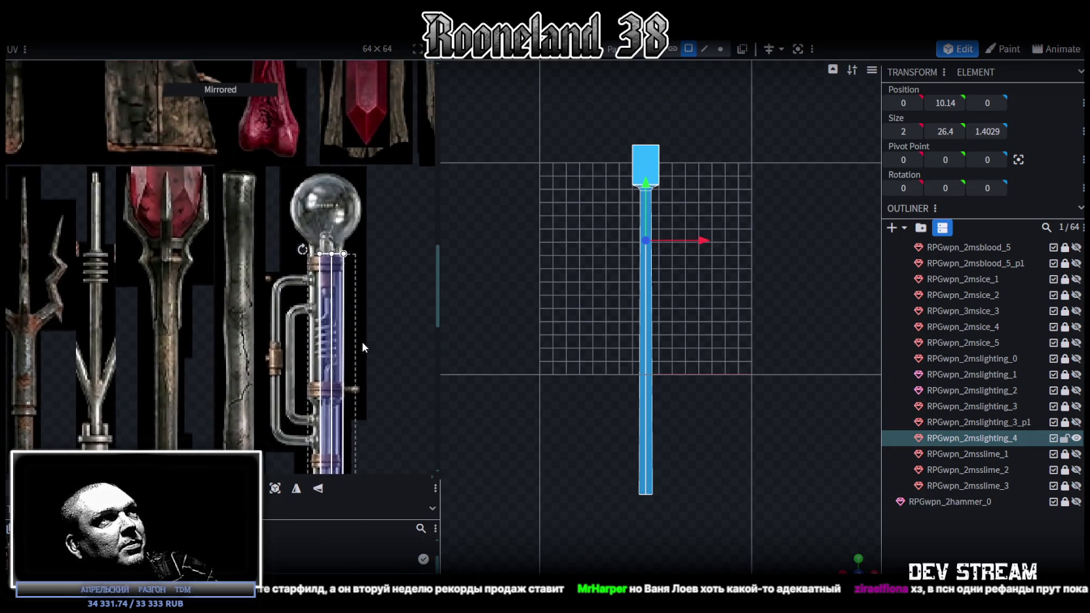
drag(329, 298, 249, 235)
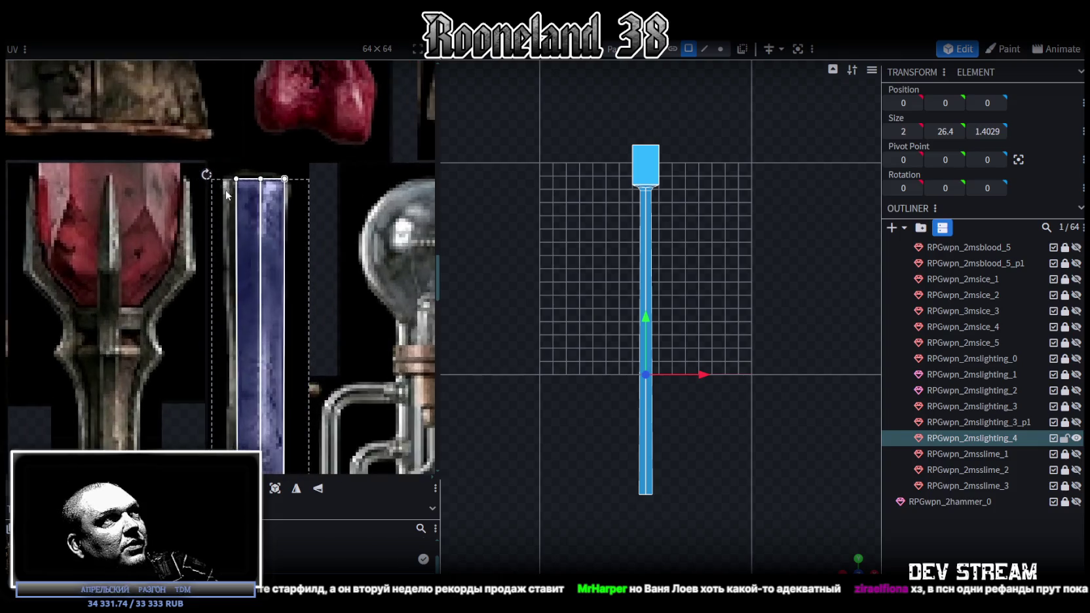
scroll(249, 235, up, 2)
scroll(238, 231, down, 5)
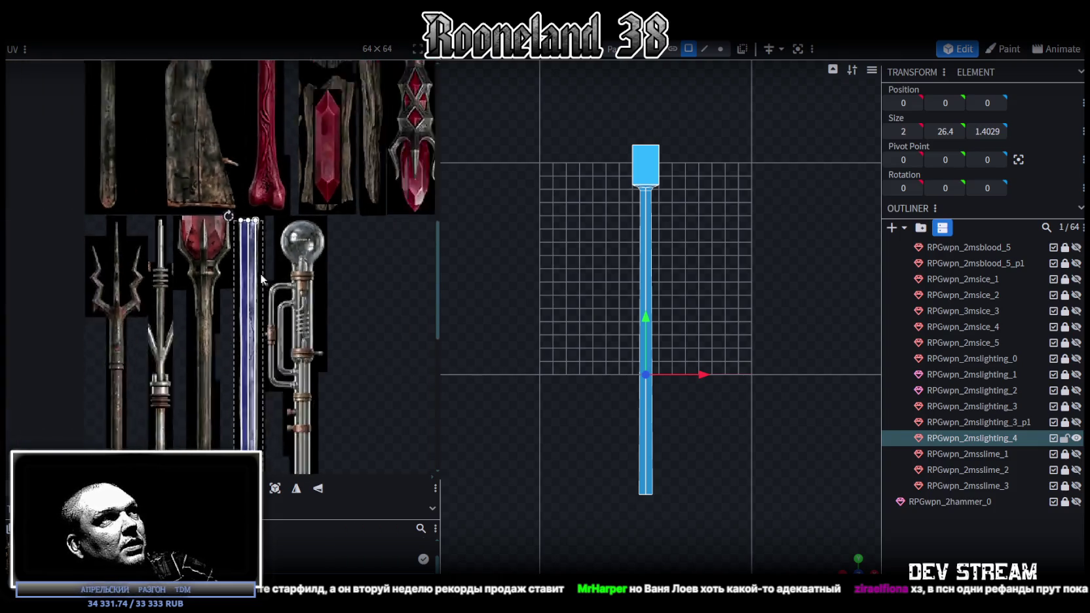
scroll(318, 258, up, 2)
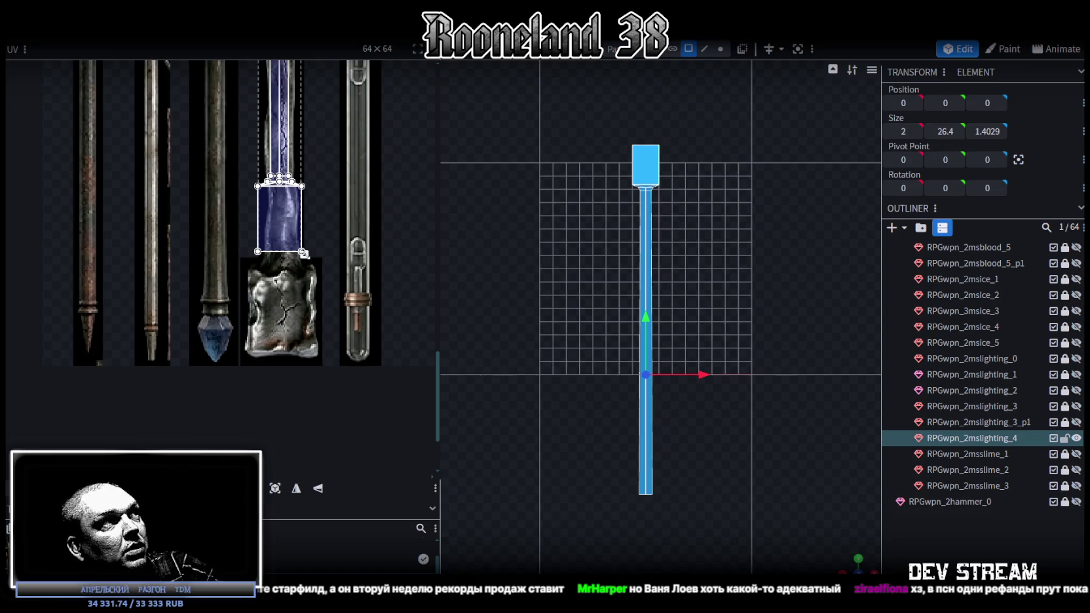
drag(303, 255, 314, 304)
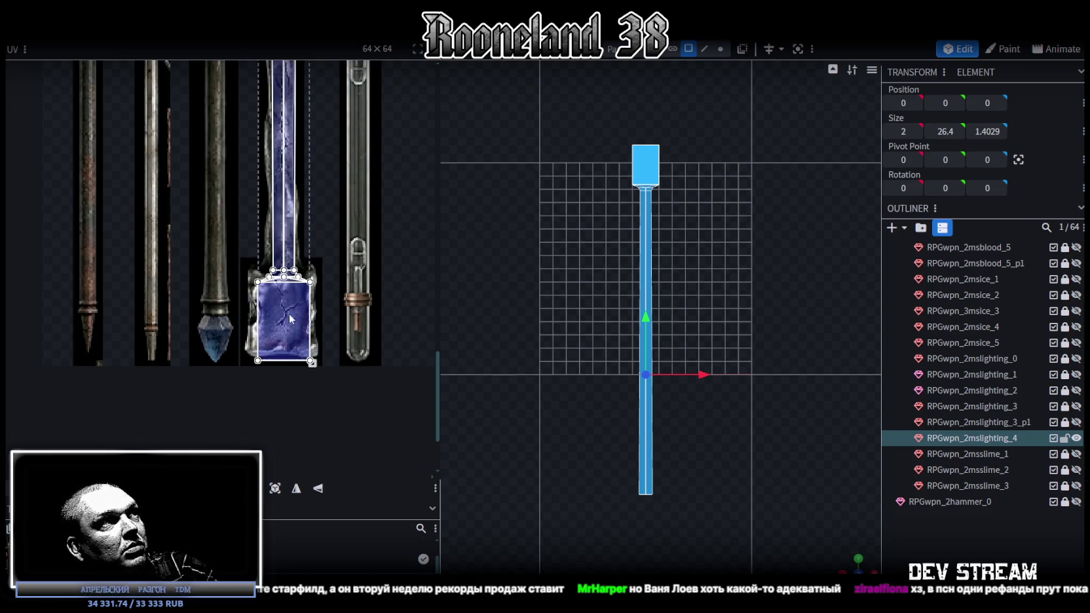
scroll(295, 315, up, 1)
drag(325, 377, 326, 368)
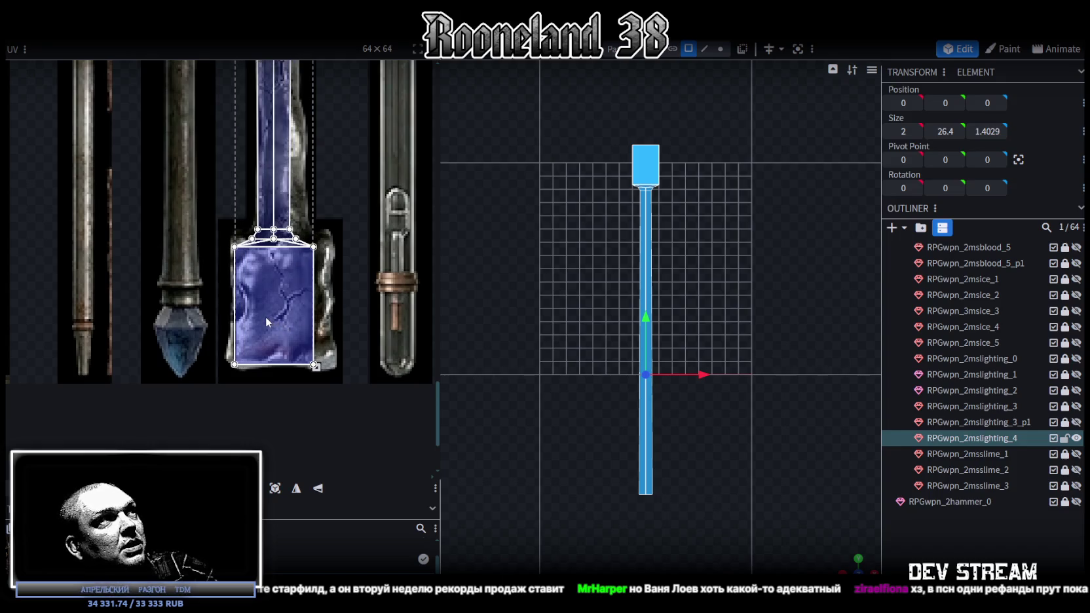
scroll(266, 317, up, 1)
drag(295, 343, 320, 345)
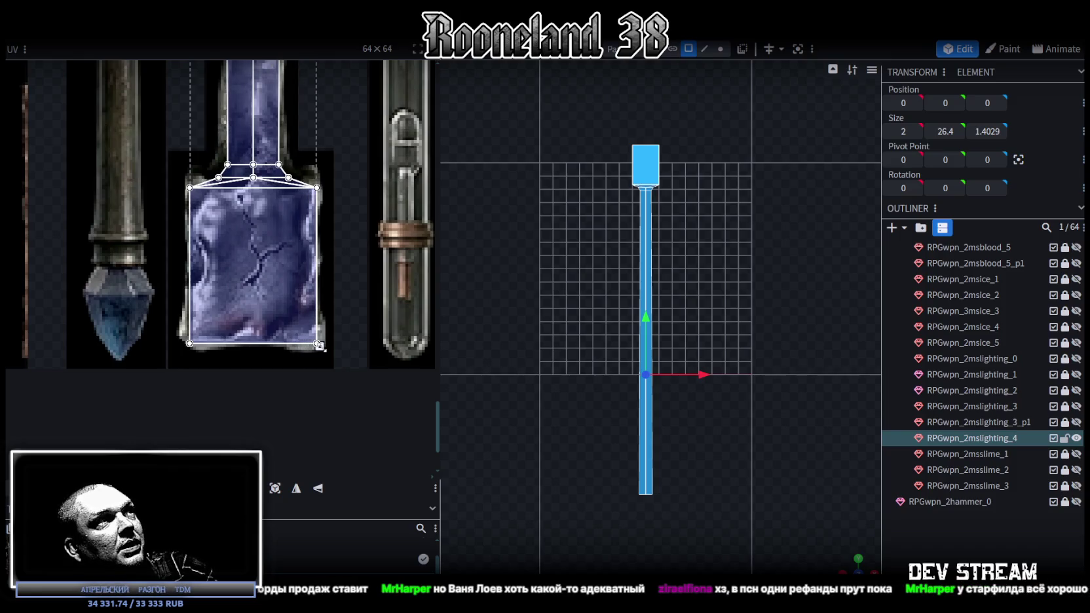
scroll(182, 196, up, 2)
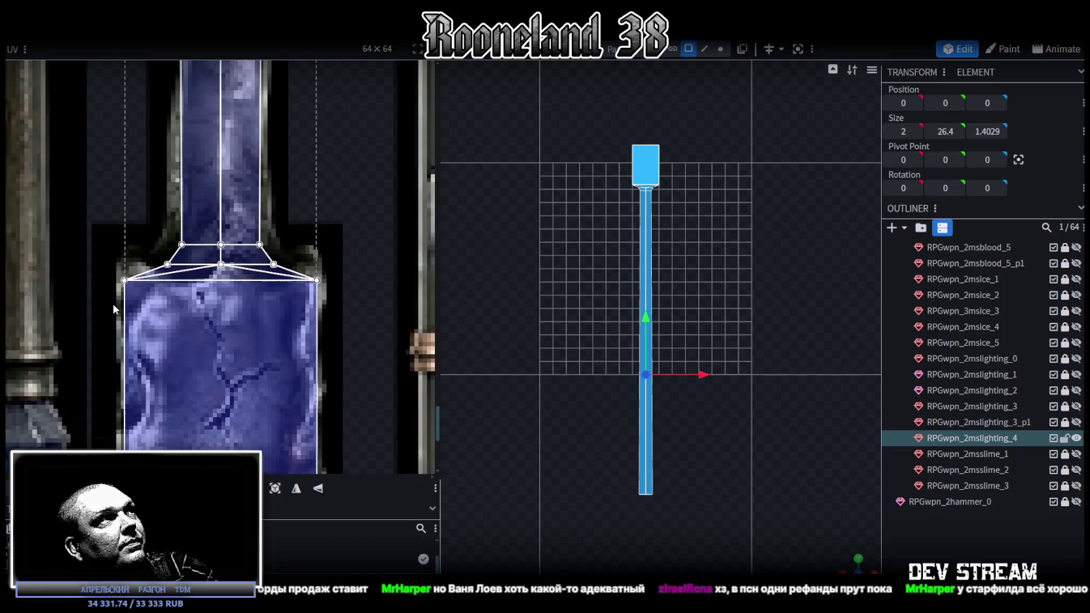
Nudge the head's upper UV vertices up and select its lower UV vertices.
drag(100, 307, 364, 229)
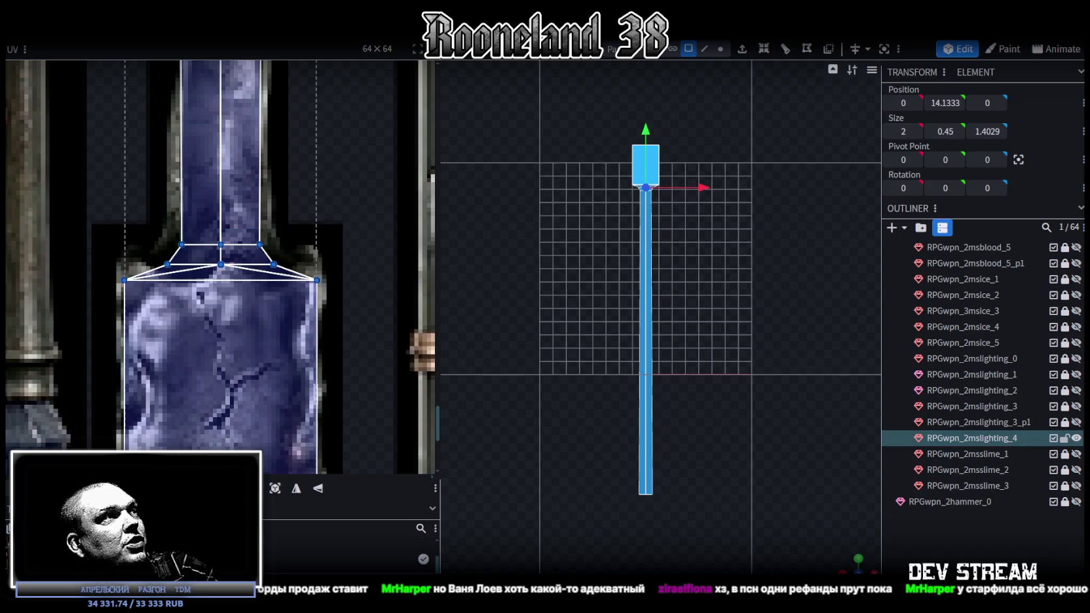
key(Up)
key(Up)
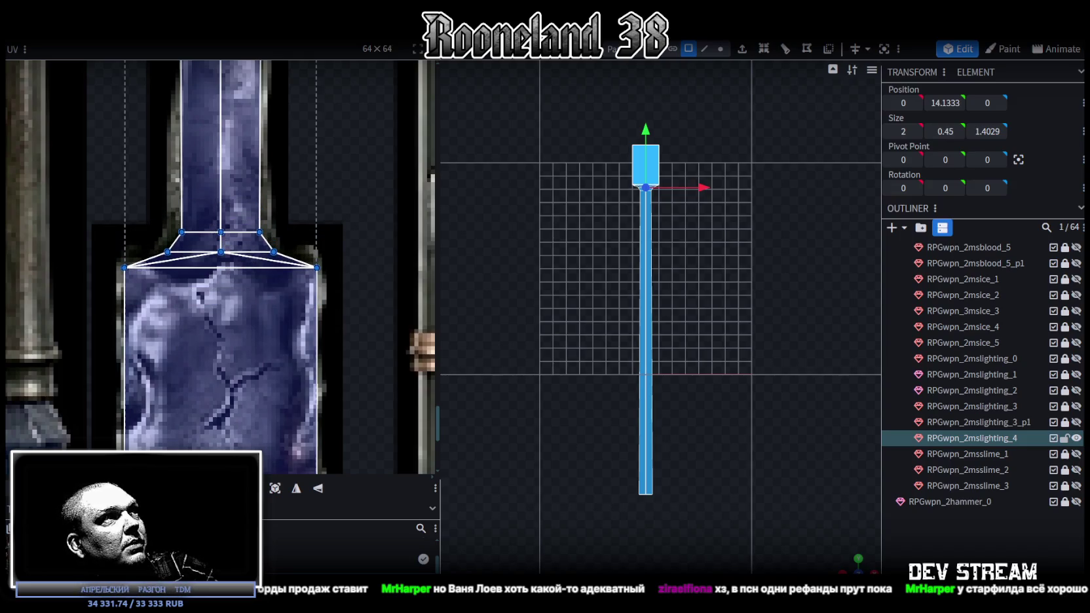
scroll(292, 327, down, 3)
drag(166, 366, 308, 332)
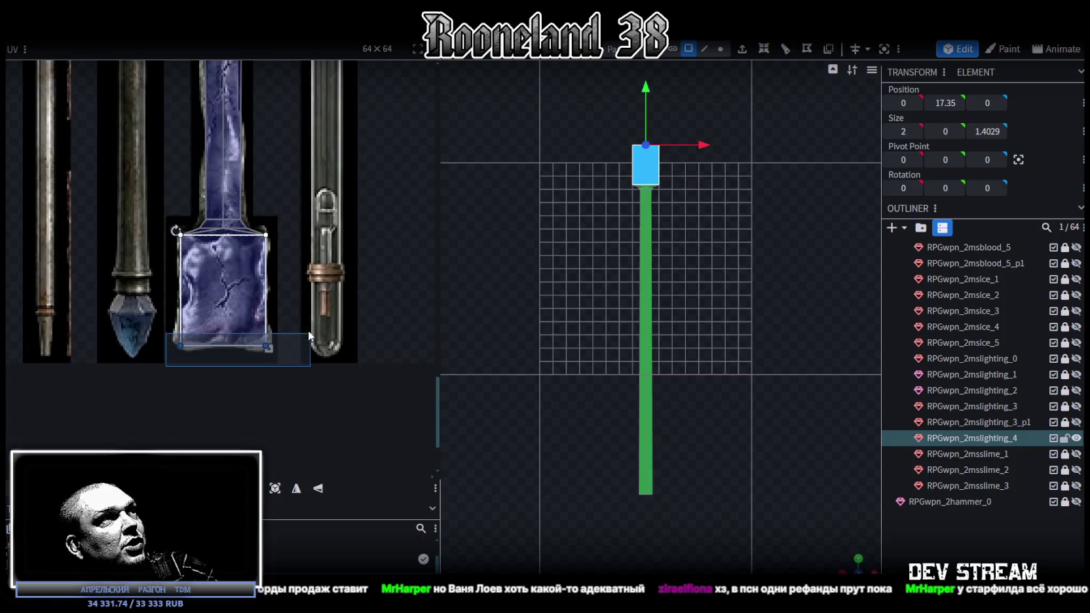
scroll(204, 347, up, 1)
scroll(204, 347, up, 1)
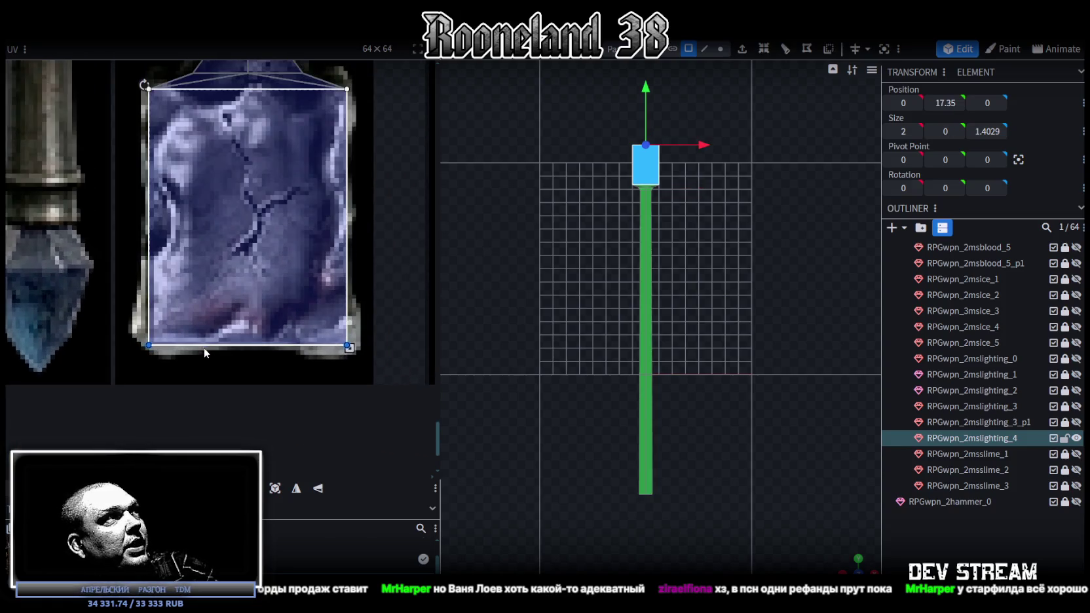
scroll(190, 327, up, 1)
Select the head block's two side faces and its top face in the UV editor.
drag(115, 81, 182, 374)
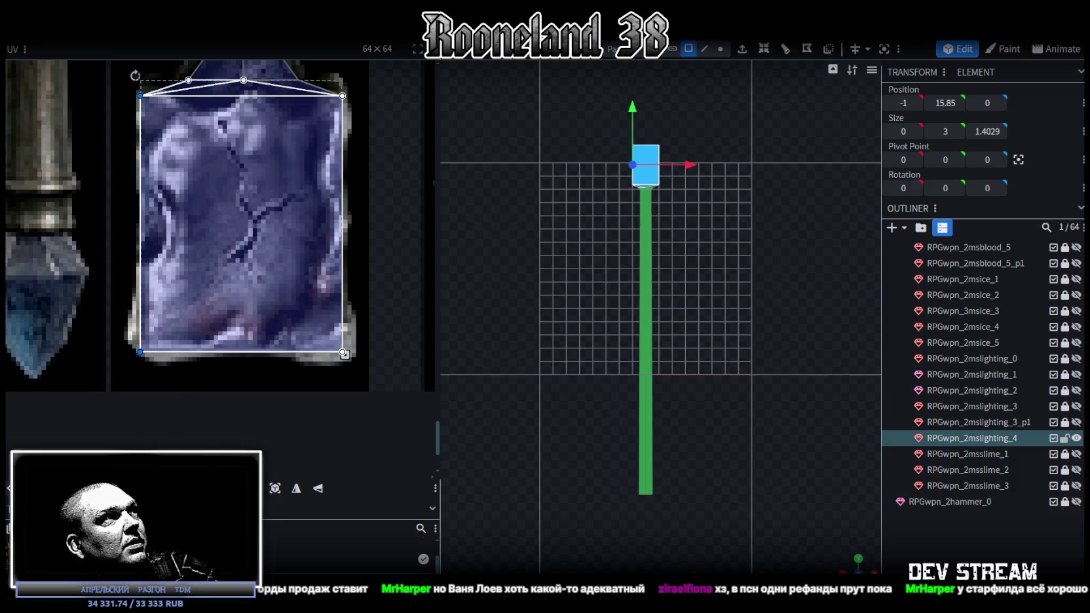
click(270, 305)
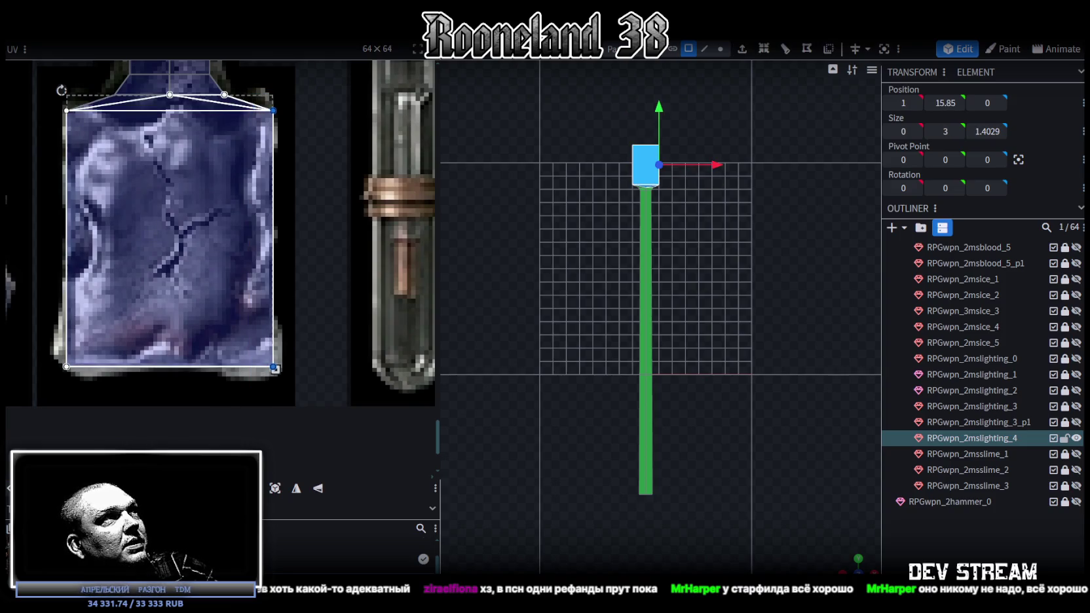
scroll(234, 292, up, 4)
scroll(234, 293, down, 4)
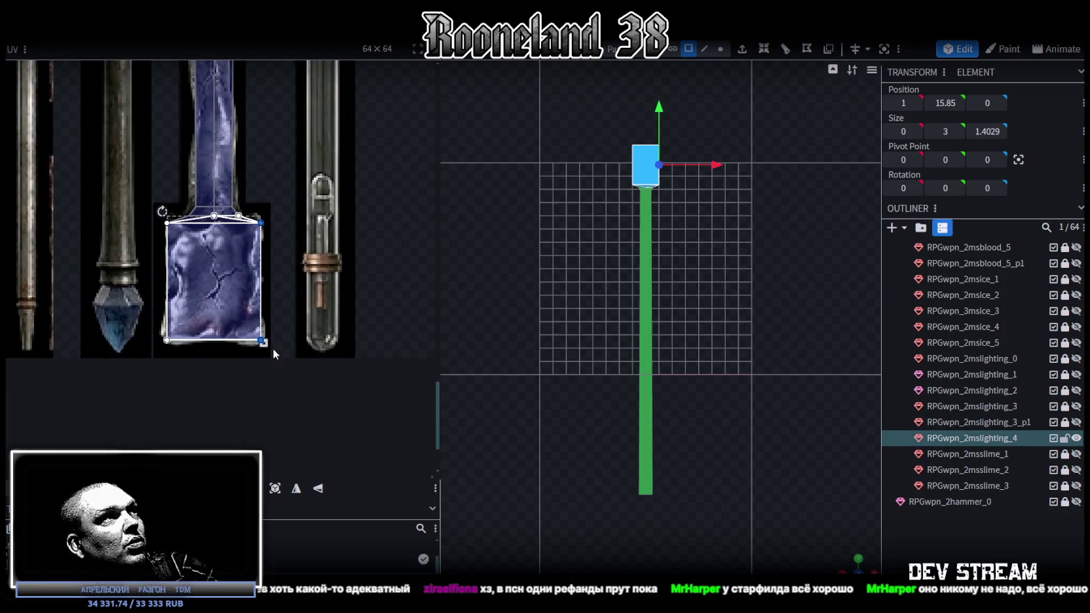
drag(272, 354, 143, 325)
scroll(186, 337, up, 3)
scroll(179, 379, up, 2)
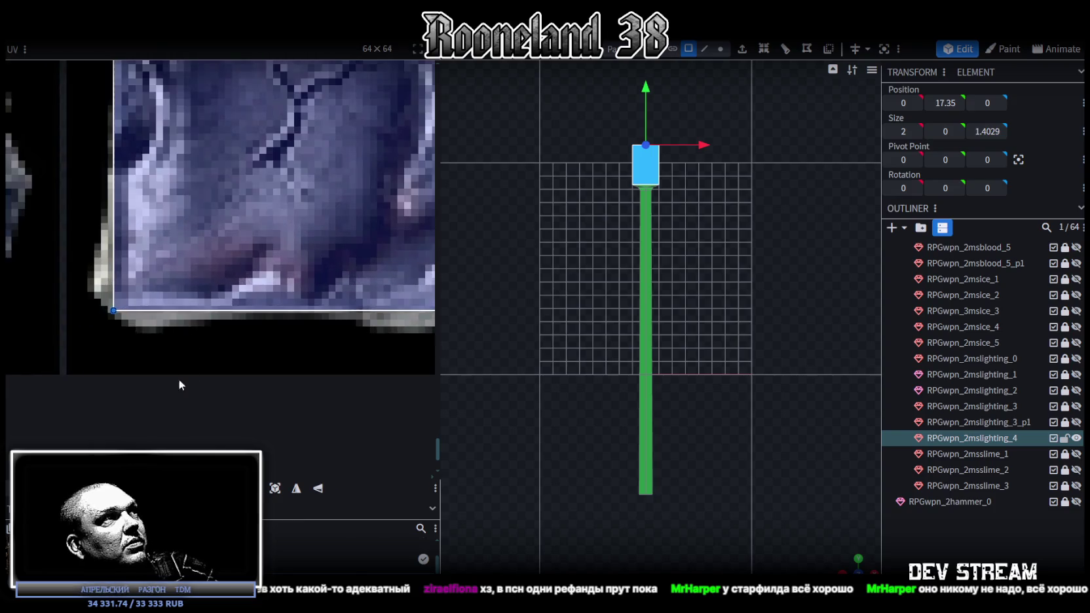
scroll(204, 315, down, 5)
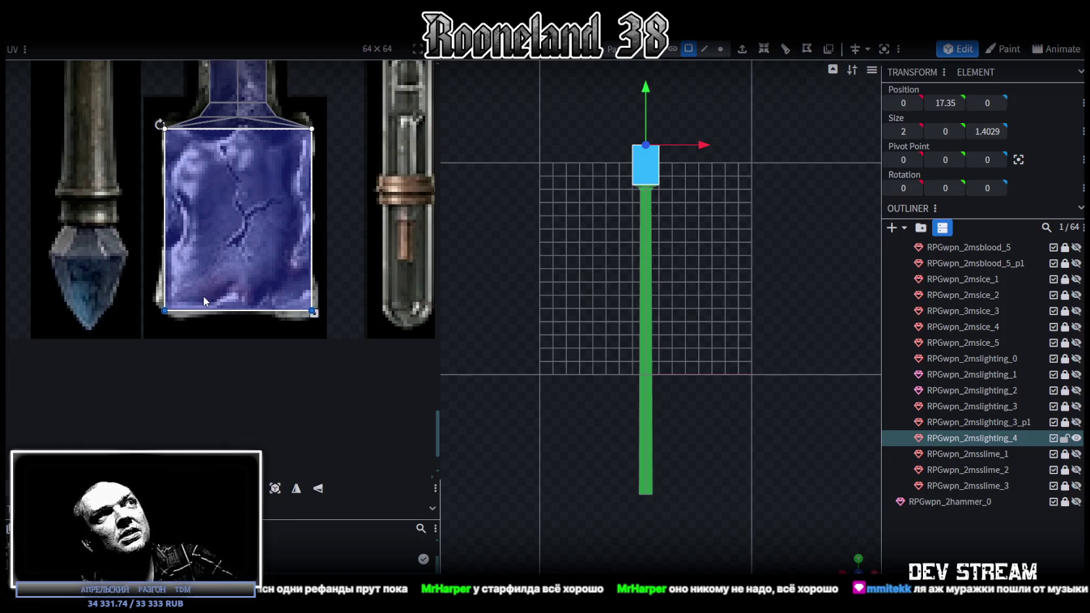
ctrl+scroll(195, 262, down, 3)
scroll(270, 443, up, 5)
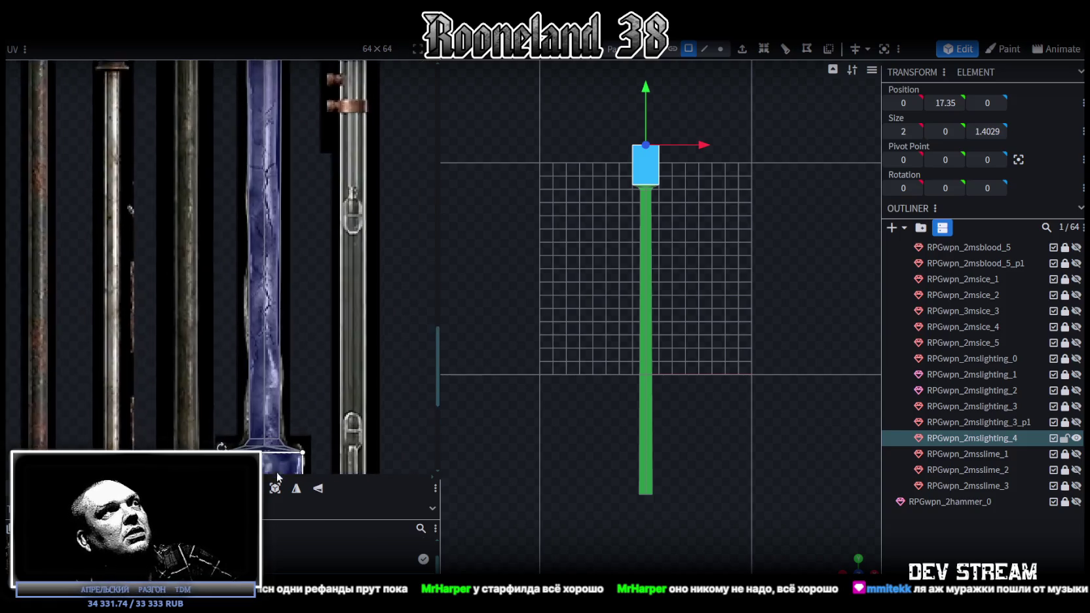
scroll(269, 442, up, 3)
scroll(235, 393, up, 2)
Fit the taper's UV vertices between shaft and head with arrow-key nudges.
click(275, 357)
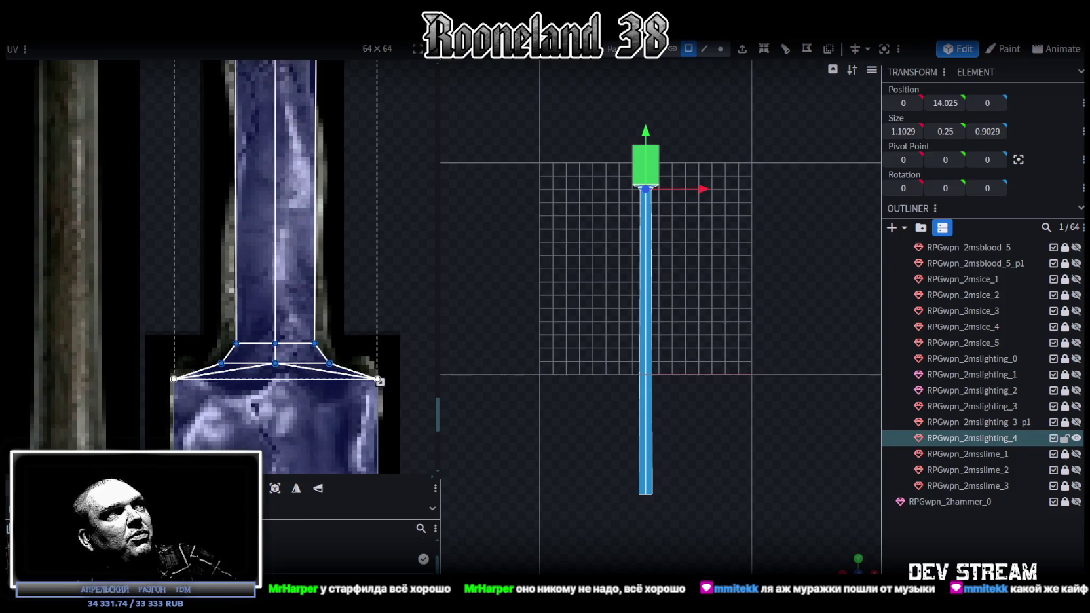
key(Up)
key(Up)
key(Up)
key(Down)
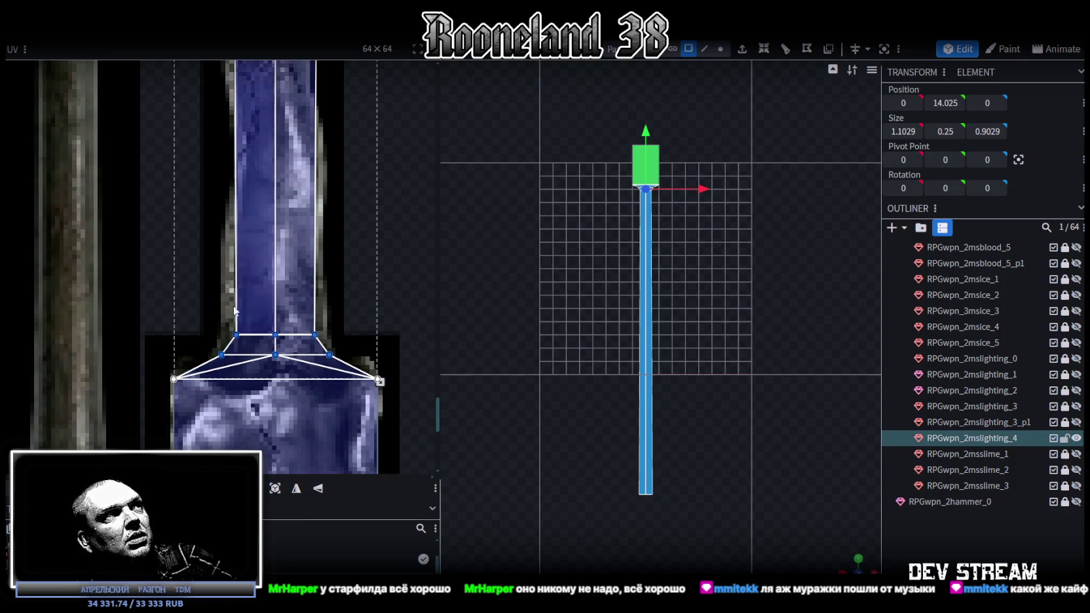
drag(237, 312, 331, 338)
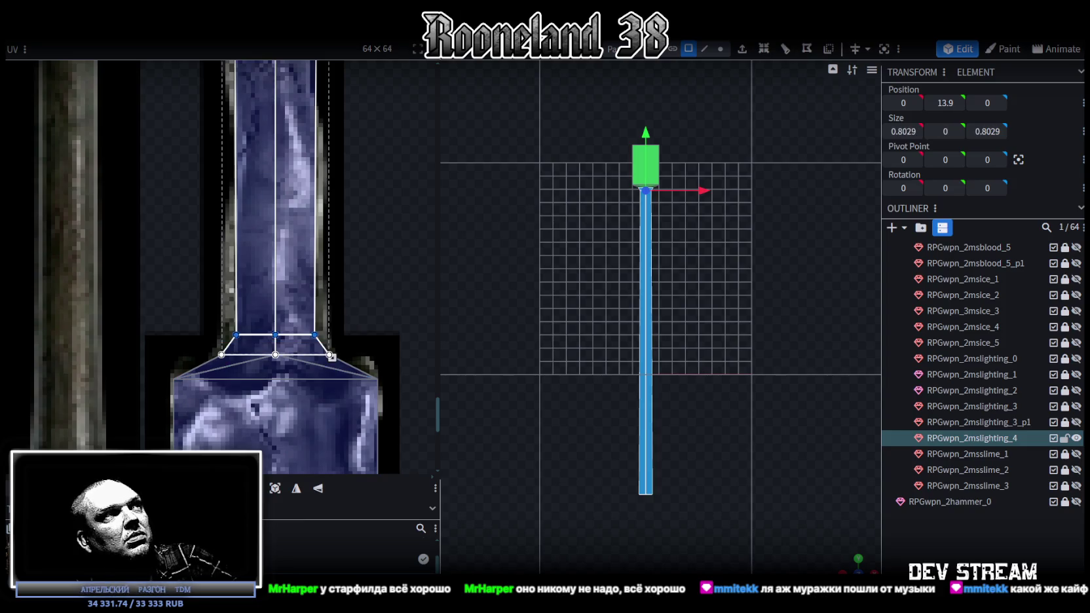
scroll(342, 253, down, 4)
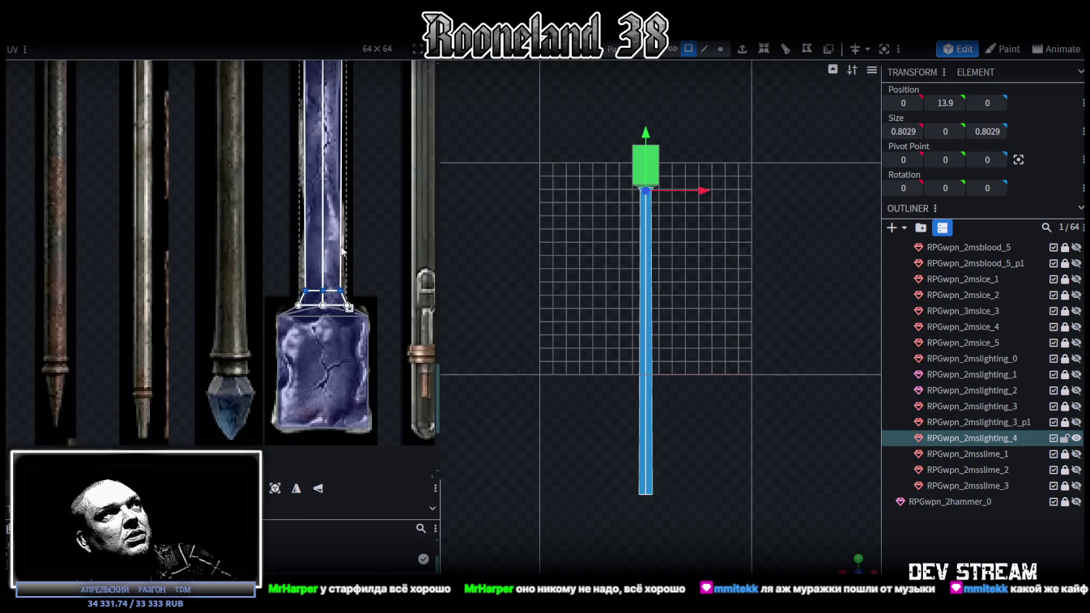
scroll(337, 243, up, 2)
scroll(331, 230, up, 2)
scroll(325, 216, up, 2)
scroll(318, 207, up, 2)
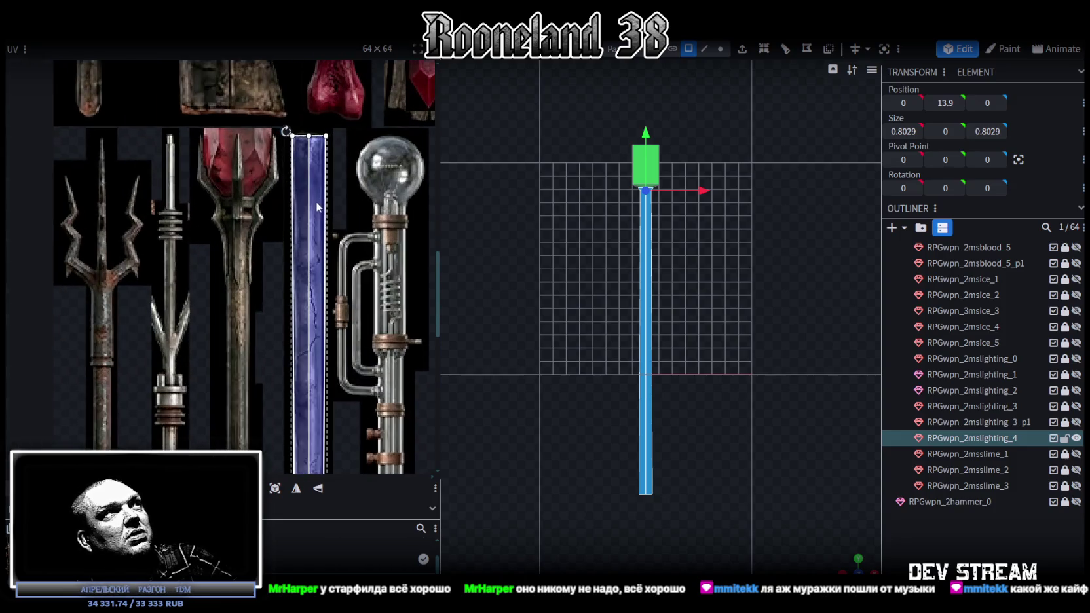
scroll(317, 207, up, 3)
scroll(333, 275, up, 2)
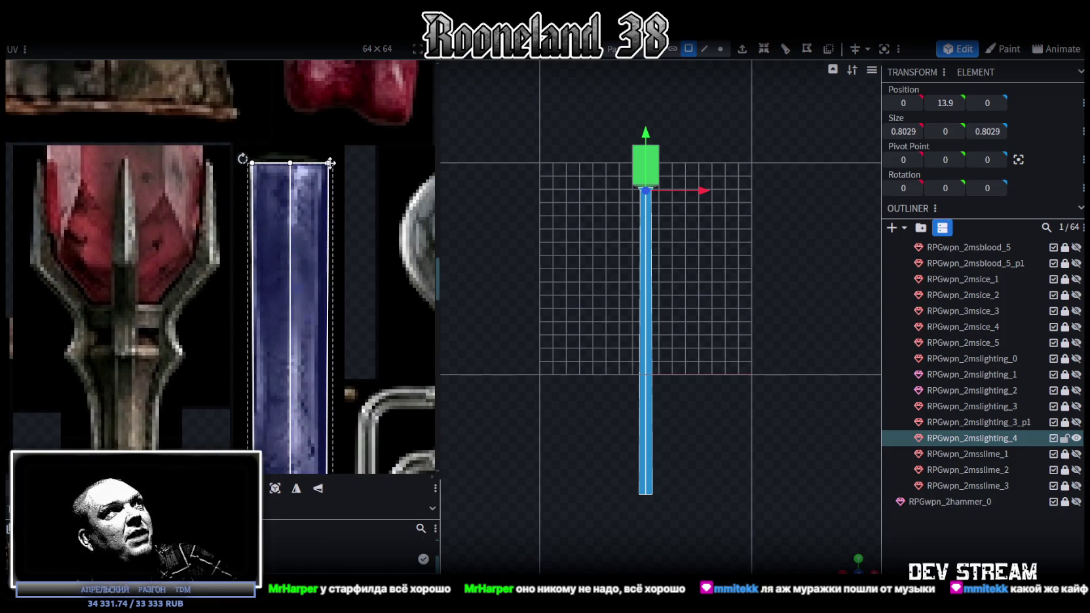
scroll(331, 162, down, 4)
scroll(724, 330, up, 2)
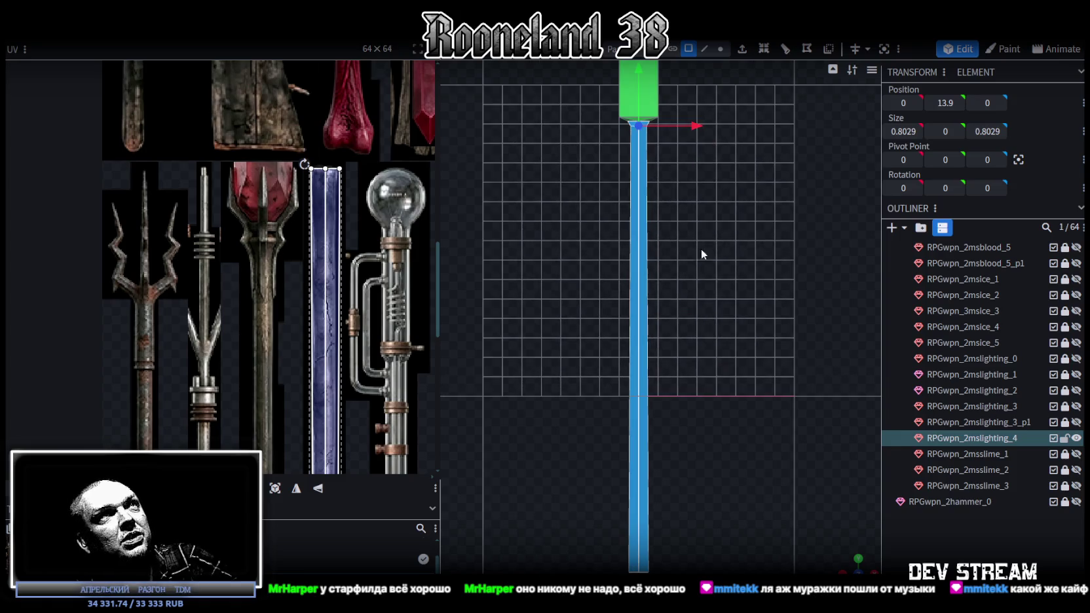
Add a single loop cut on a vertical shaft edge and slide its offset along the shaft.
click(704, 48)
click(637, 199)
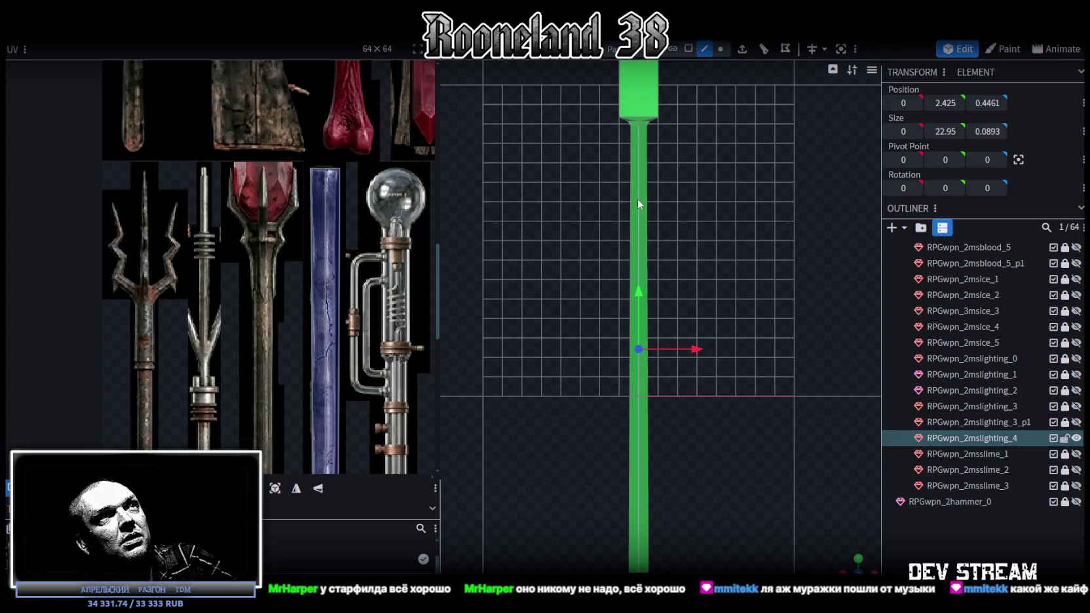
click(765, 54)
scroll(362, 329, down, 3)
scroll(362, 328, up, 5)
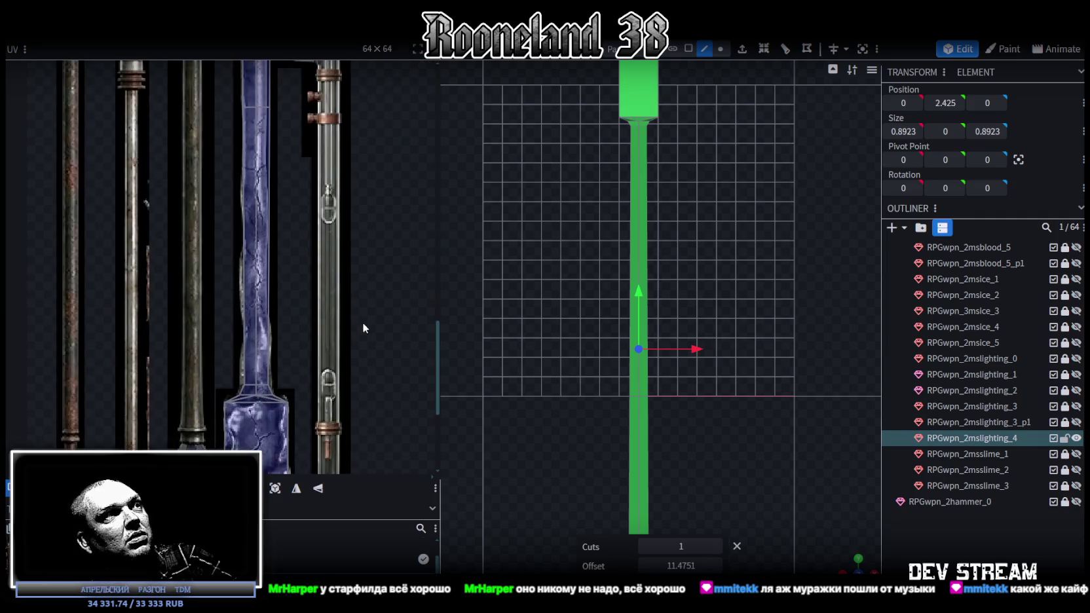
middle_drag(322, 261, 396, 327)
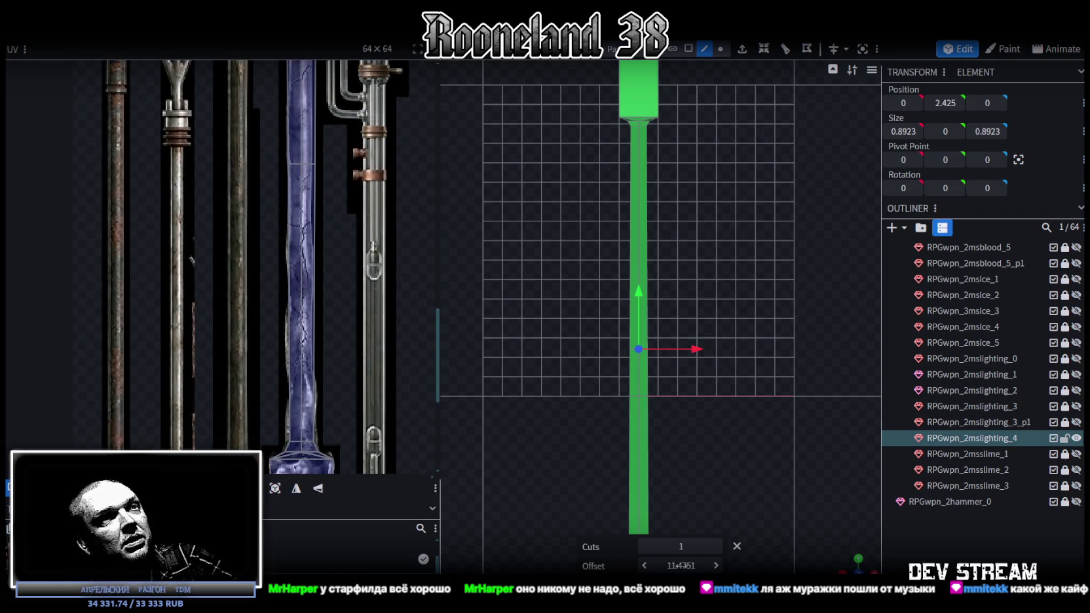
drag(681, 565, 661, 565)
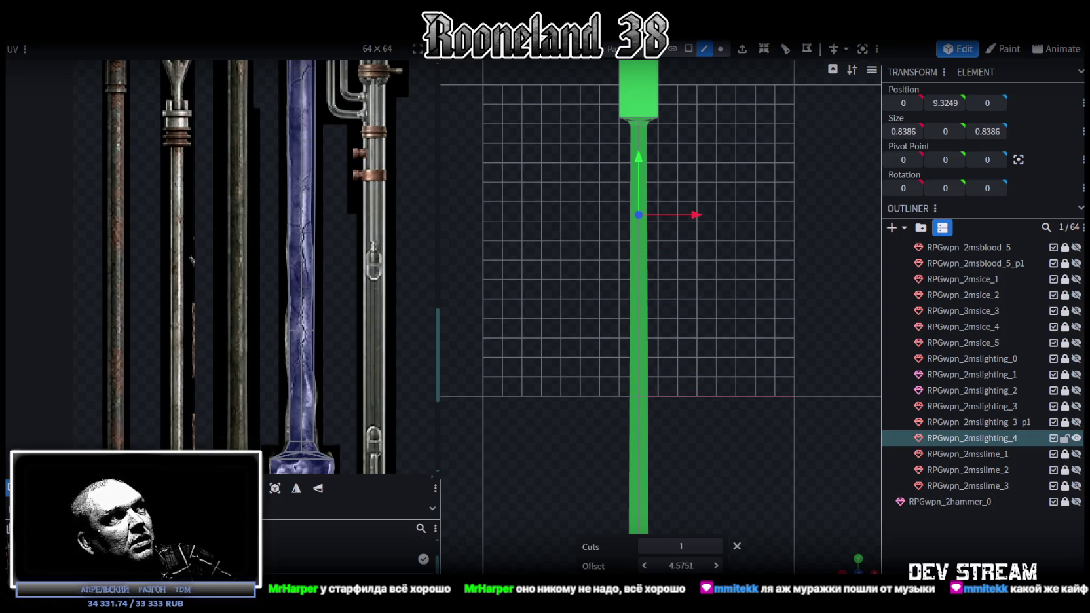
drag(661, 566, 655, 565)
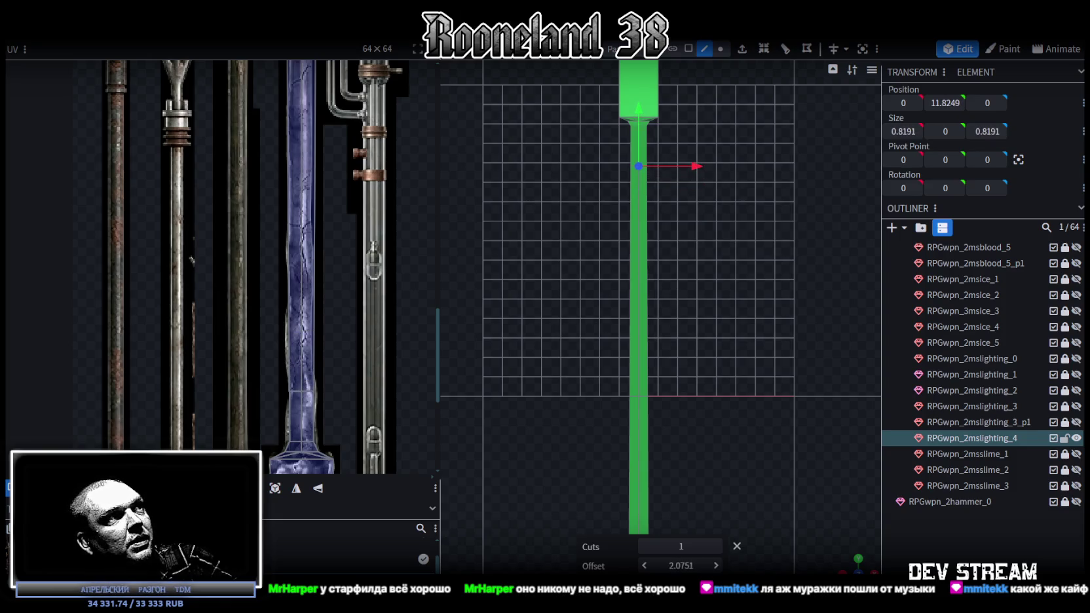
drag(655, 565, 657, 565)
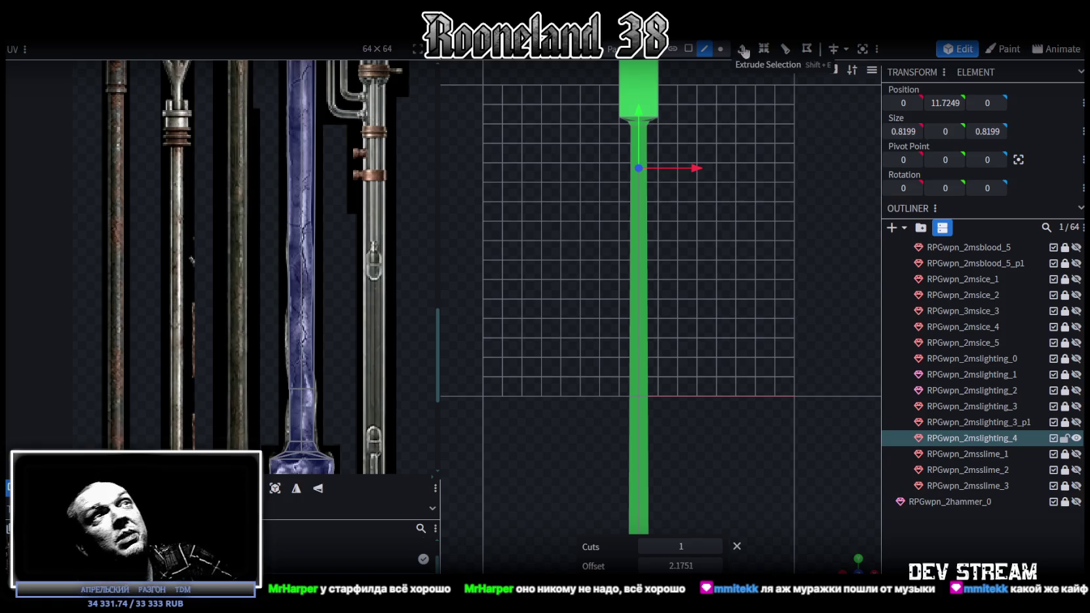
click(639, 282)
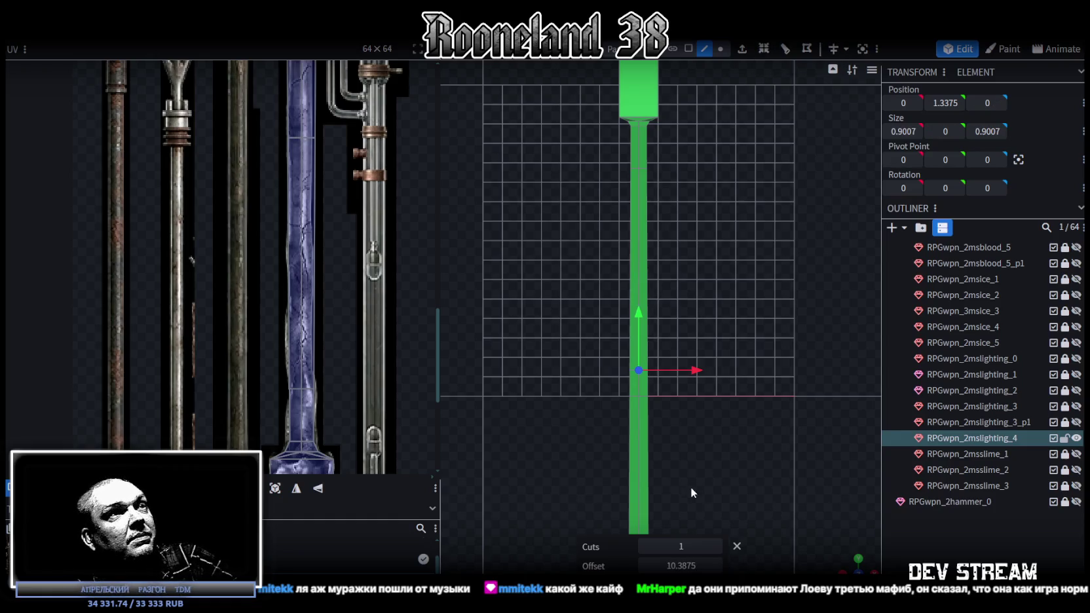
drag(681, 565, 658, 566)
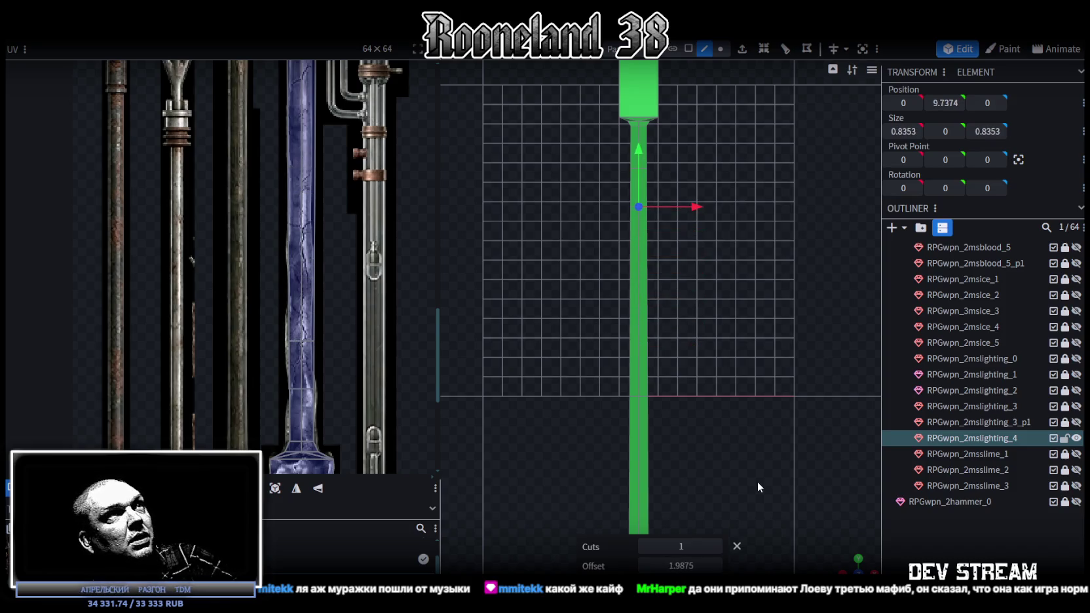
Redo the one-cut loop cut, adjusting its Offset until it sits near the top.
click(639, 266)
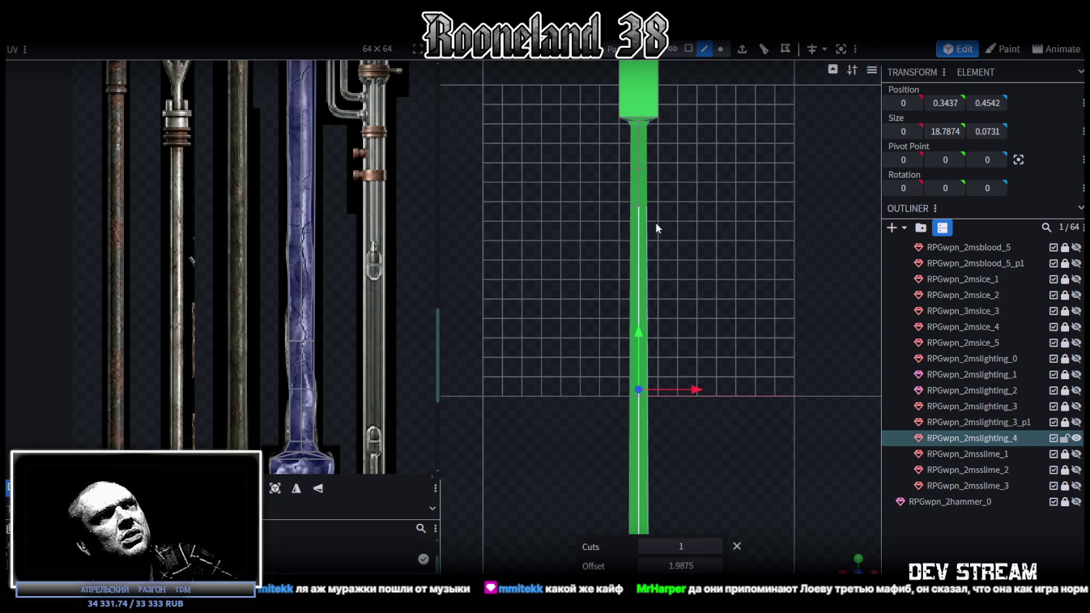
click(725, 222)
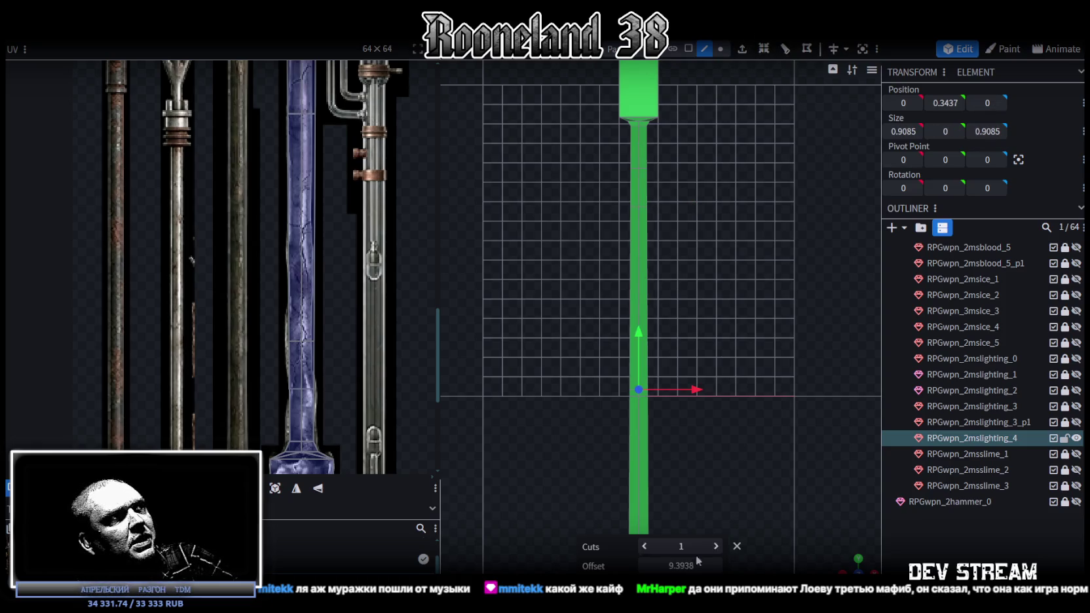
mouse_move(681, 565)
mouse_down()
mouse_move(655, 566)
mouse_move(674, 565)
mouse_up()
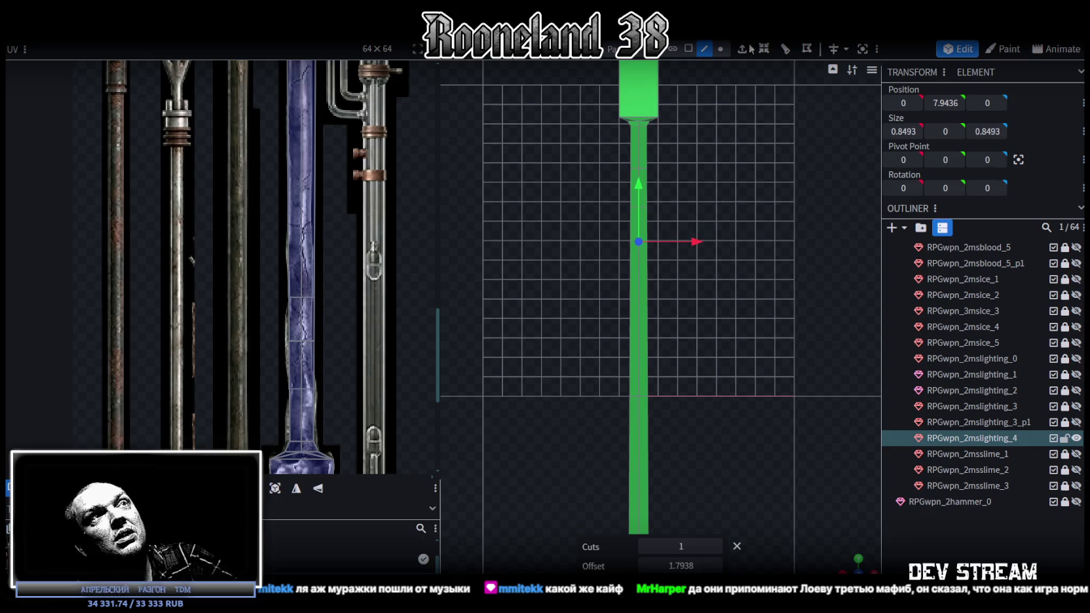
click(639, 334)
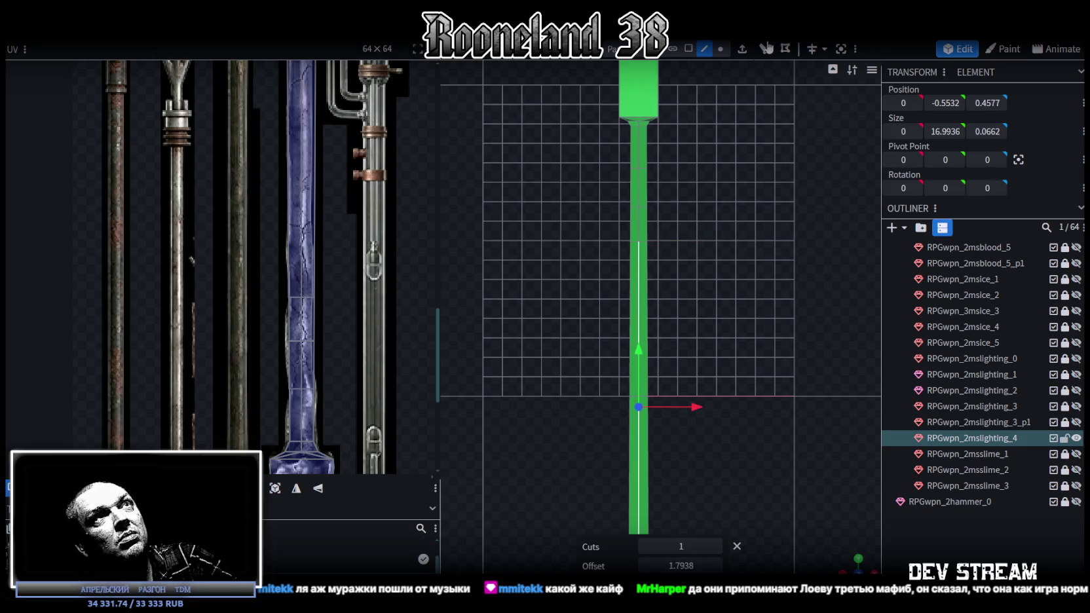
click(805, 156)
drag(677, 567, 636, 567)
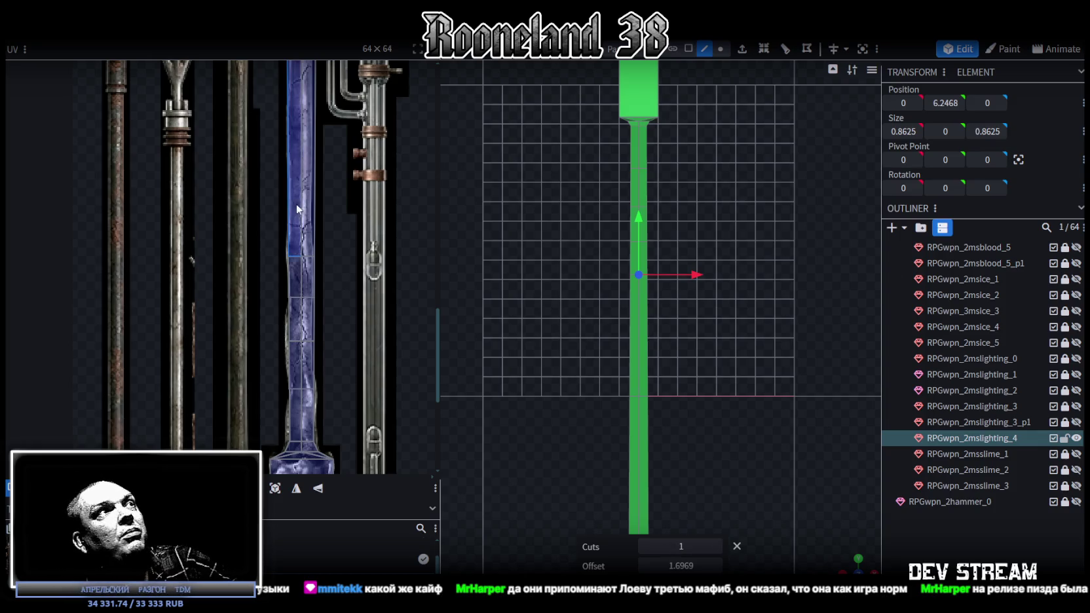
click(648, 352)
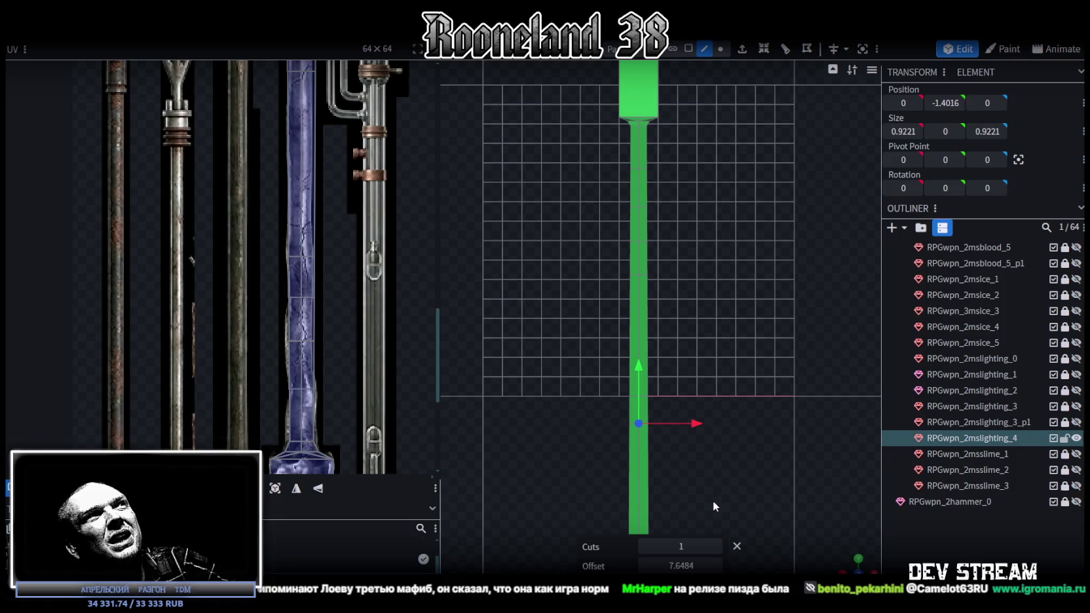
mouse_move(675, 563)
mouse_down()
mouse_move(648, 564)
mouse_move(674, 565)
mouse_up()
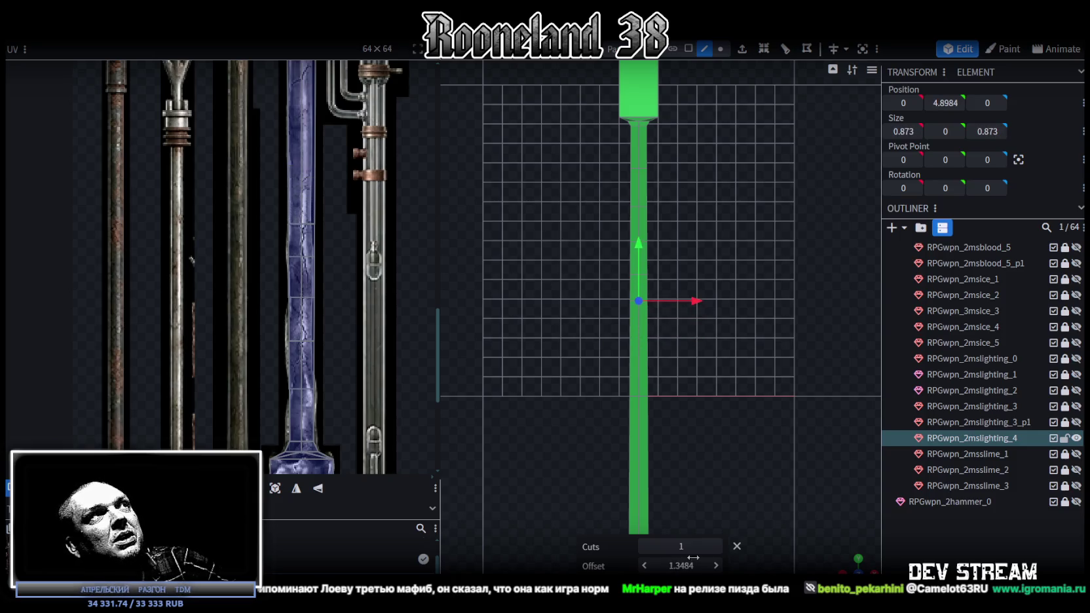
scroll(326, 367, up, 2)
scroll(326, 421, up, 2)
scroll(327, 450, up, 2)
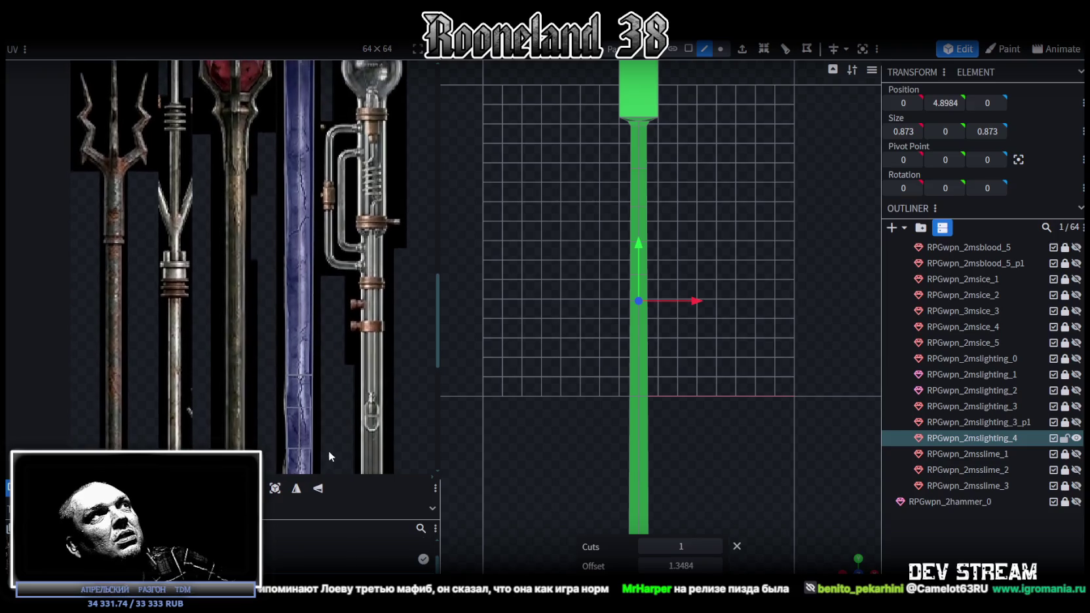
scroll(334, 436, up, 1)
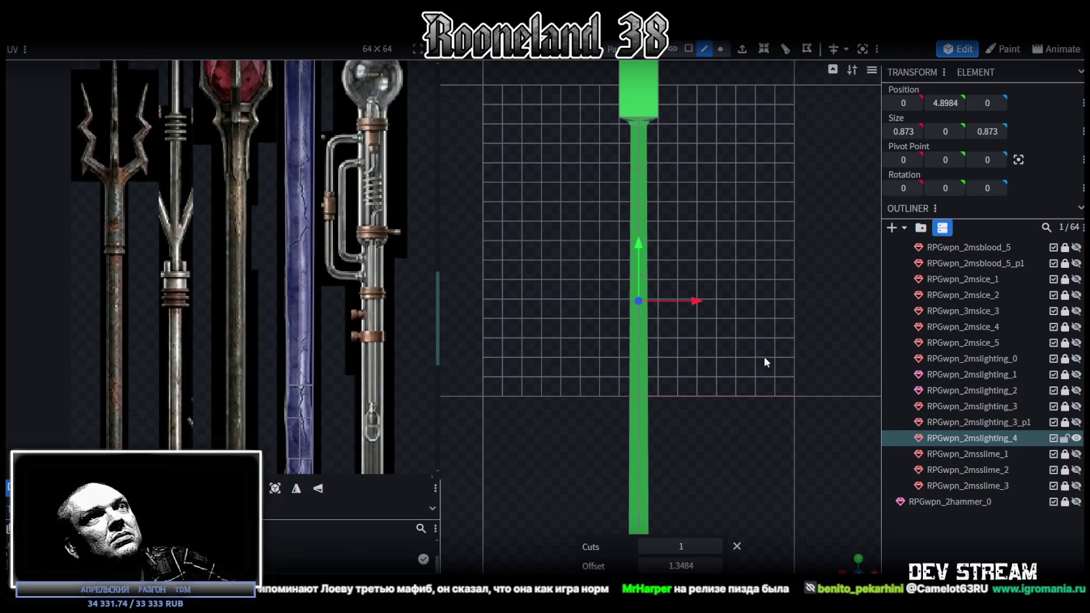
drag(681, 566, 740, 565)
Slide the shaft's loop cut down toward its lower end, to offset 1.7186.
scroll(655, 393, down, 2)
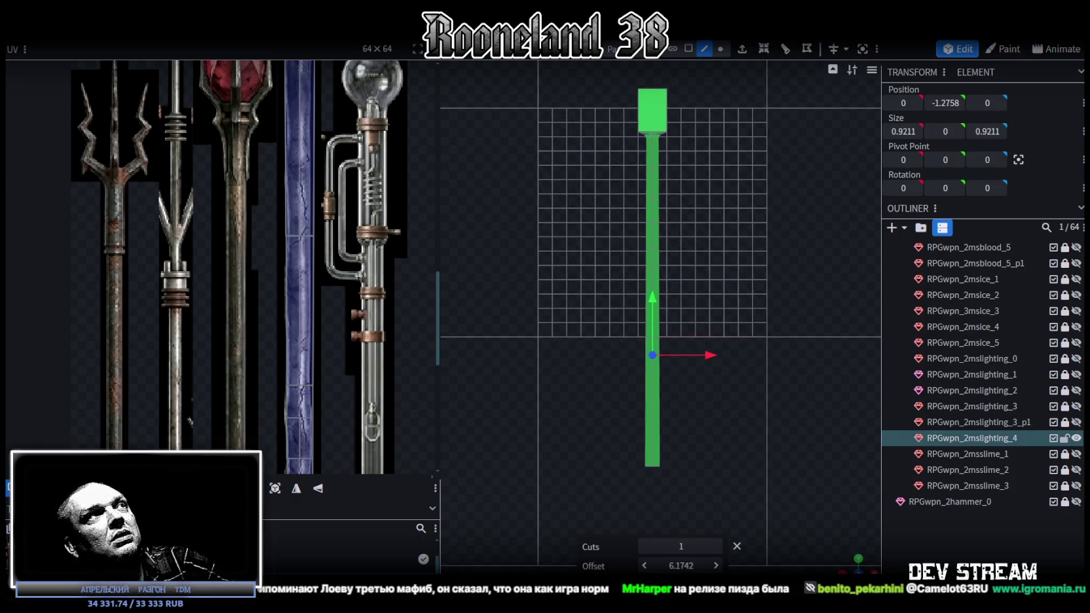
drag(681, 566, 682, 566)
scroll(347, 426, up, 3)
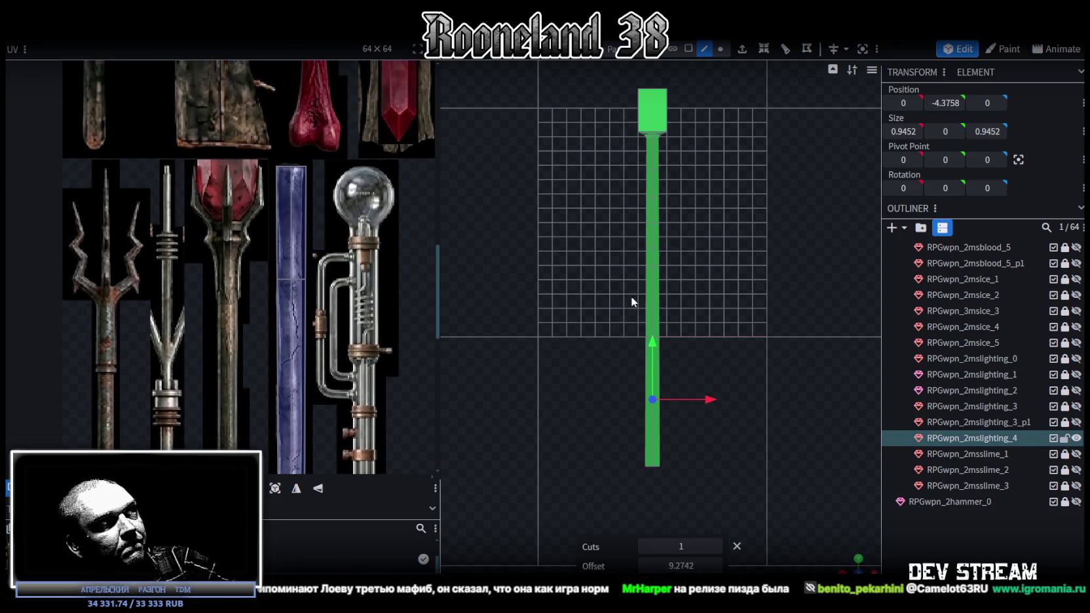
click(653, 452)
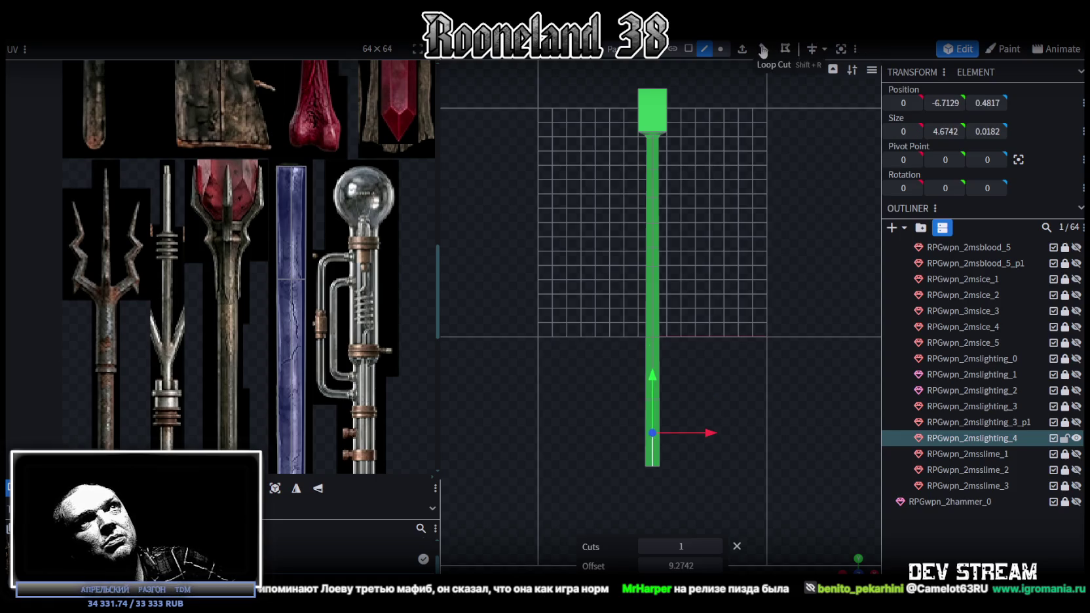
drag(727, 565, 655, 565)
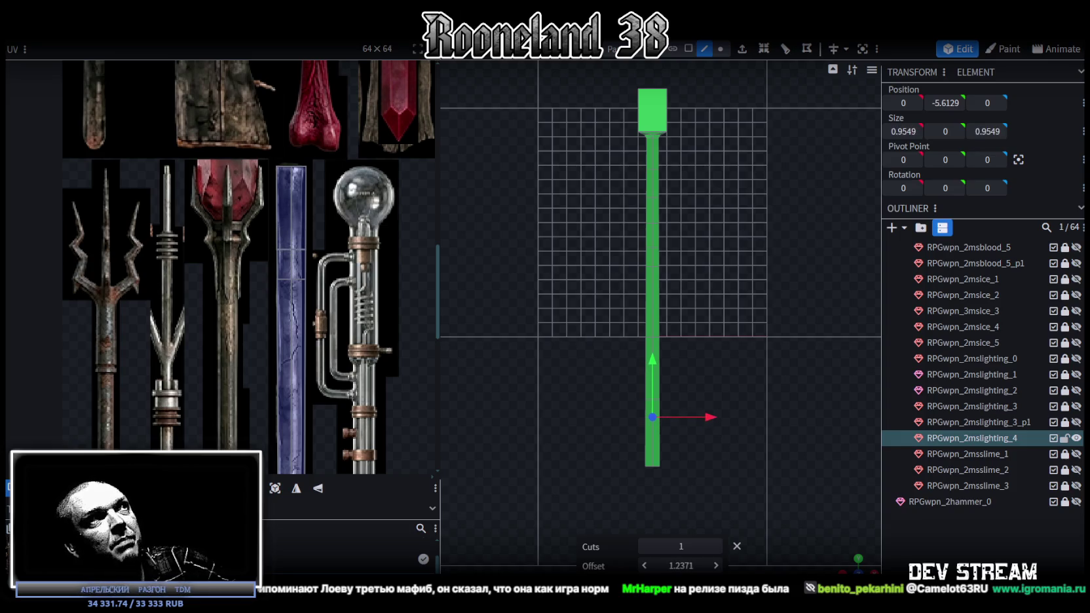
Select the shaft's lower face and fit its UV along the texture's blue strip.
click(651, 452)
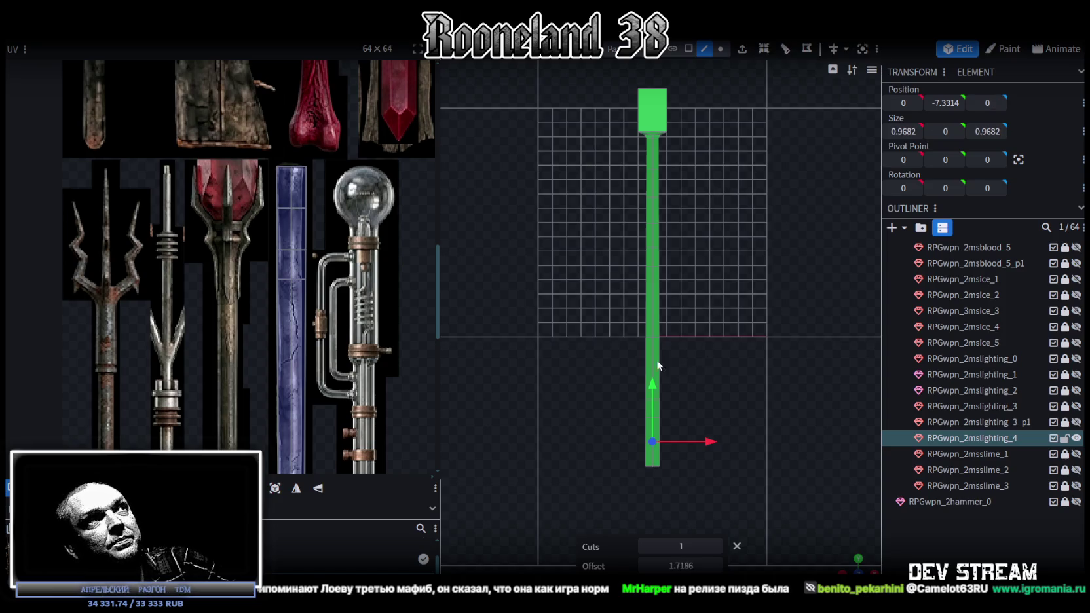
scroll(317, 156, up, 2)
scroll(310, 153, up, 2)
scroll(332, 140, up, 2)
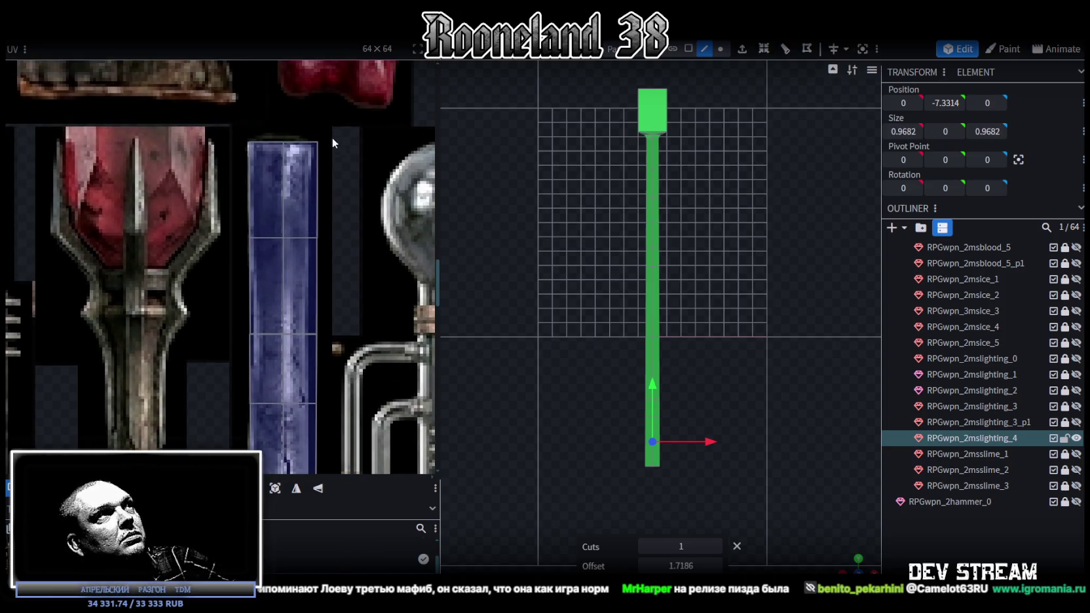
click(308, 319)
mouse_move(307, 320)
mouse_down()
mouse_move(321, 413)
mouse_move(305, 412)
mouse_up()
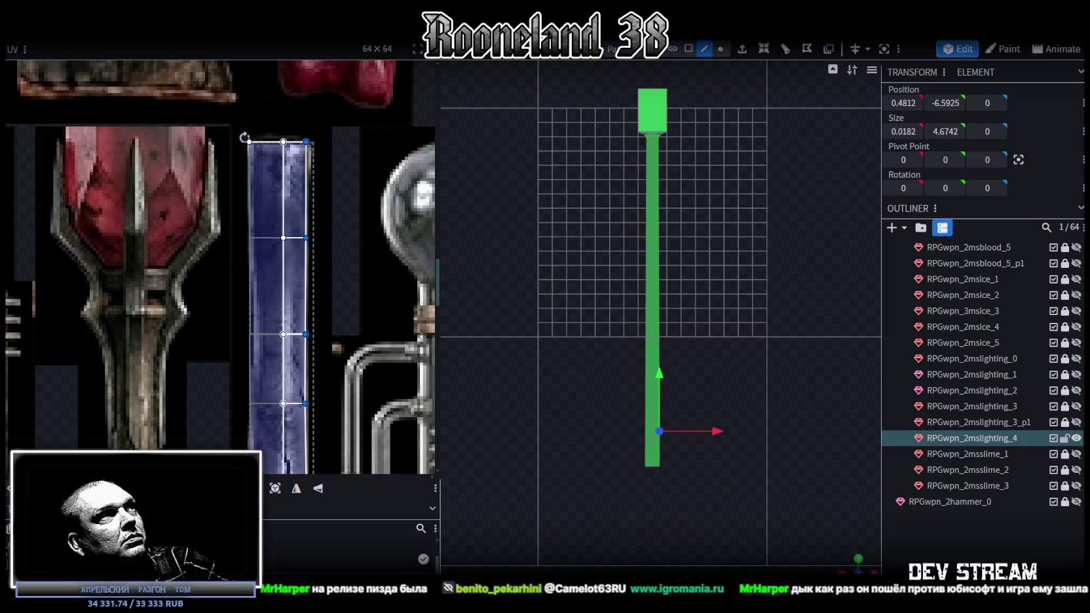
Pull one UV corner of the shaft face inward on the blue strip.
scroll(253, 320, up, 2)
click(242, 340)
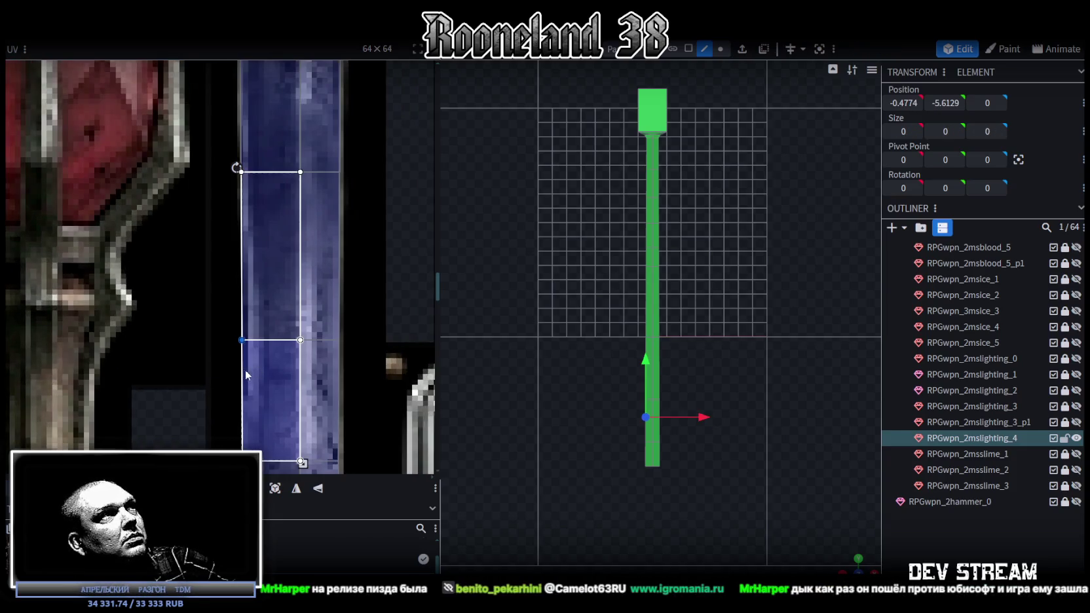
drag(241, 340, 252, 340)
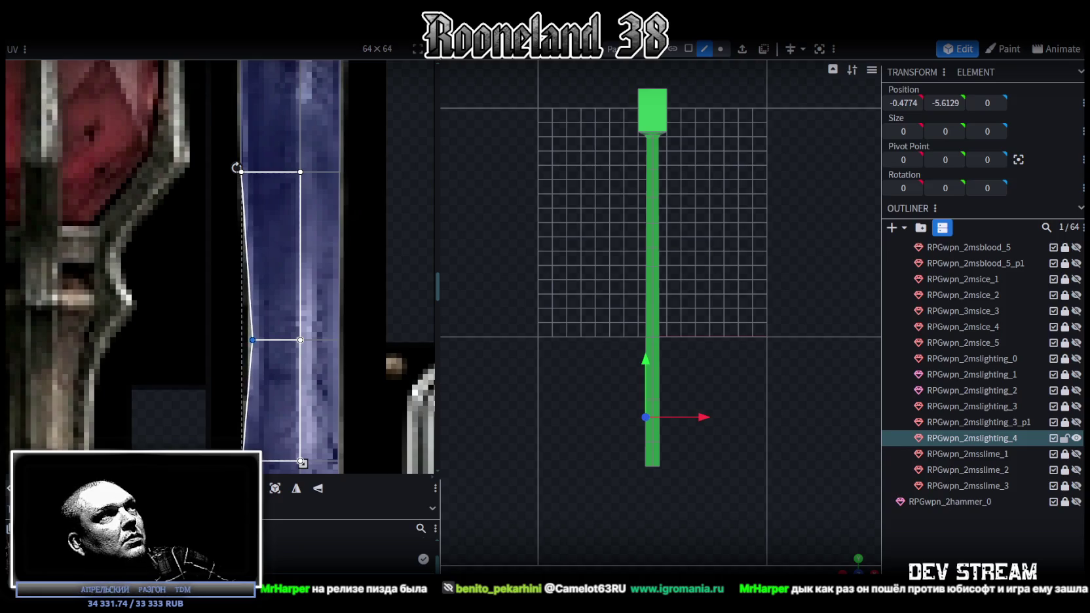
scroll(157, 401, down, 2)
scroll(201, 251, up, 2)
Select the shaft face's other UV vertices, ending with the strip's left vertex.
click(229, 285)
click(351, 285)
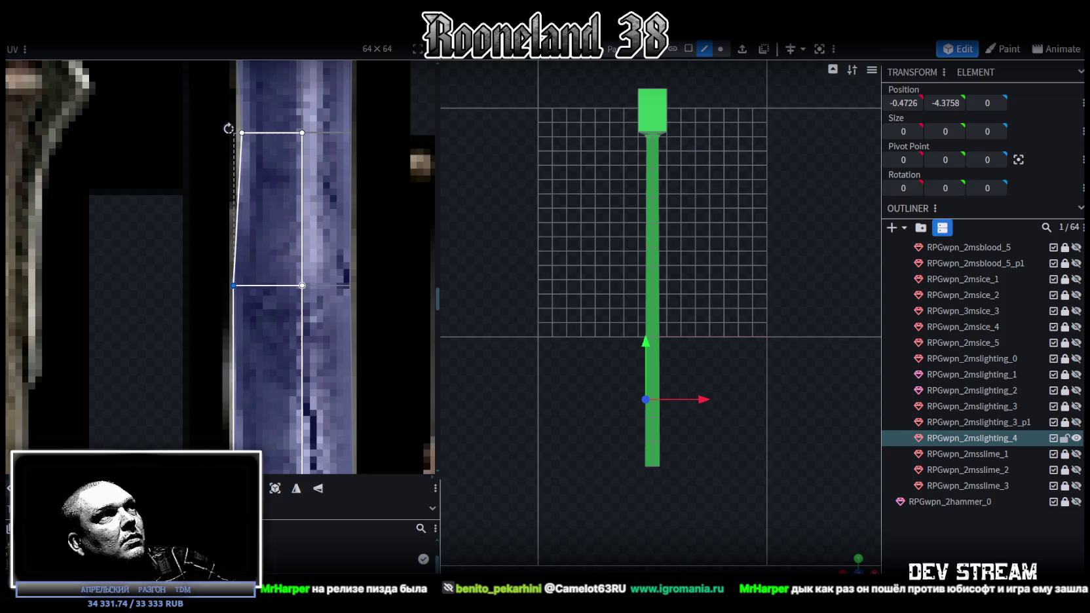
drag(370, 262, 317, 315)
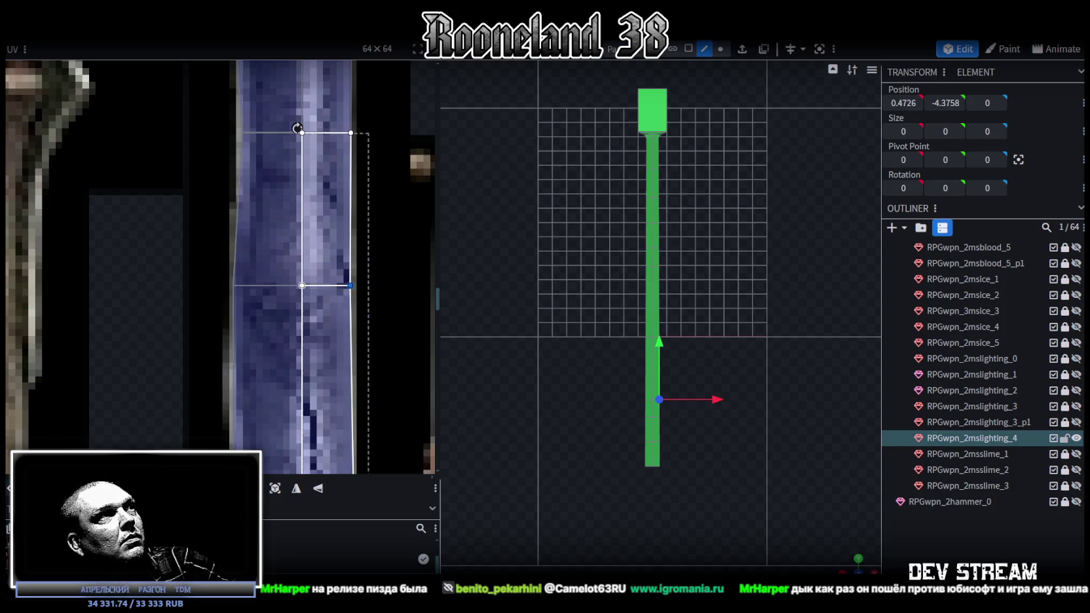
scroll(265, 296, down, 2)
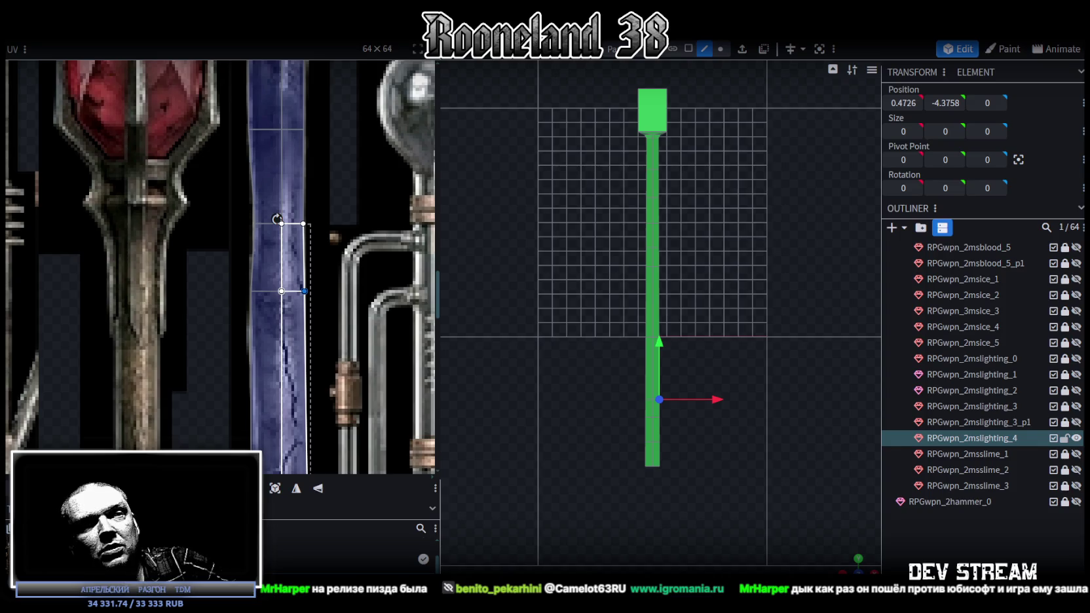
scroll(238, 261, down, 3)
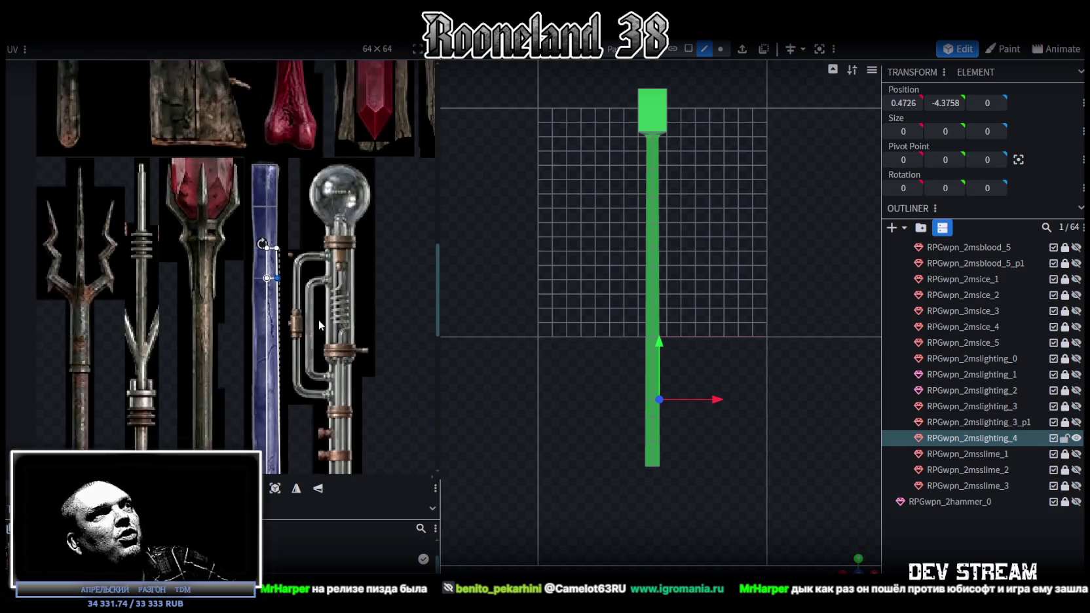
scroll(262, 294, down, 2)
scroll(300, 343, up, 5)
scroll(300, 365, up, 3)
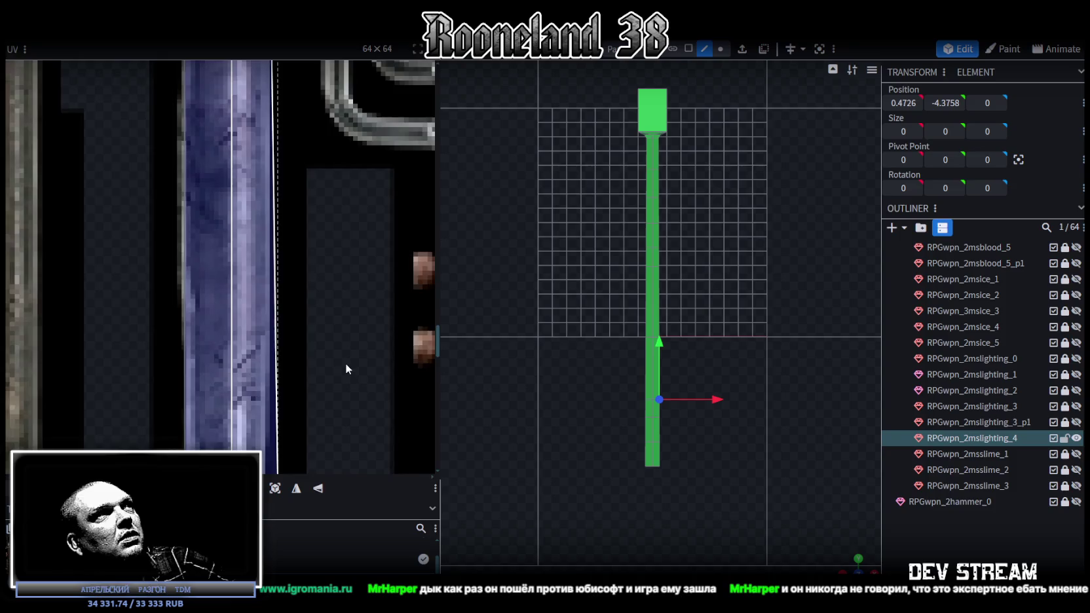
scroll(344, 366, down, 3)
scroll(357, 372, up, 2)
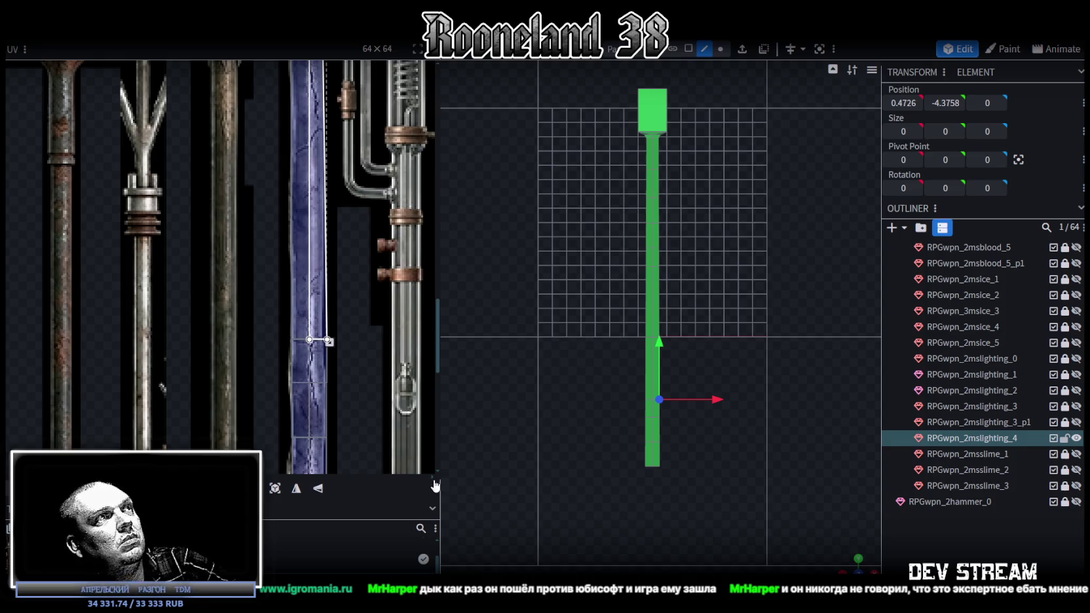
scroll(324, 343, up, 2)
scroll(262, 324, up, 3)
drag(165, 287, 220, 344)
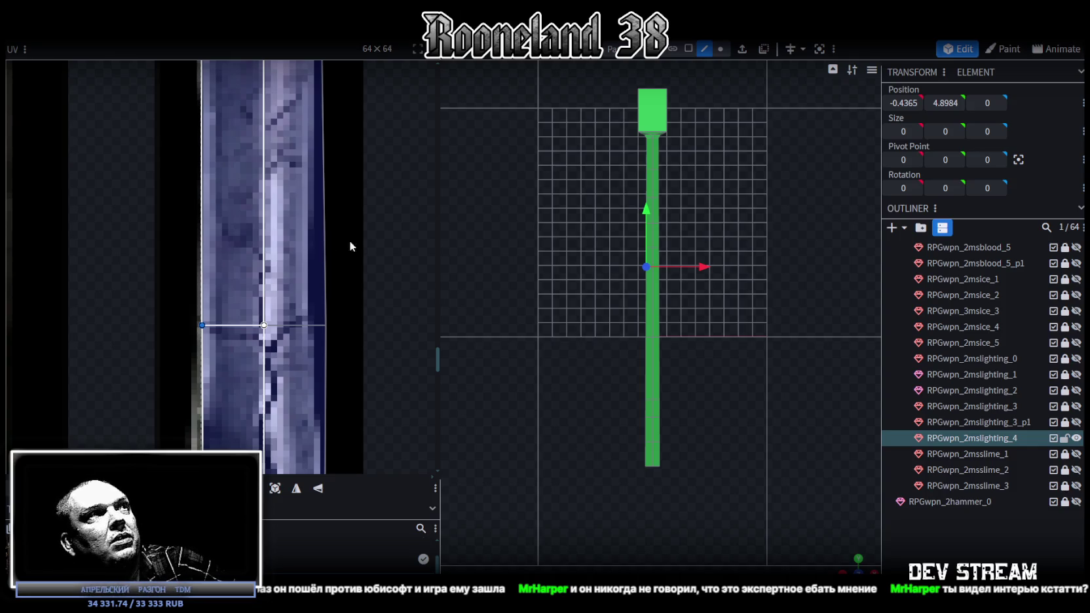
Narrow the shaft's UV box from its right side on the blue strip.
scroll(312, 349, down, 3)
scroll(313, 353, up, 2)
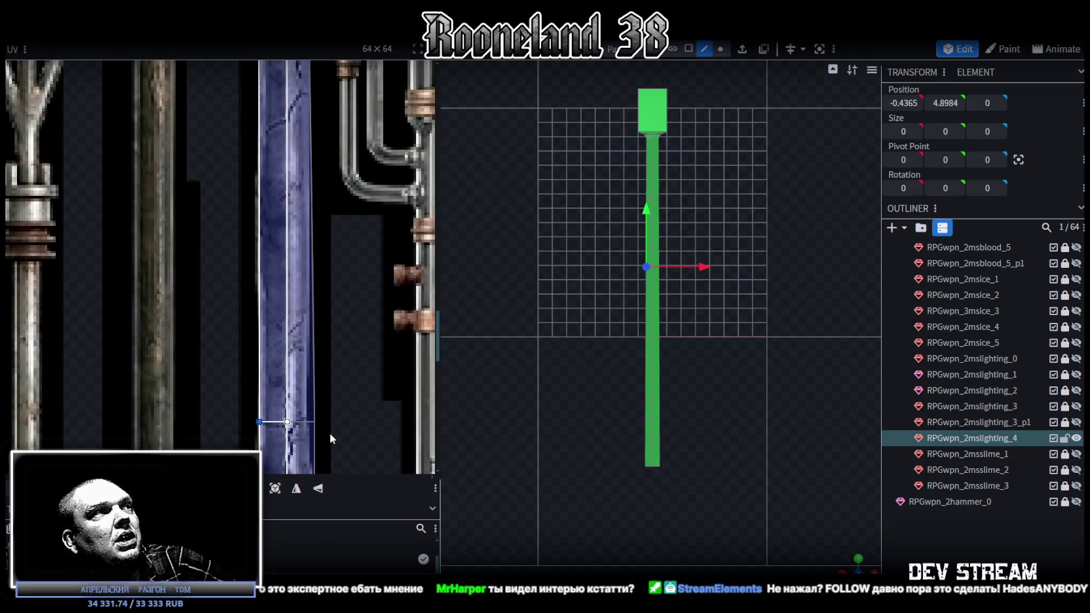
key(ctrl+z)
drag(315, 422, 311, 422)
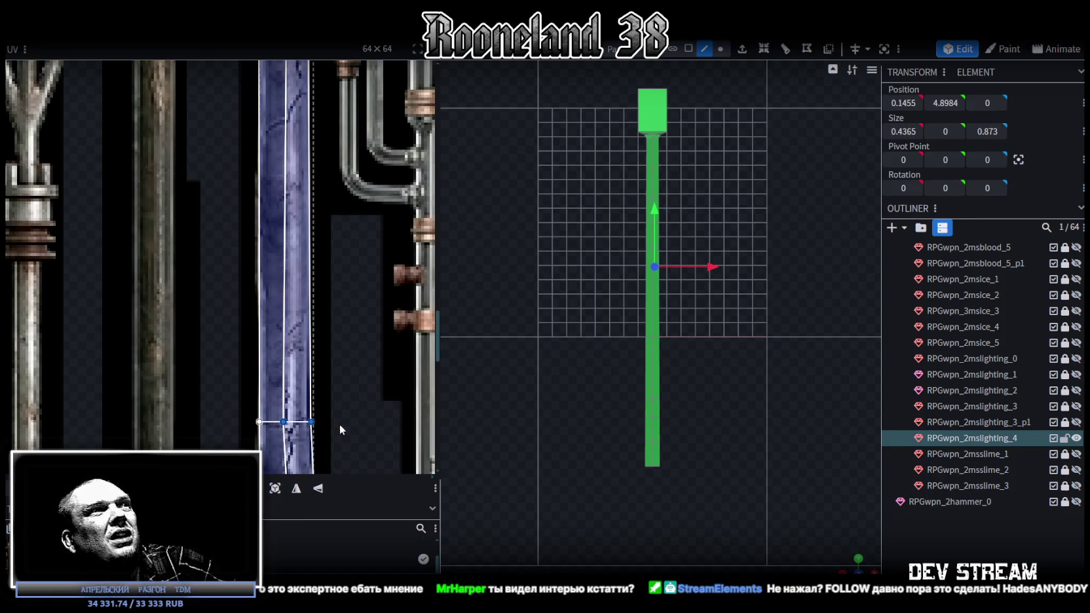
key(ctrl+z)
drag(311, 422, 306, 422)
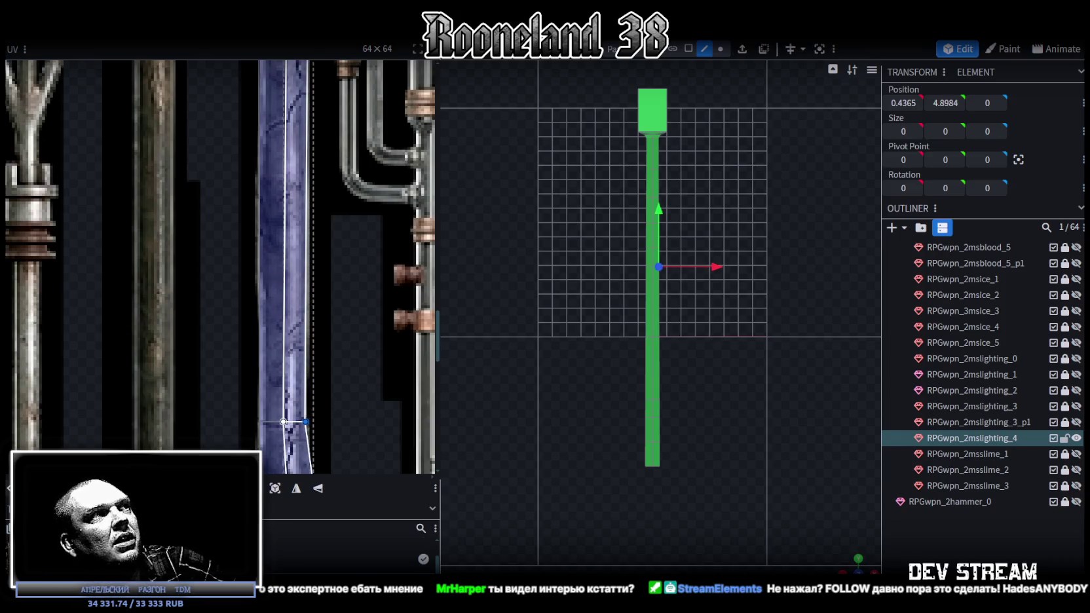
Shift the shaft face's lower UV vertex onto the blue strip, then zoom back out.
scroll(241, 426, up, 2)
scroll(196, 399, up, 2)
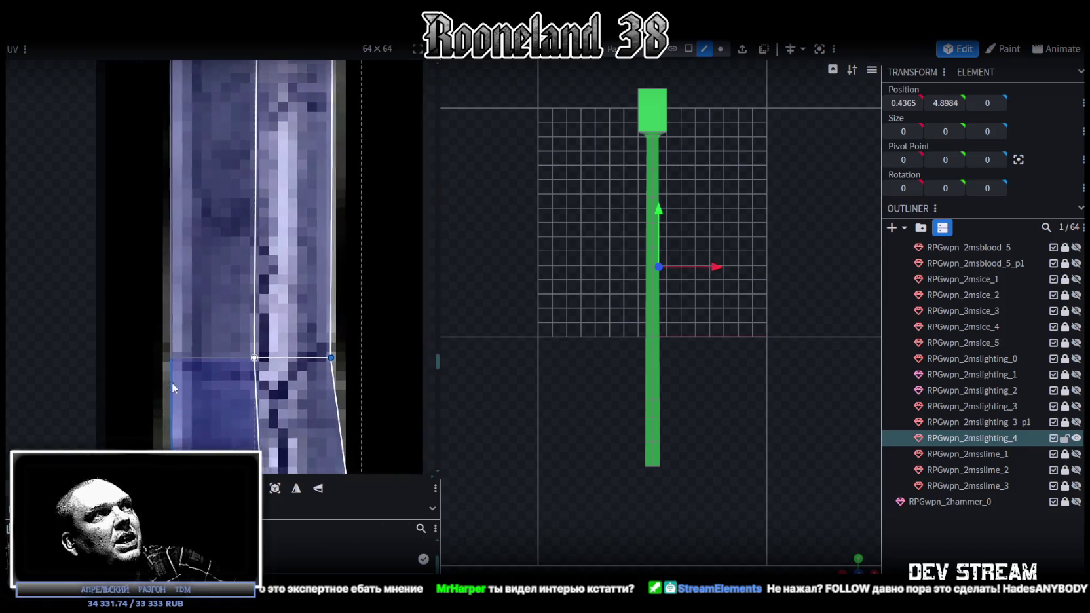
mouse_move(356, 334)
mouse_down()
mouse_move(219, 387)
mouse_move(239, 357)
mouse_up()
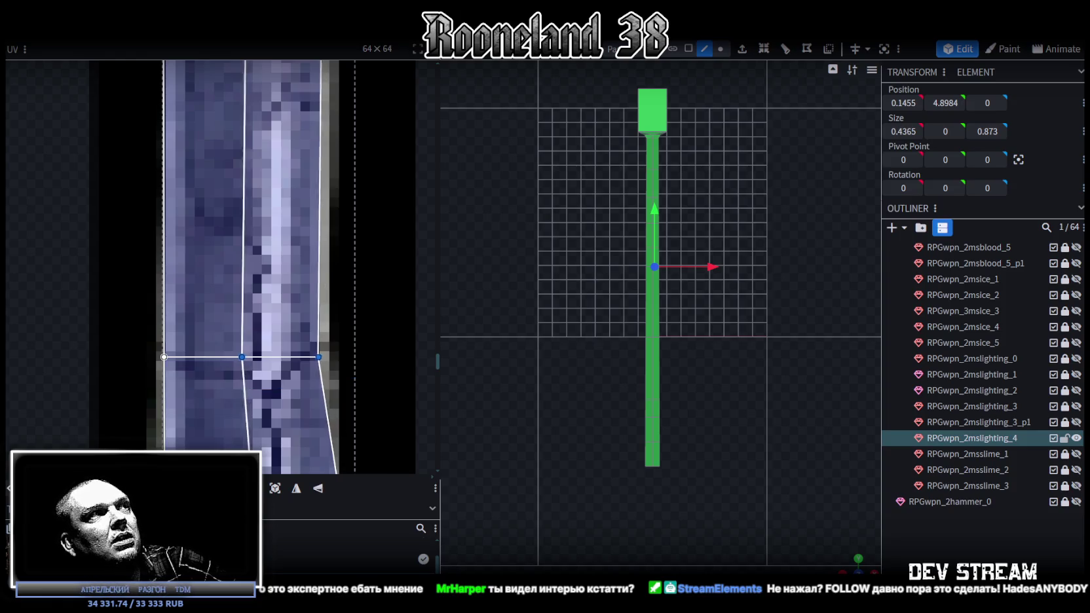
drag(342, 338, 288, 383)
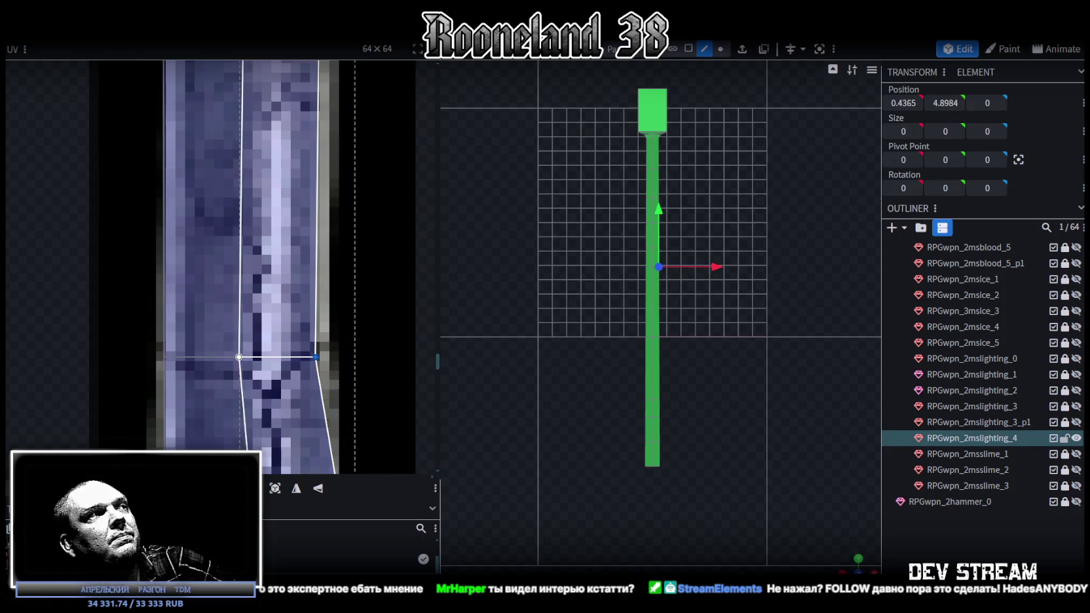
scroll(230, 300, down, 3)
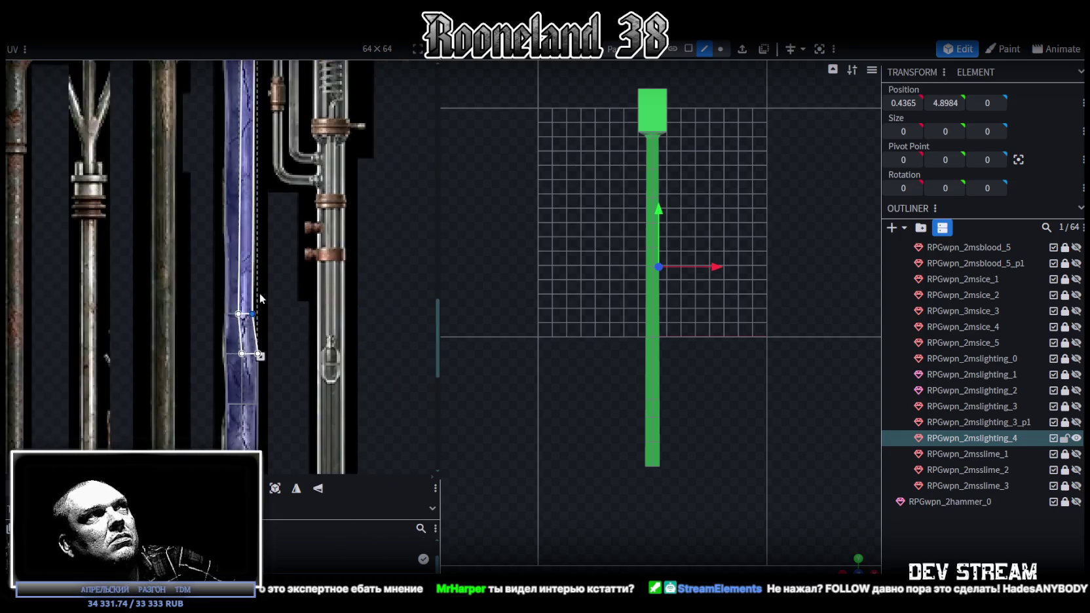
scroll(253, 226, down, 3)
scroll(238, 258, up, 4)
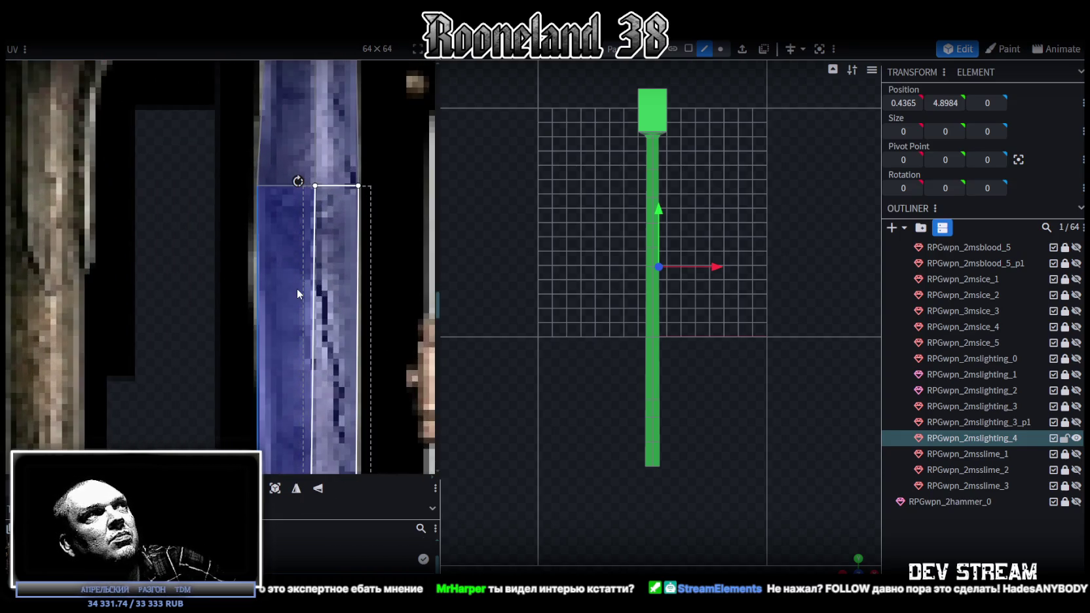
middle_drag(320, 324, 307, 147)
scroll(687, 344, up, 2)
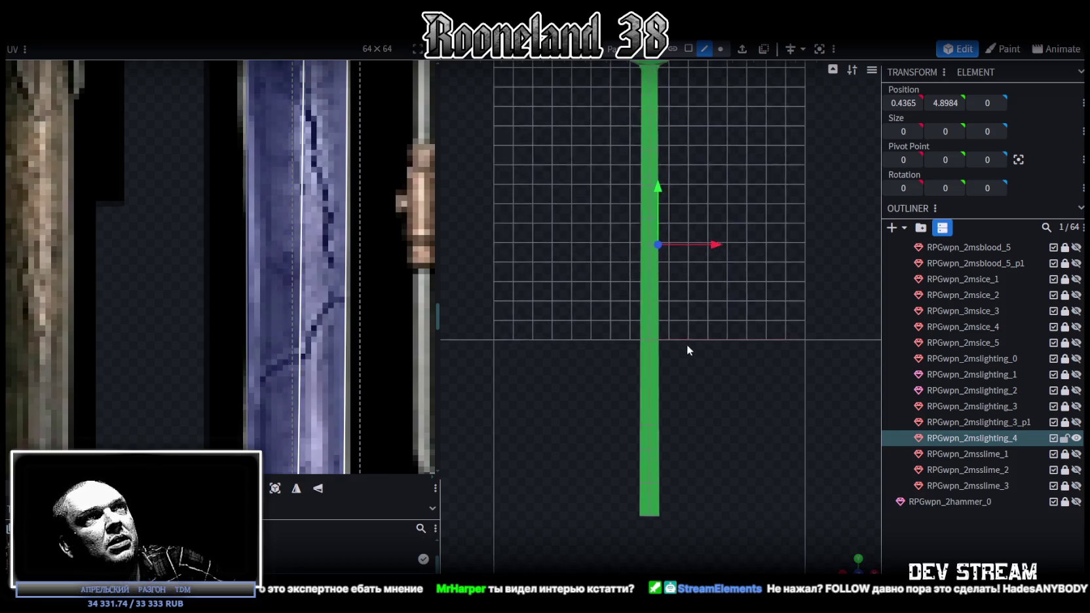
scroll(655, 328, up, 2)
scroll(300, 309, down, 2)
scroll(301, 308, down, 1)
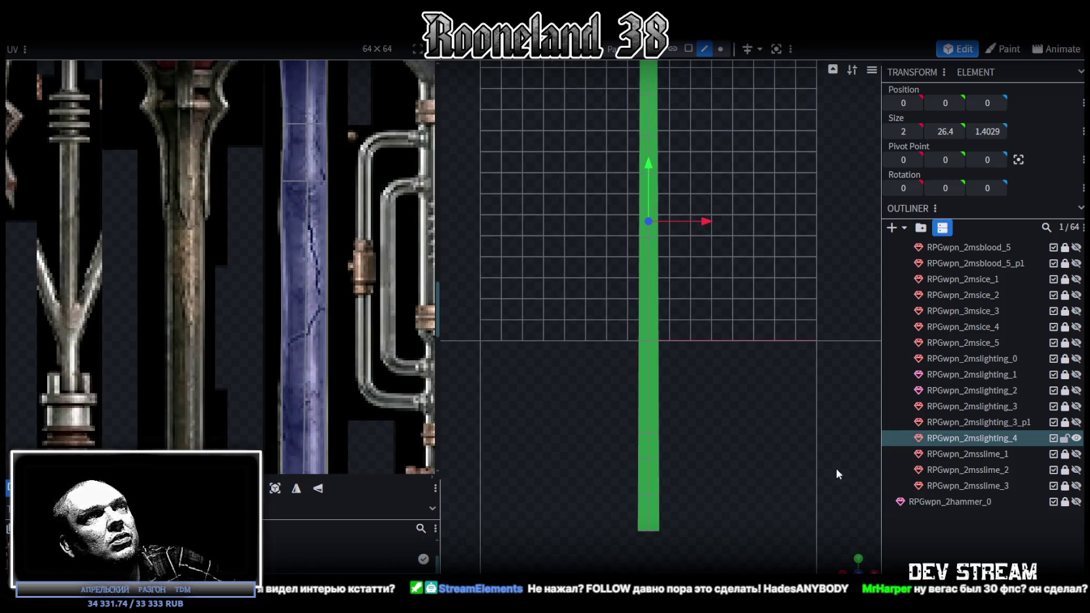
Select the staff shaft and nudge its middle row of UV vertices one texel left.
click(825, 462)
scroll(265, 388, down, 2)
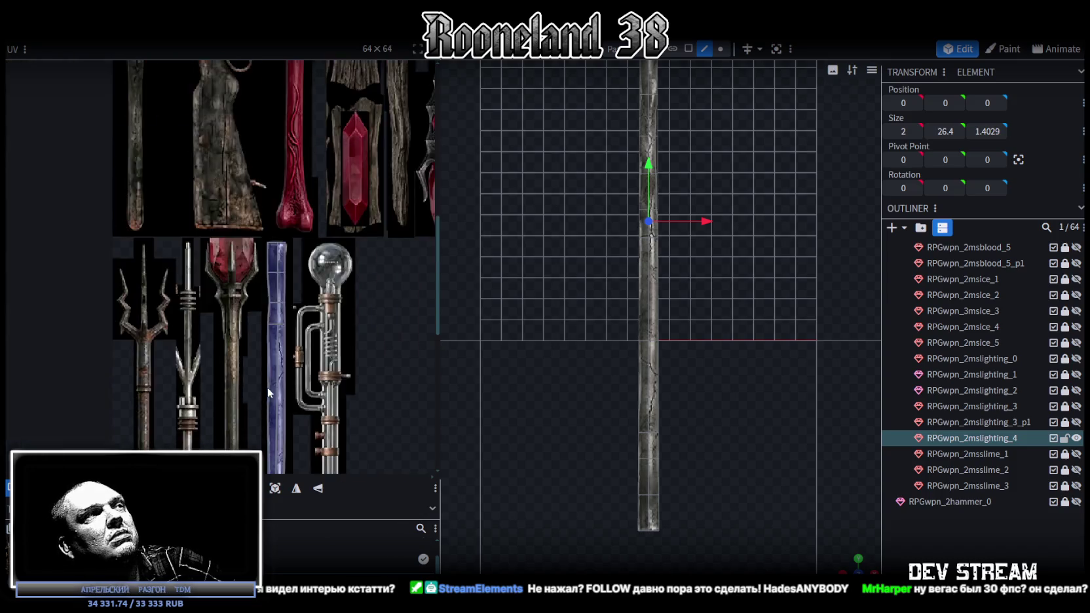
scroll(337, 308, down, 2)
scroll(261, 297, up, 2)
scroll(261, 301, up, 3)
scroll(294, 266, up, 2)
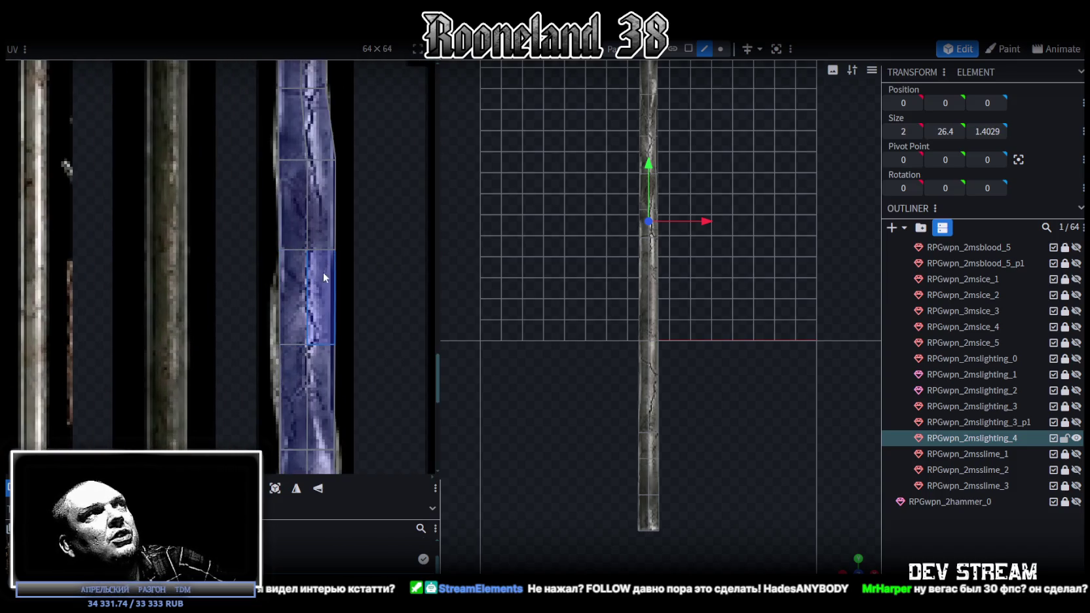
scroll(293, 233, up, 2)
drag(244, 242, 426, 291)
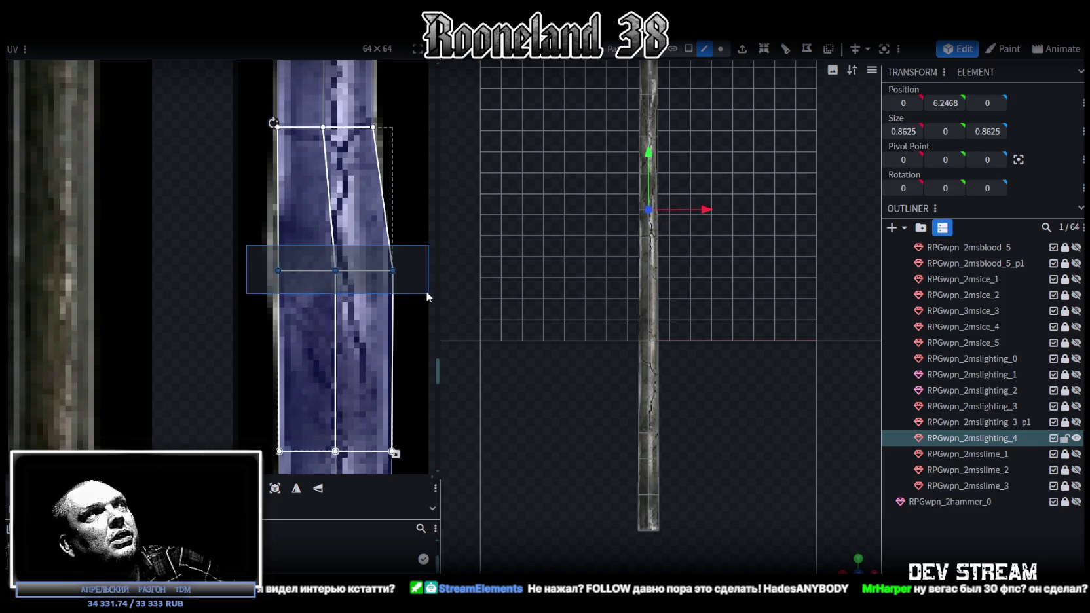
key(Left)
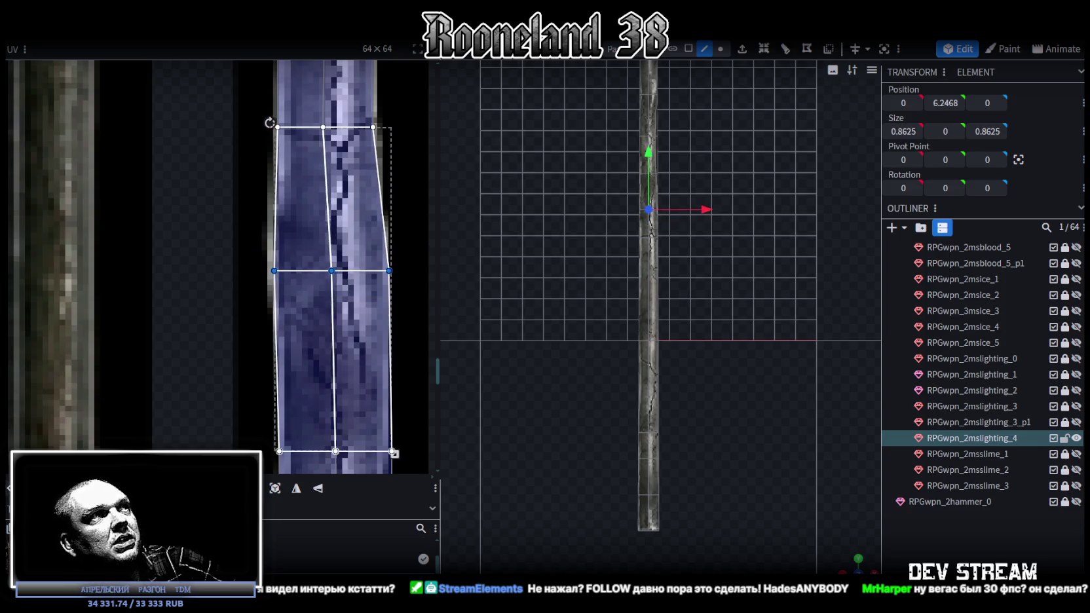
Nudge the two lower-edge UV corners one texel inward toward each other.
middle_drag(354, 396, 328, 396)
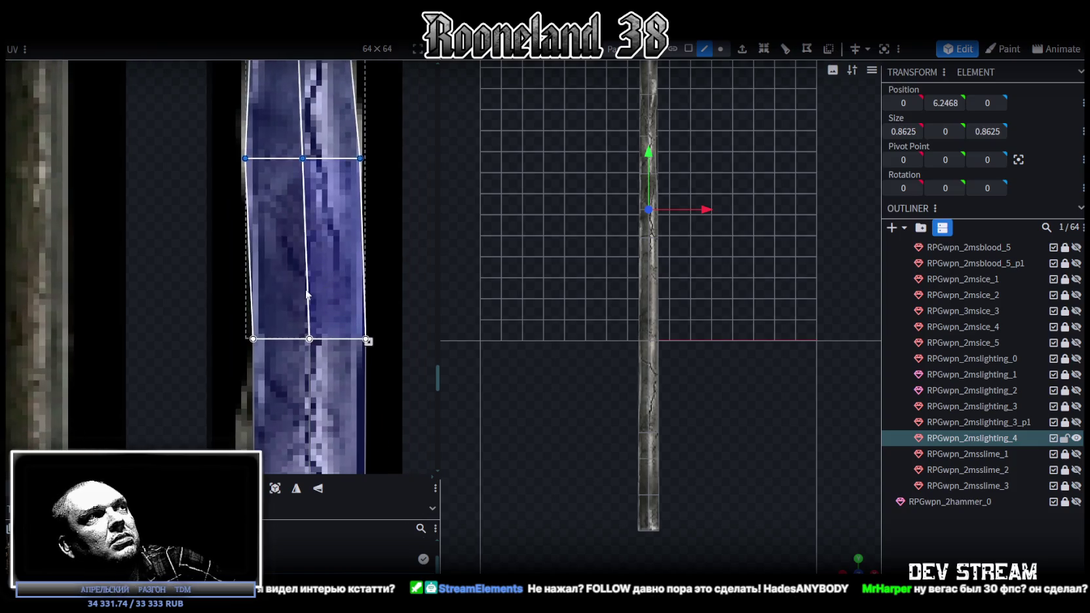
click(253, 339)
key(Right)
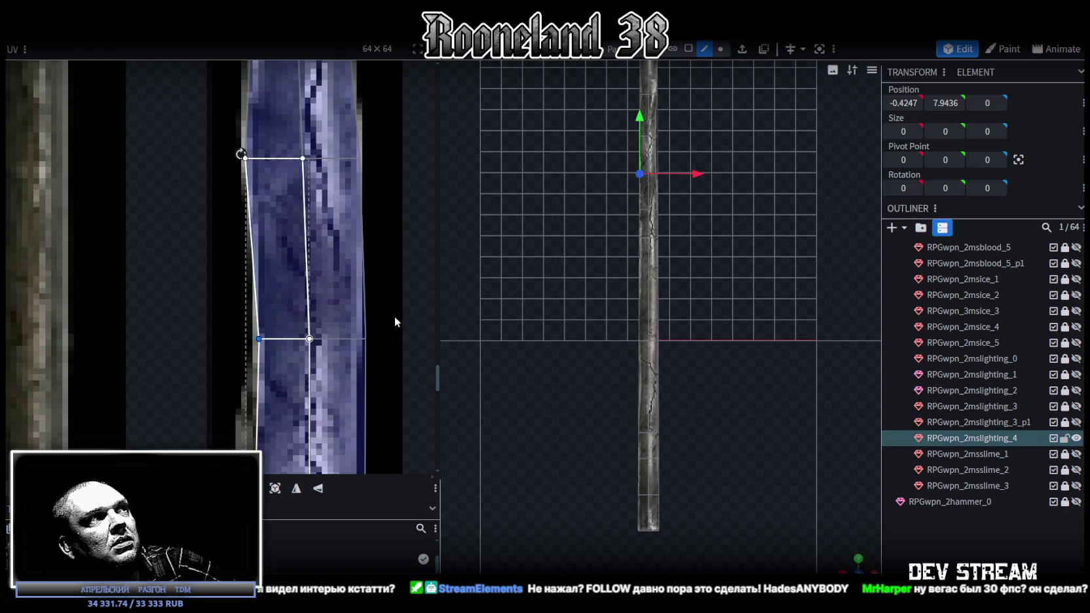
click(364, 338)
key(Left)
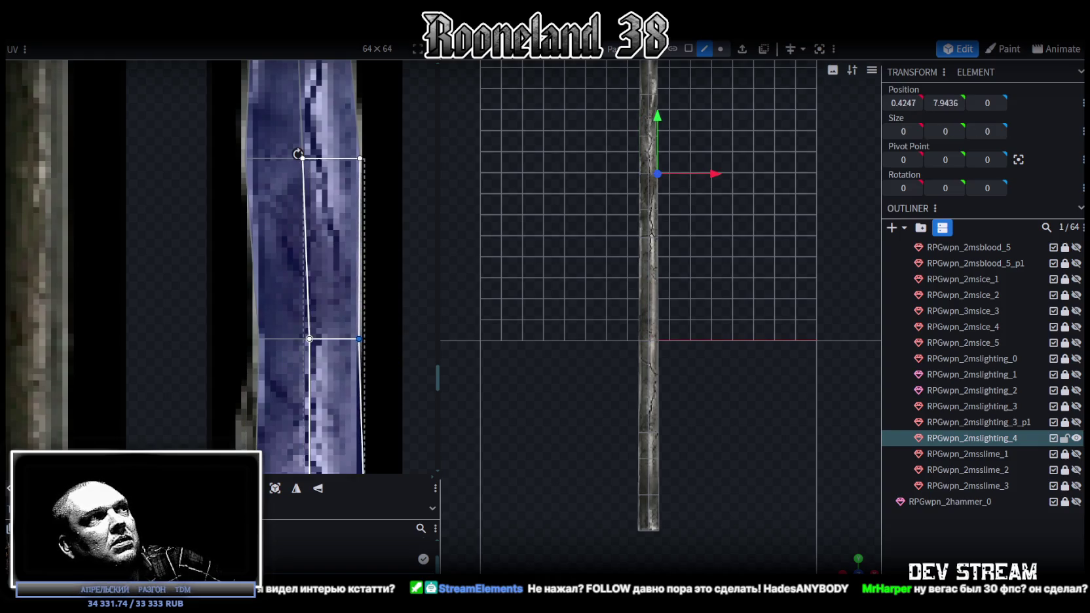
Shift the lower UV edge two texels left and the middle edge slightly right.
scroll(357, 341, down, 2)
scroll(366, 344, up, 2)
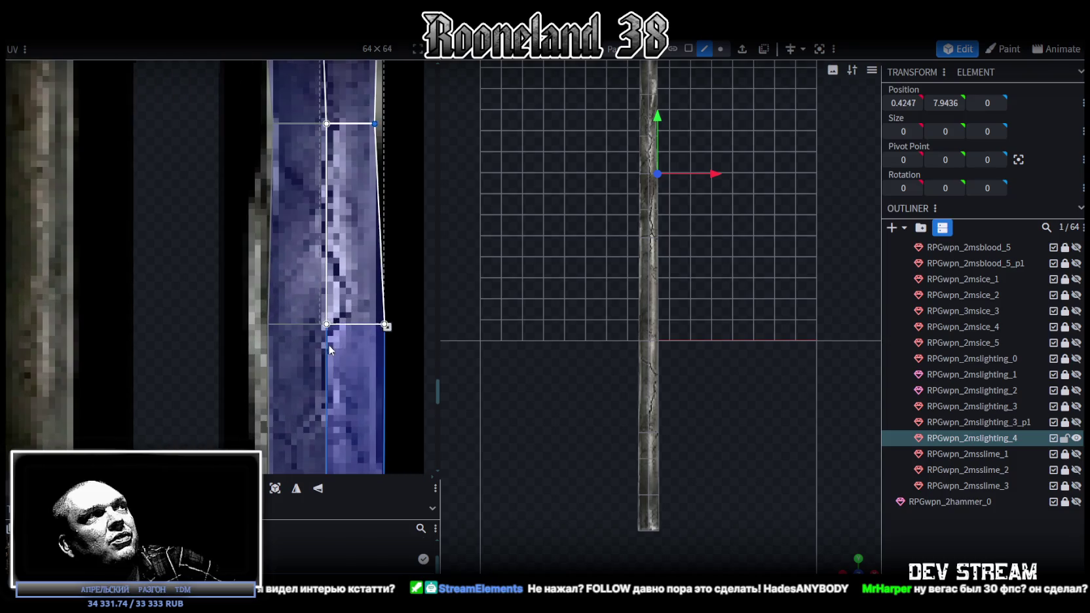
drag(246, 294, 425, 356)
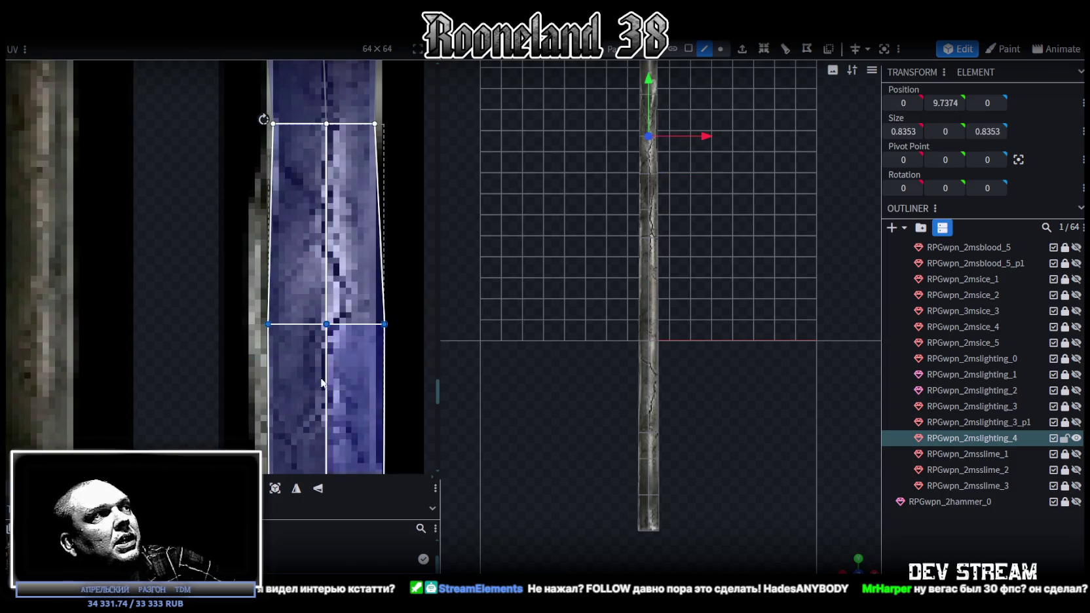
key(Left)
key(Left)
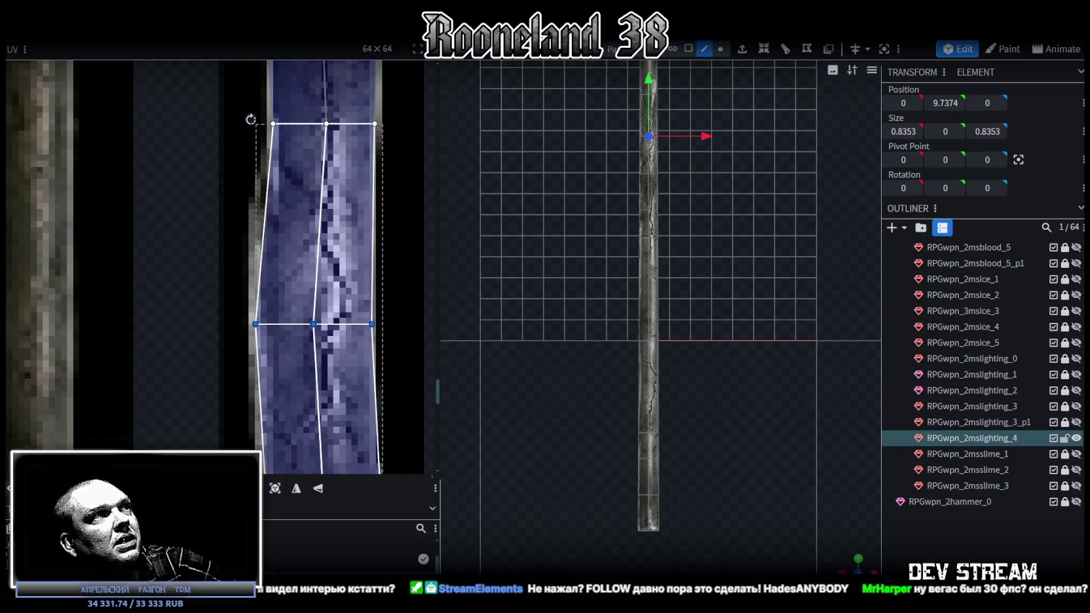
scroll(316, 436, down, 2)
scroll(272, 281, up, 2)
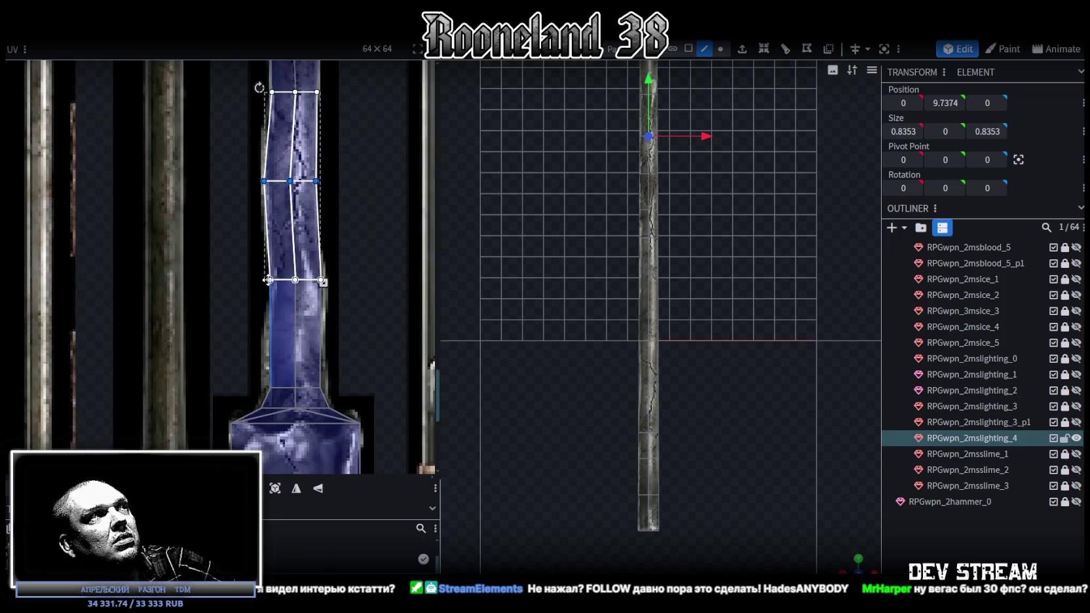
drag(248, 264, 391, 312)
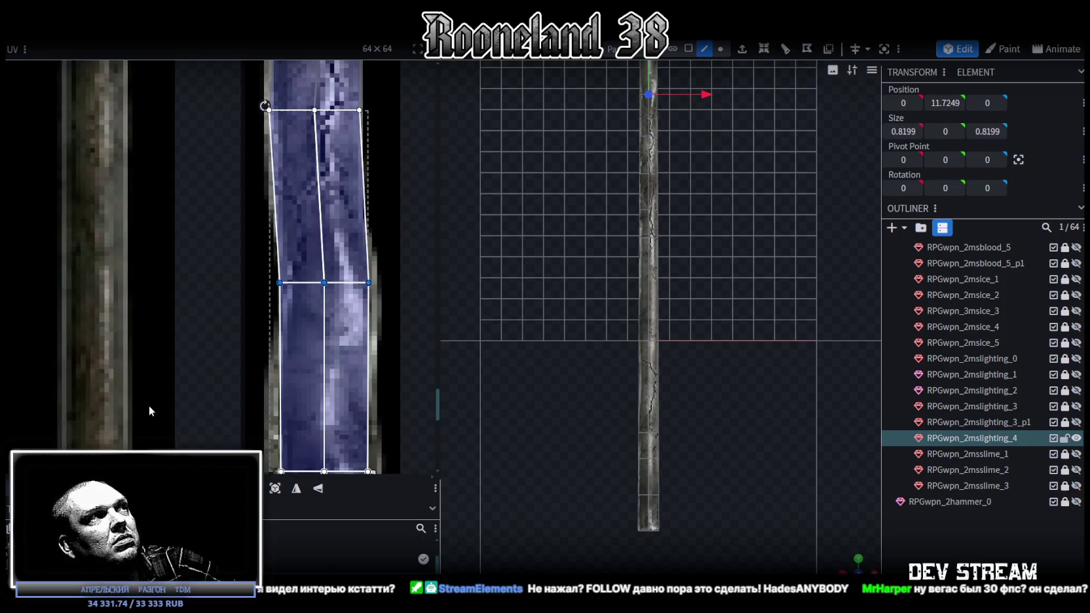
key(Right)
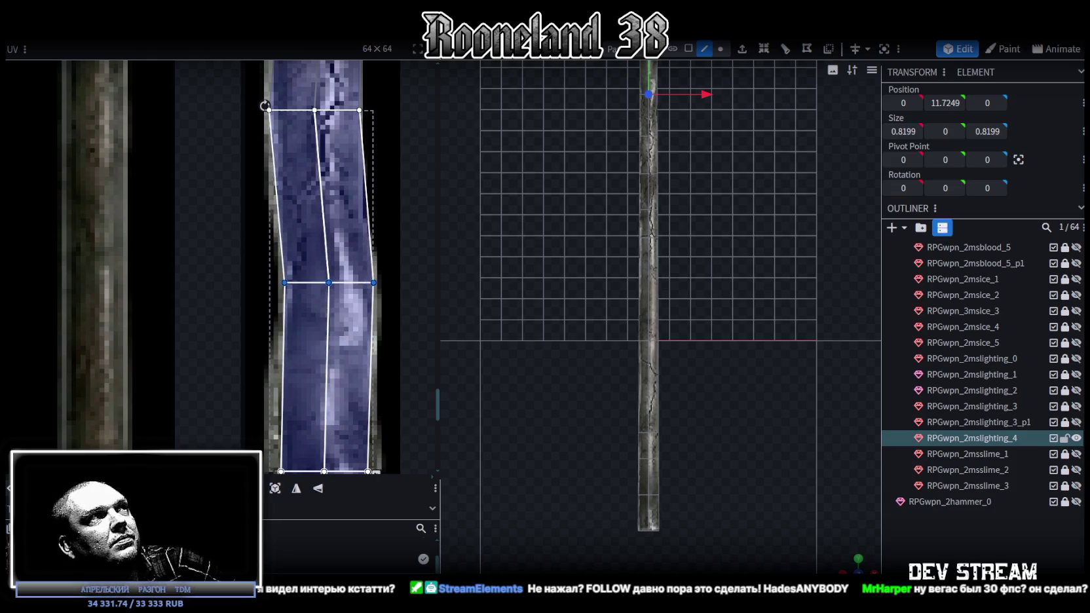
Spread the flared-base UV vertices apart, left one leftward and right one rightward.
scroll(288, 381, up, 1)
scroll(269, 255, up, 1)
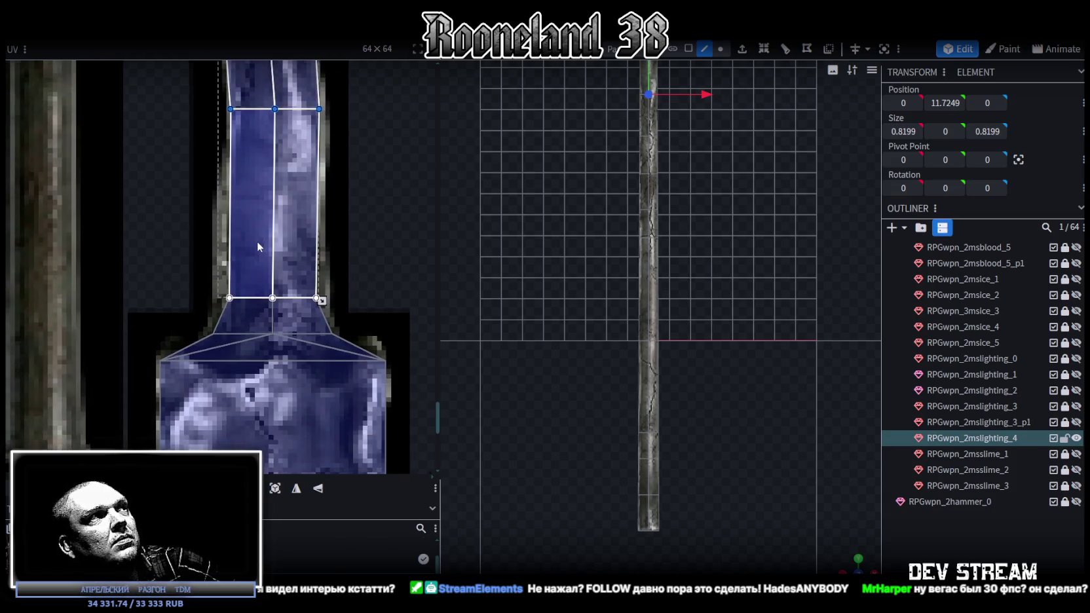
scroll(257, 241, up, 1)
click(219, 316)
key(Left)
key(Left)
key(Left)
key(Left)
key(Left)
key(Left)
key(Left)
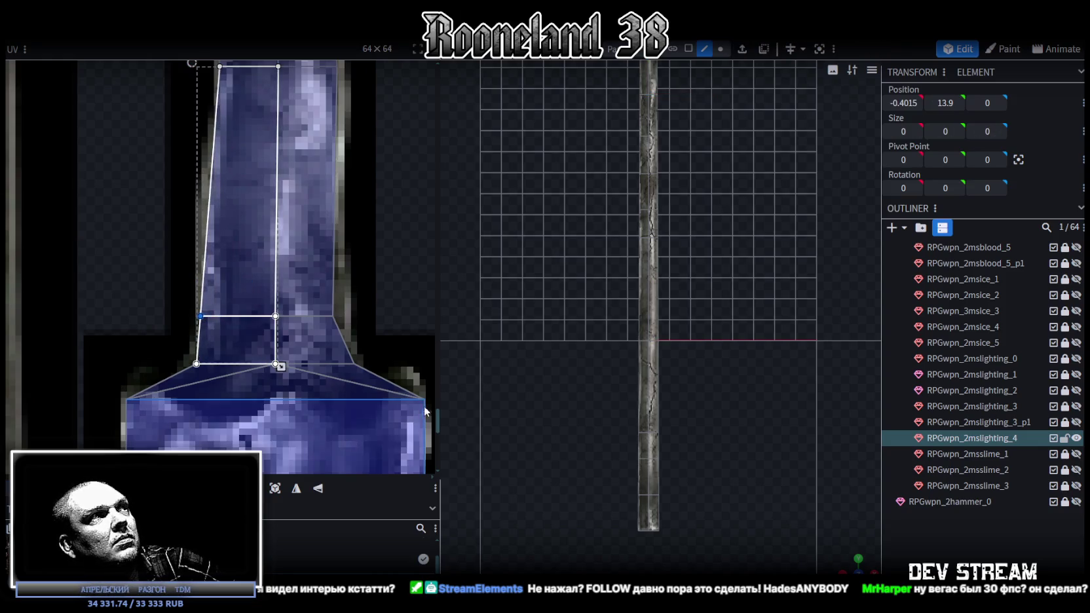
click(333, 316)
key(Right)
key(Right)
key(Right)
key(Right)
key(Right)
scroll(335, 304, down, 3)
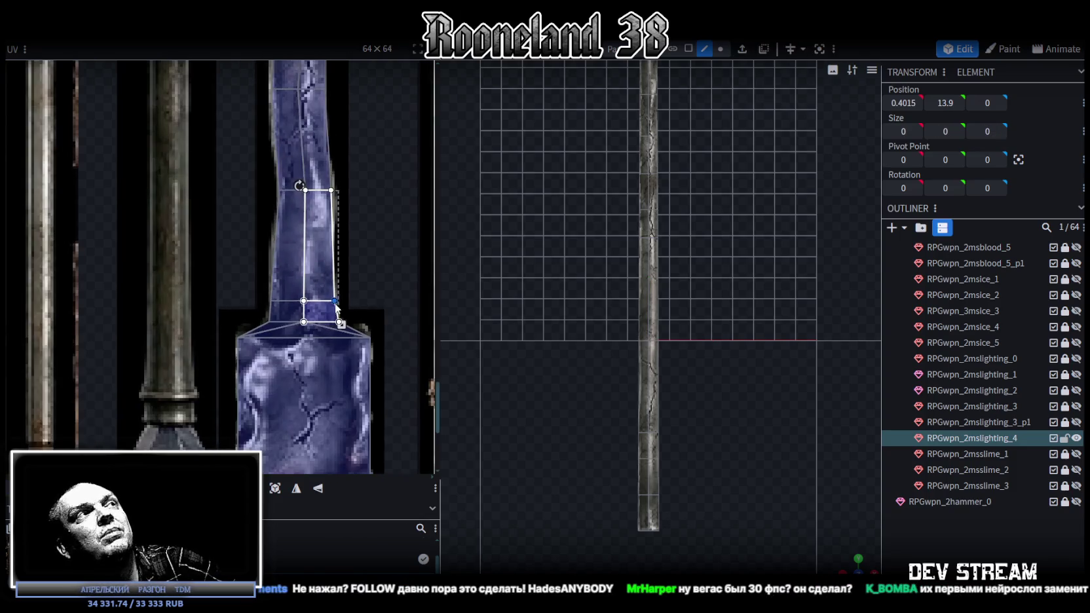
scroll(359, 317, up, 2)
scroll(303, 314, up, 1)
scroll(308, 318, up, 1)
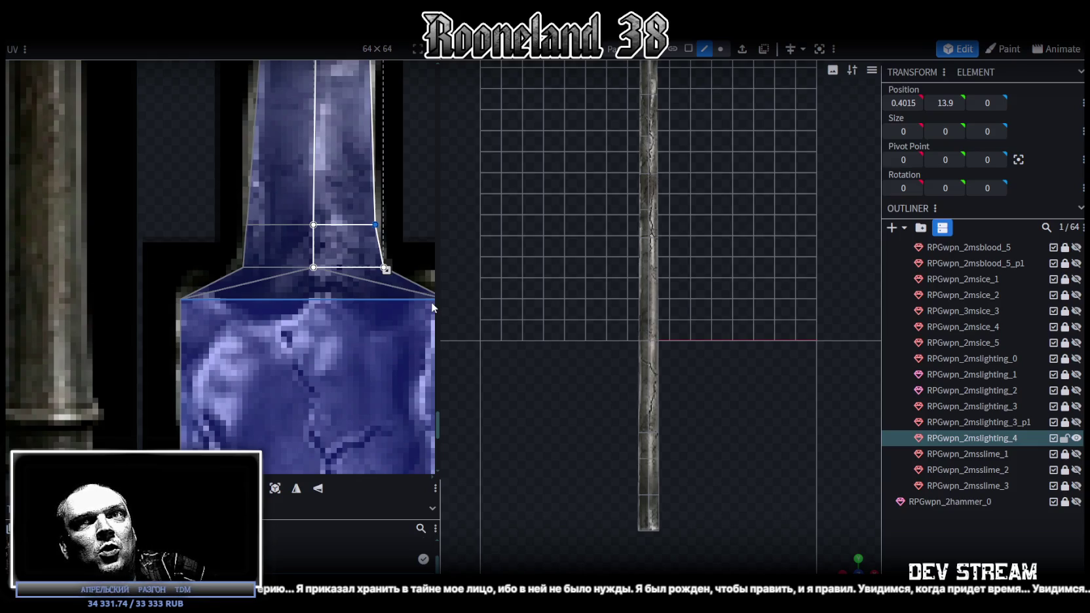
Lower and widen the cone's bottom ring just below the block head.
scroll(749, 170, up, 3)
scroll(689, 146, up, 3)
right_drag(689, 145, 640, 170)
scroll(640, 171, up, 3)
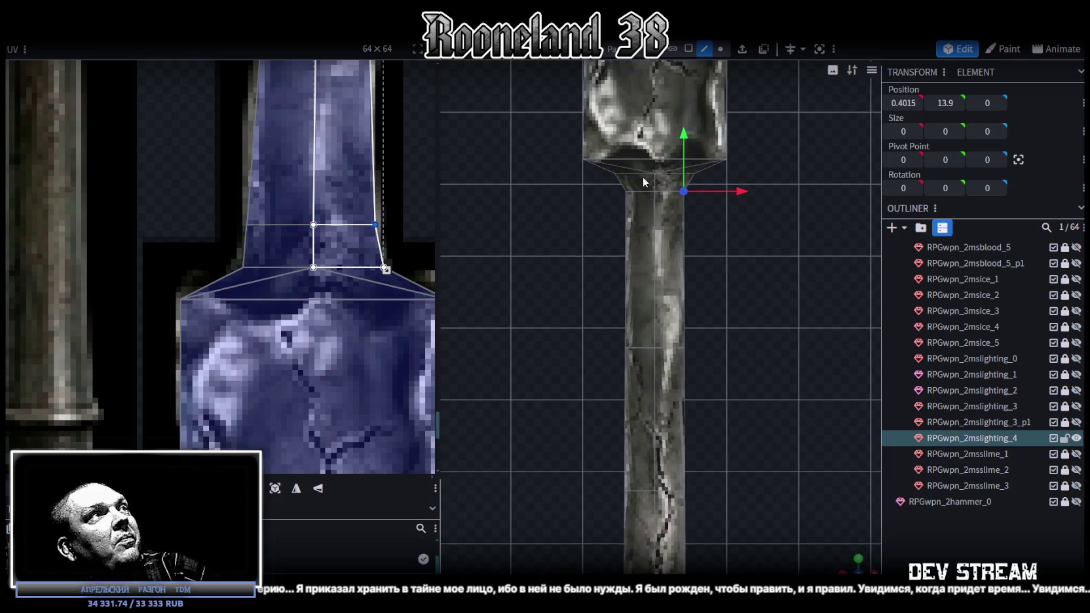
drag(733, 208, 585, 157)
drag(655, 126, 656, 138)
drag(620, 225, 701, 198)
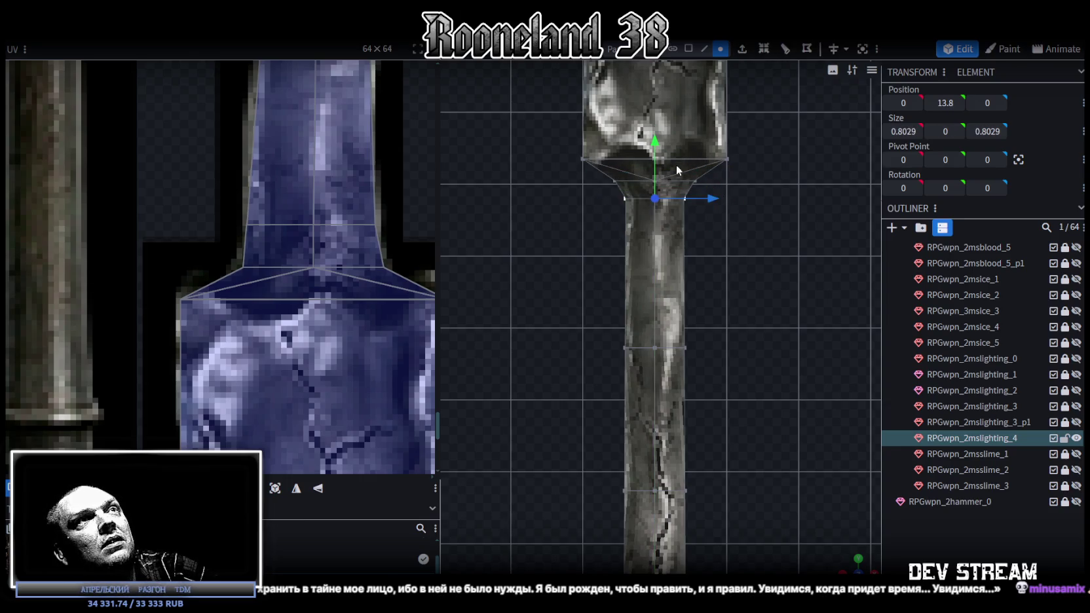
drag(660, 147, 654, 157)
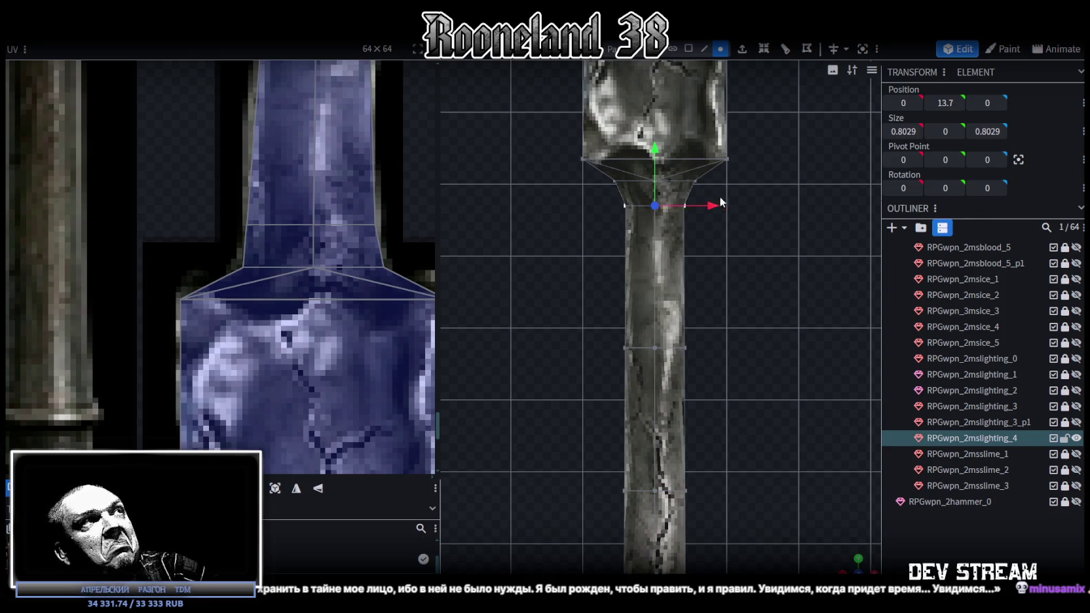
scroll(727, 230, up, 3)
key(s)
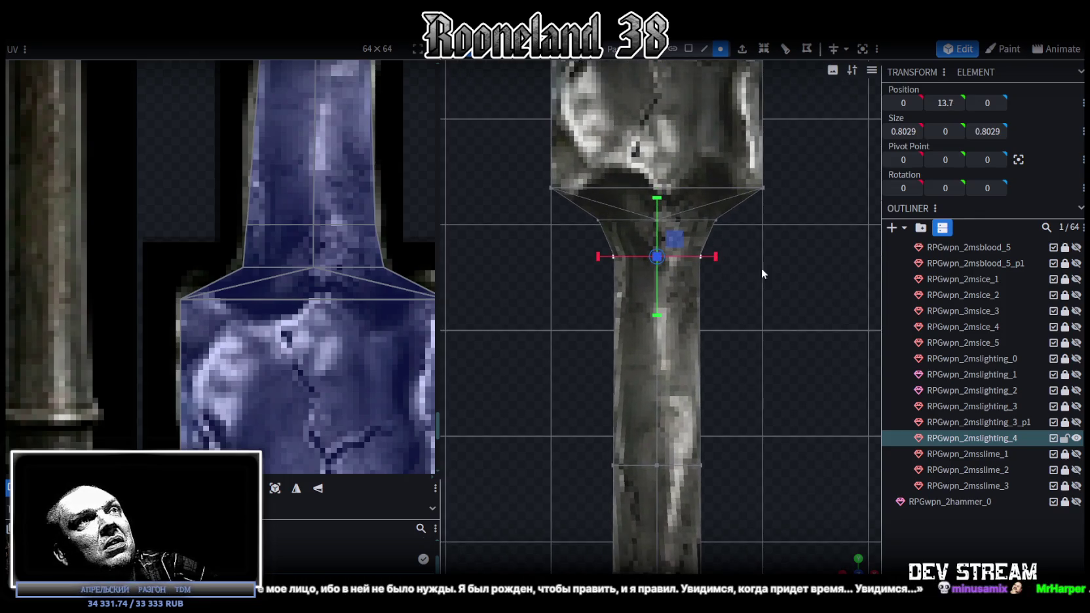
drag(838, 526, 668, 282)
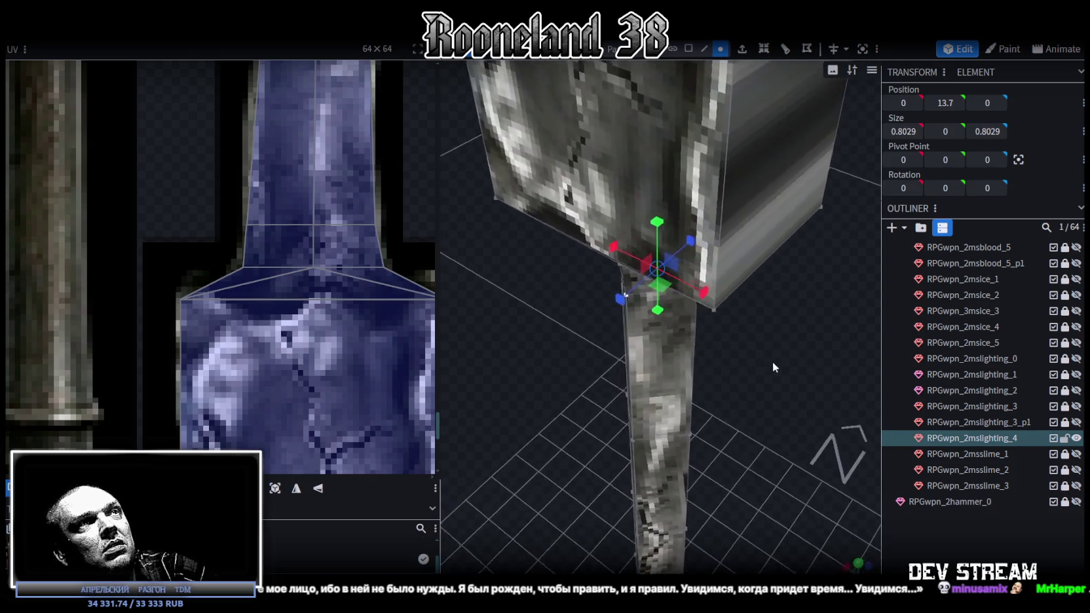
mouse_move(660, 287)
mouse_down()
mouse_move(668, 295)
mouse_move(647, 278)
mouse_up()
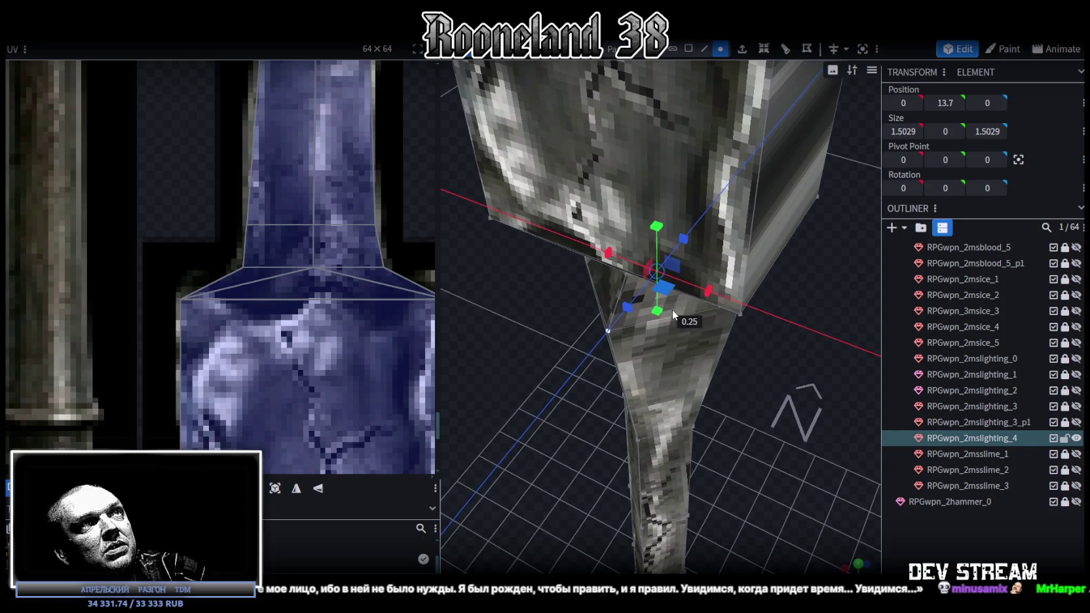
key(KP_1)
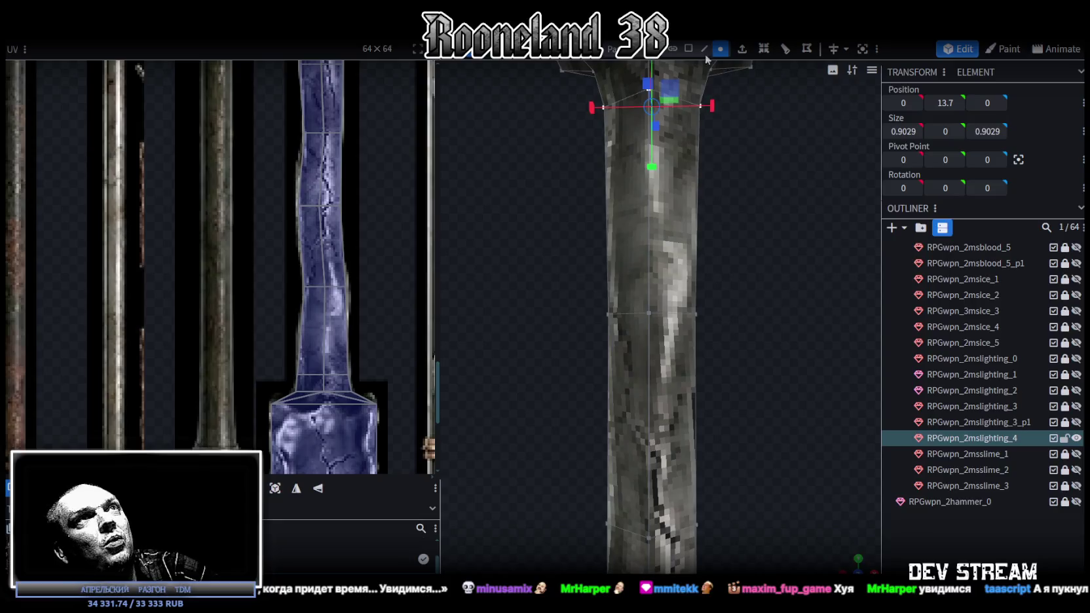
Offset the shaft ring at height 7.9436 by 0.1 on X, and shift the upper ring too.
click(627, 333)
mouse_move(773, 358)
mouse_down()
mouse_move(762, 383)
mouse_move(828, 352)
mouse_move(807, 324)
mouse_move(800, 337)
mouse_move(707, 316)
mouse_move(722, 314)
mouse_up()
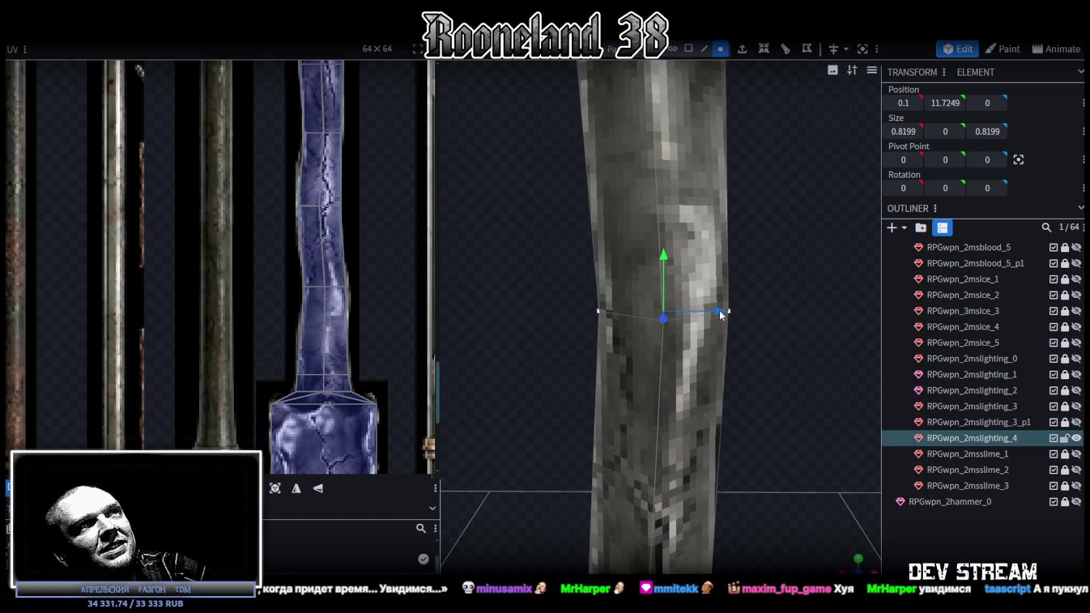
scroll(689, 403, down, 1)
scroll(692, 404, down, 2)
drag(706, 416, 723, 309)
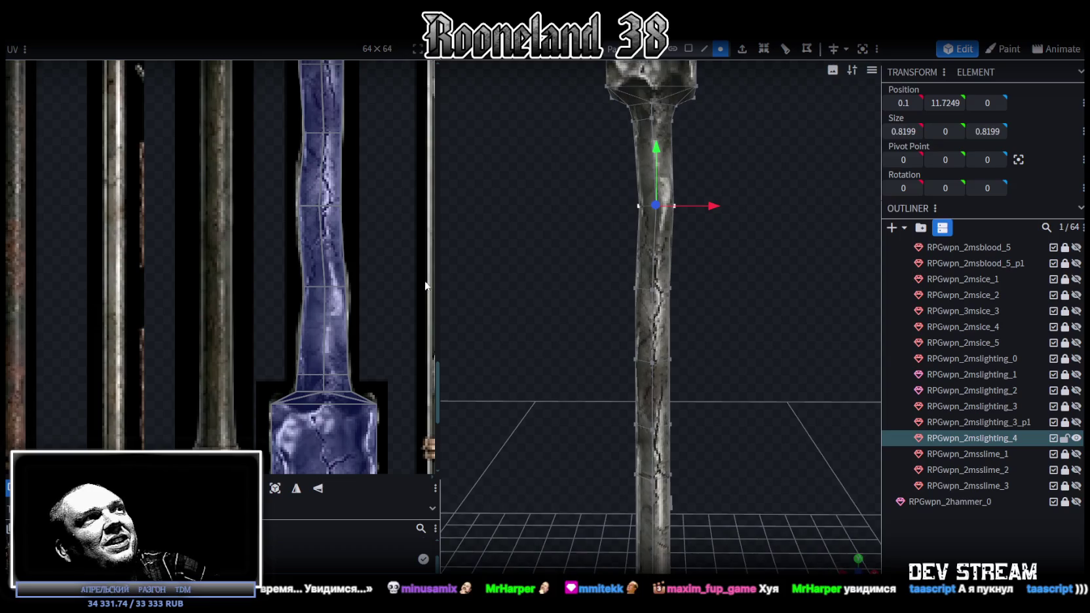
click(668, 288)
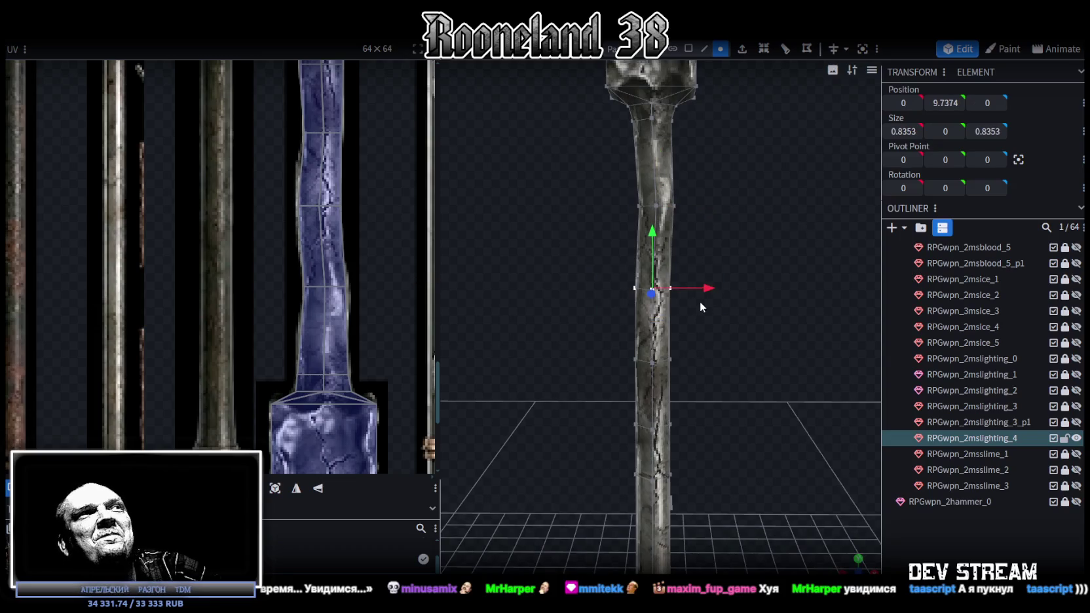
scroll(707, 285, up, 2)
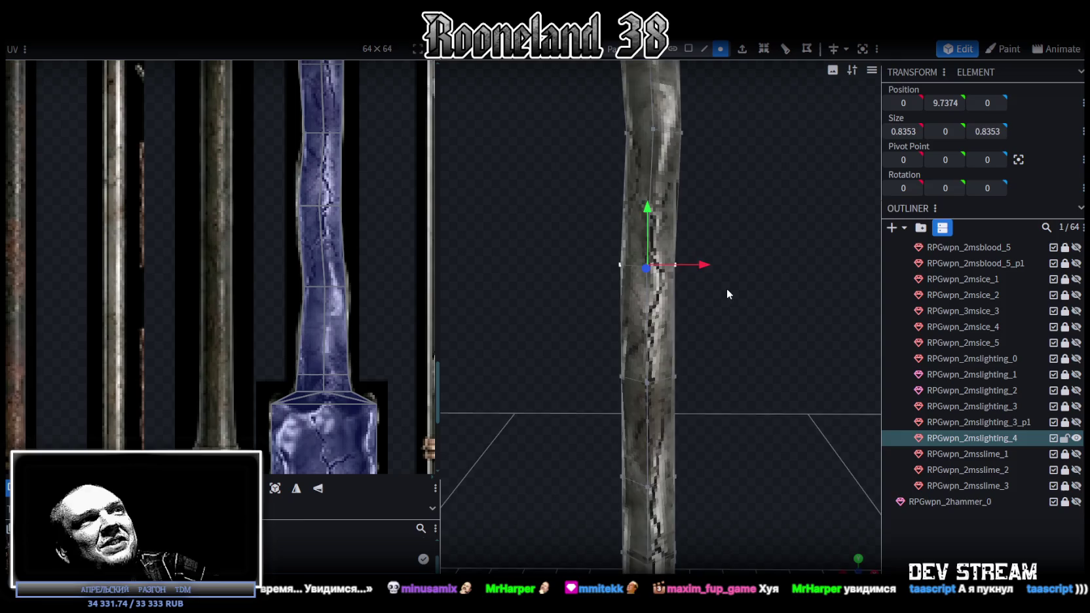
scroll(724, 284, up, 1)
click(660, 400)
drag(707, 400, 707, 408)
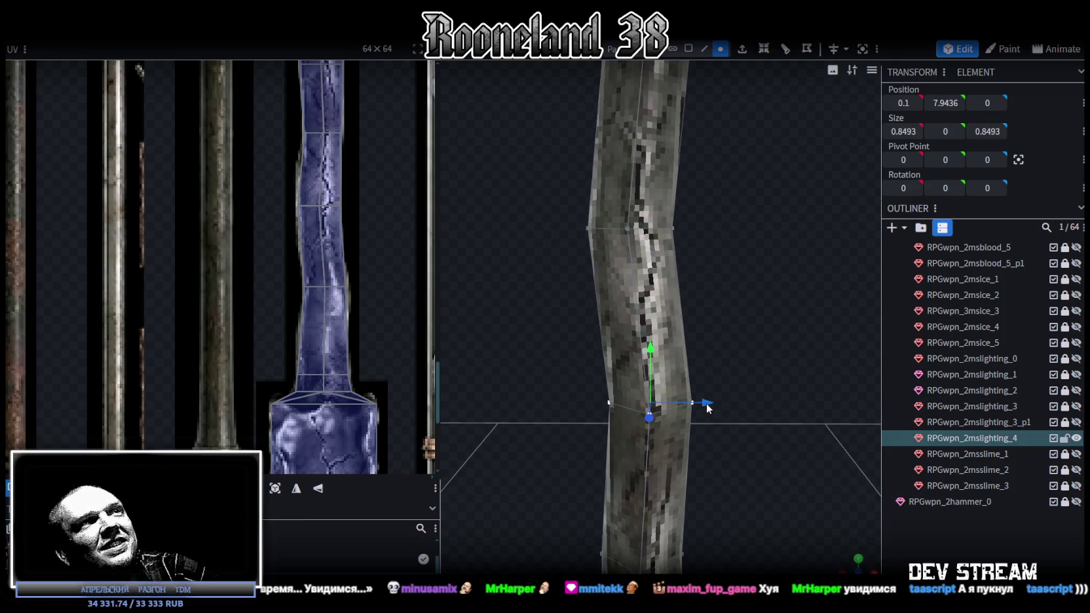
click(648, 228)
drag(688, 229, 699, 235)
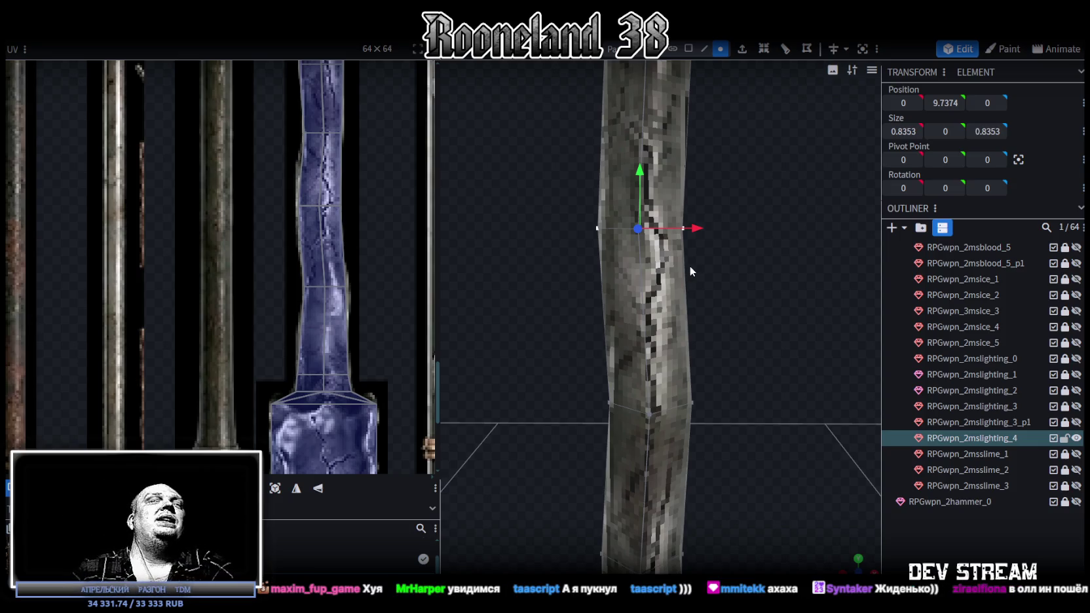
Reselect the 7.9436 ring and orbit to a straight side view of the shaft.
scroll(383, 199, down, 3)
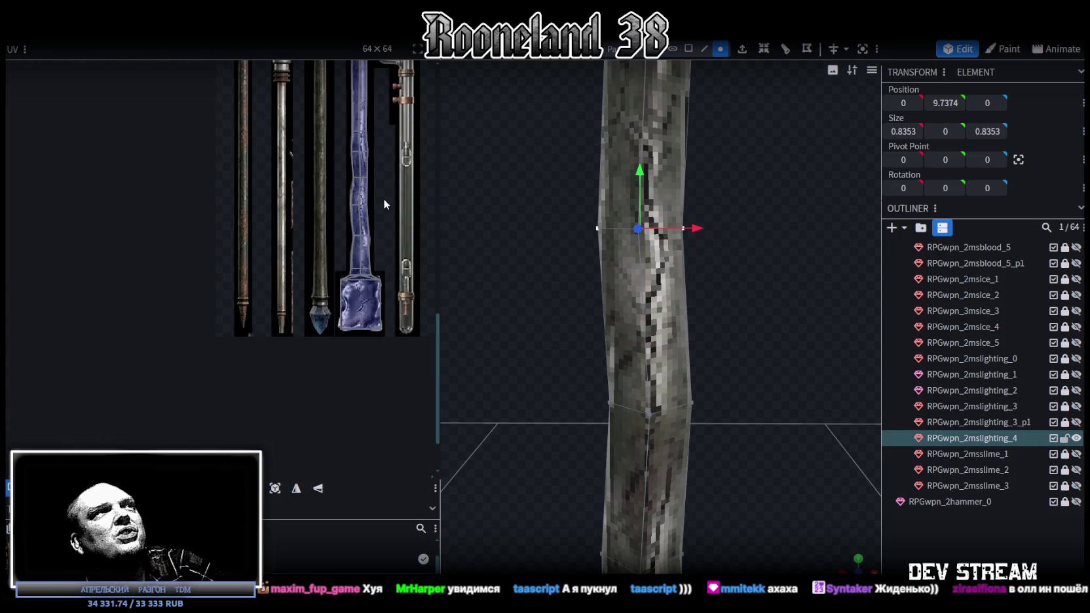
scroll(383, 199, up, 2)
scroll(798, 252, up, 5)
drag(577, 207, 819, 315)
scroll(344, 255, down, 2)
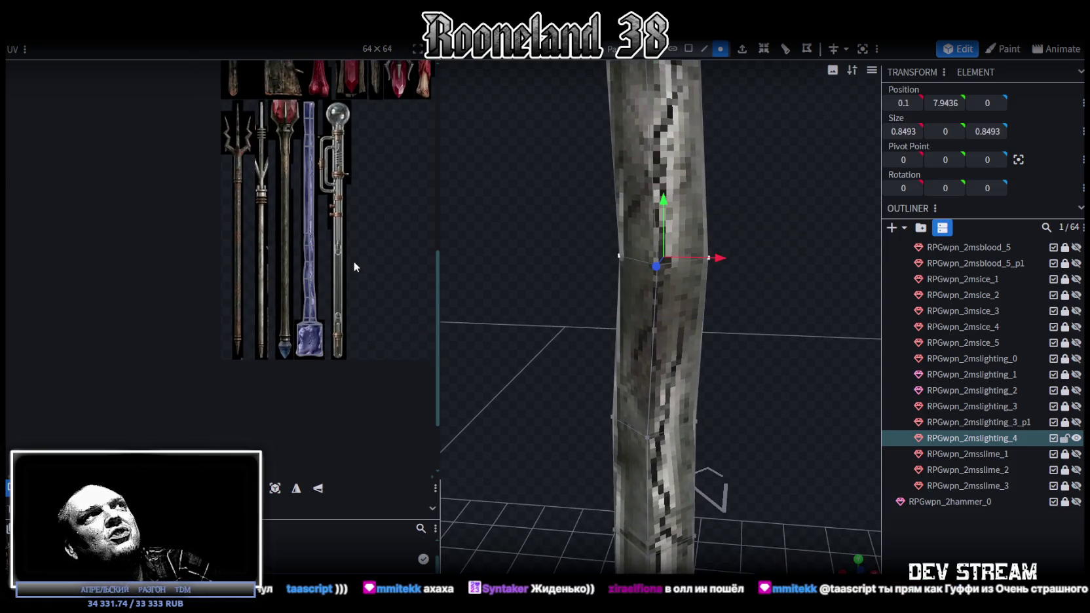
mouse_move(546, 204)
mouse_down()
mouse_move(764, 298)
mouse_move(717, 337)
mouse_move(772, 297)
mouse_up()
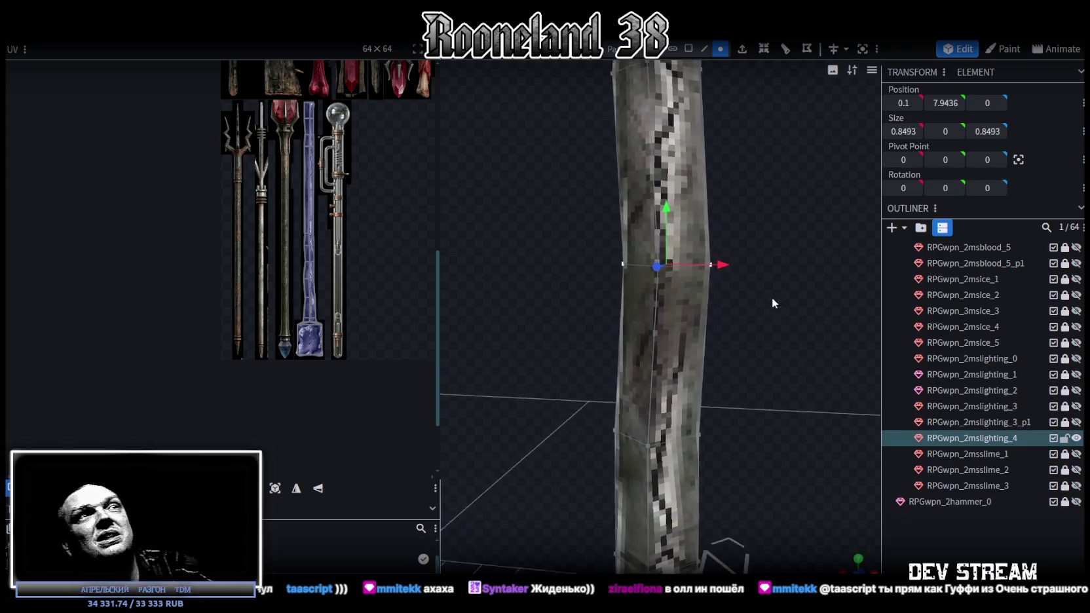
mouse_move(588, 253)
mouse_down()
mouse_move(797, 335)
mouse_move(635, 359)
mouse_move(675, 330)
mouse_up()
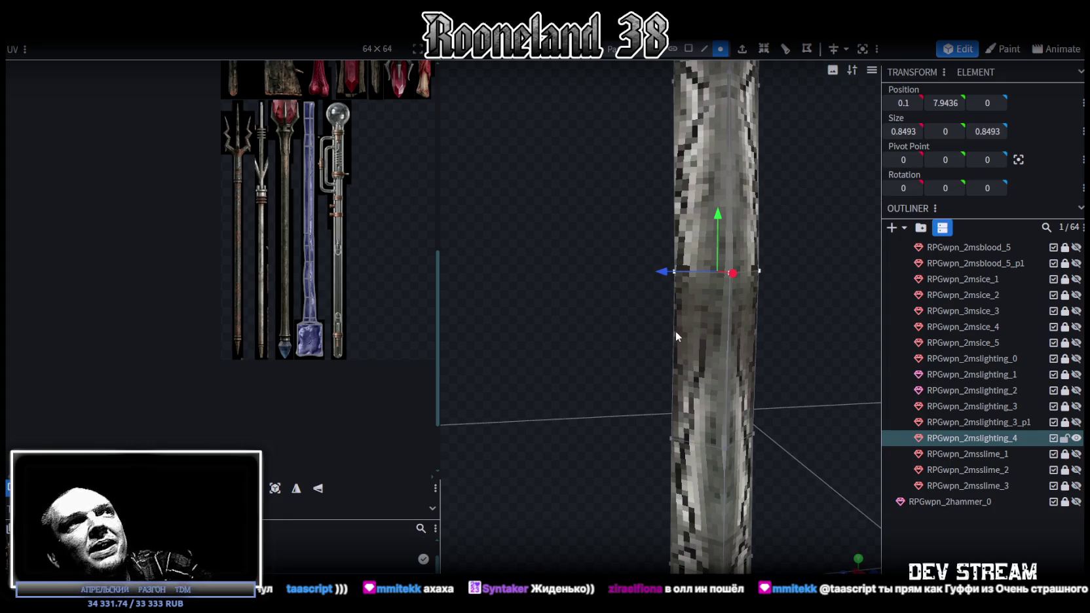
Box-select the middle shaft ring at Y 6.2468 and shift it 0.1 along X.
mouse_move(676, 330)
mouse_down()
mouse_move(765, 317)
mouse_move(768, 330)
mouse_move(800, 338)
mouse_move(595, 364)
mouse_move(722, 357)
mouse_move(655, 327)
mouse_up()
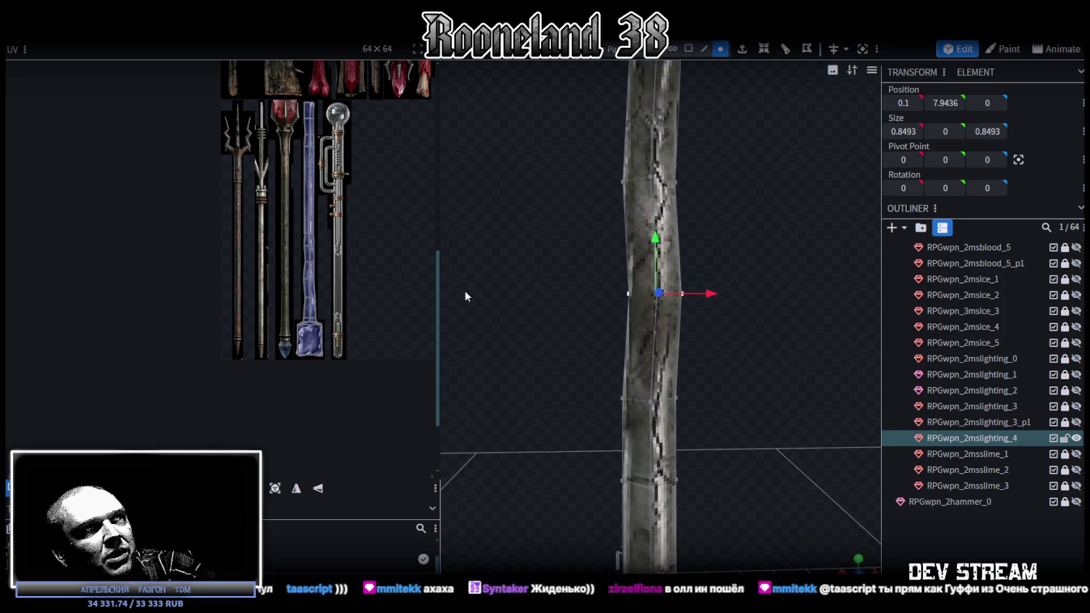
scroll(298, 231, up, 3)
mouse_move(681, 288)
mouse_down()
mouse_move(714, 302)
mouse_move(712, 283)
mouse_up()
scroll(704, 279, up, 2)
mouse_move(569, 247)
mouse_down()
mouse_move(698, 298)
mouse_move(694, 271)
mouse_up()
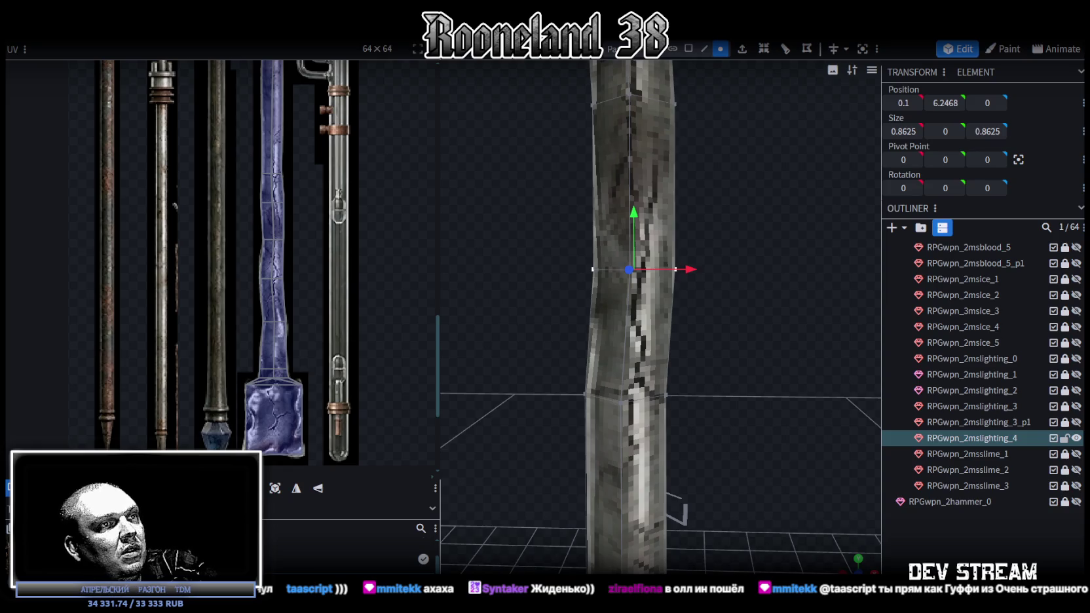
key(alt+Tab)
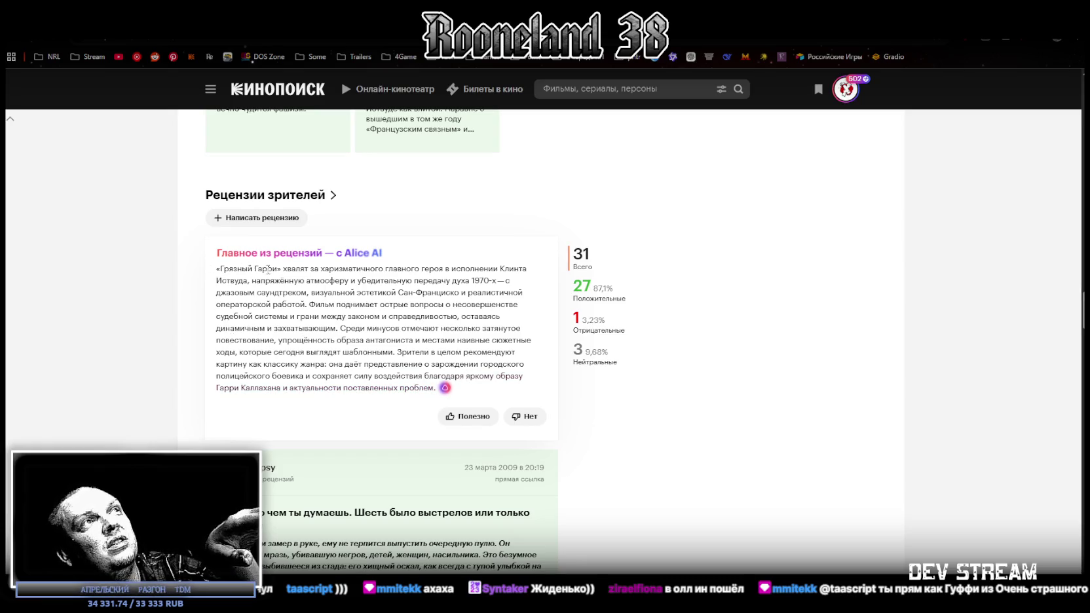
Select and clear the Alice AI review summary on Kinopoisk, then return to Blockbench.
drag(221, 267, 463, 391)
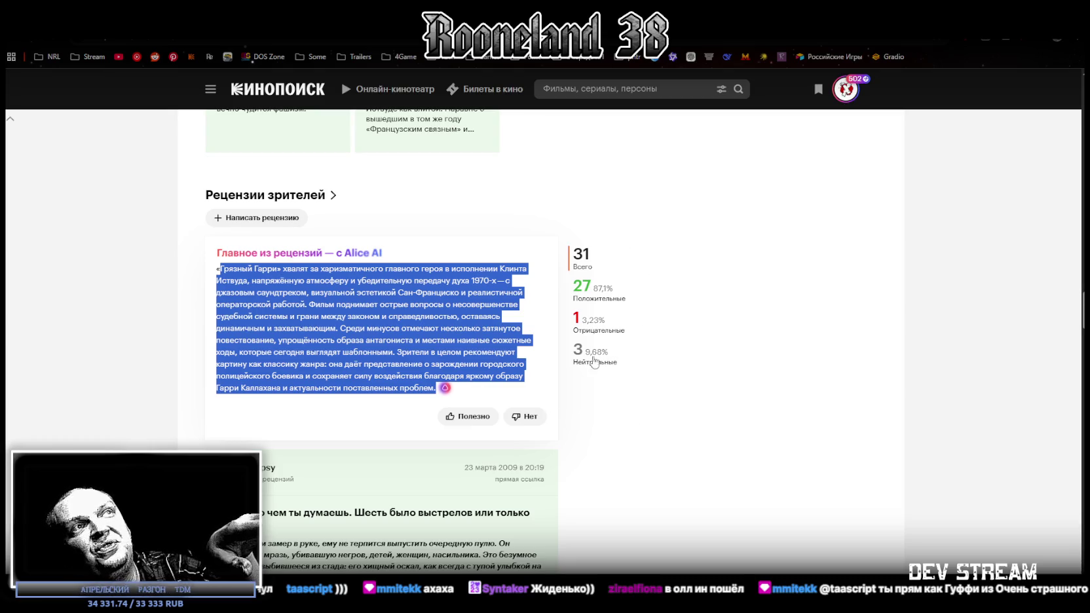
click(435, 289)
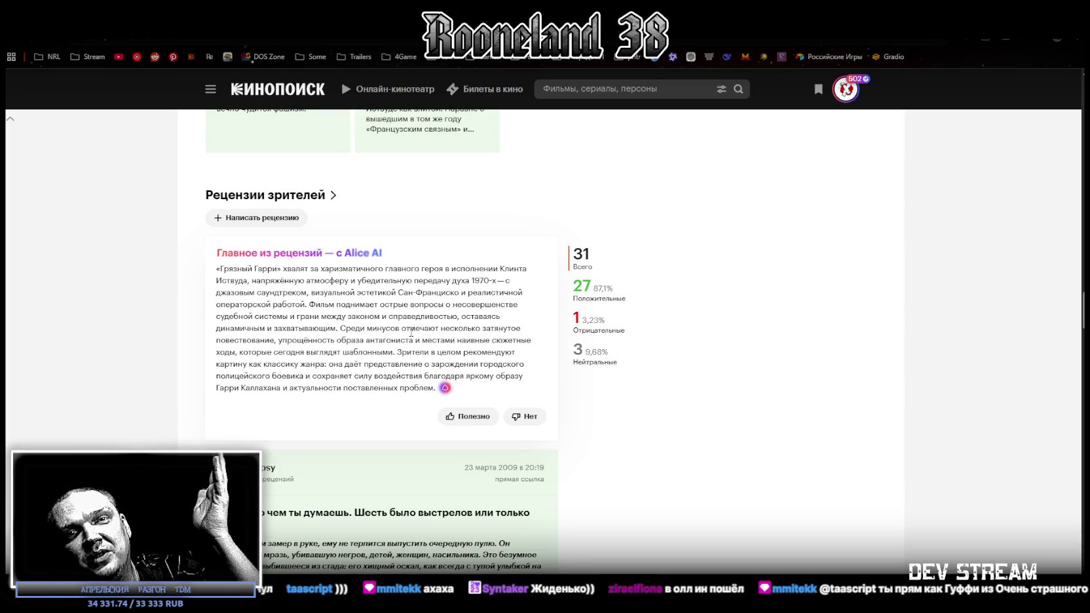
key(alt+Tab)
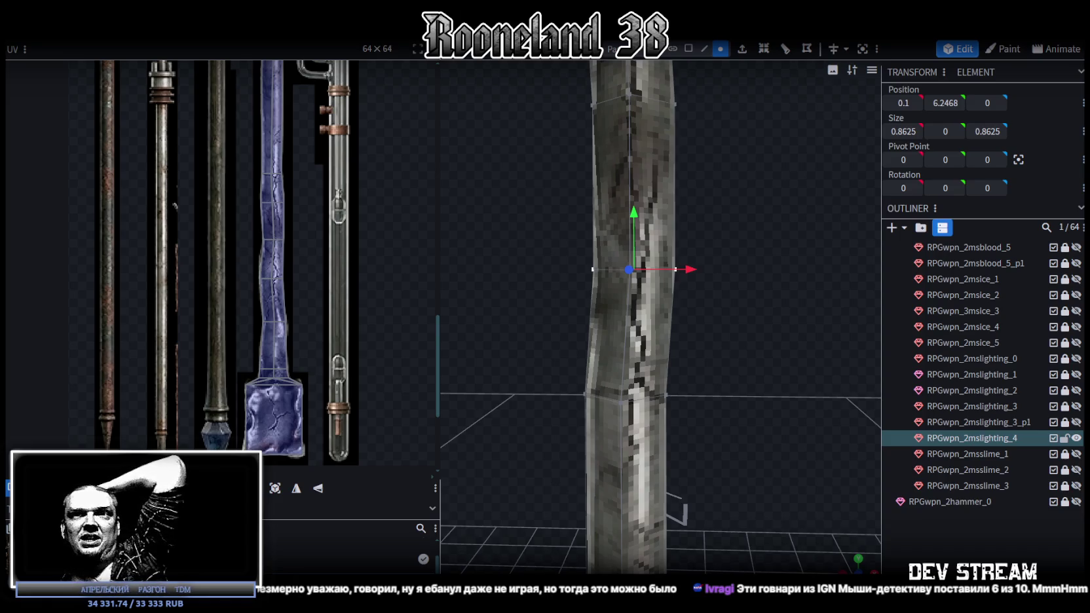
Nudge the shaft ring at height 4.8984 0.1 along X.
mouse_move(782, 426)
mouse_down()
mouse_move(753, 438)
mouse_move(687, 408)
mouse_move(592, 406)
mouse_move(742, 418)
mouse_move(545, 388)
mouse_move(692, 464)
mouse_move(745, 460)
mouse_up()
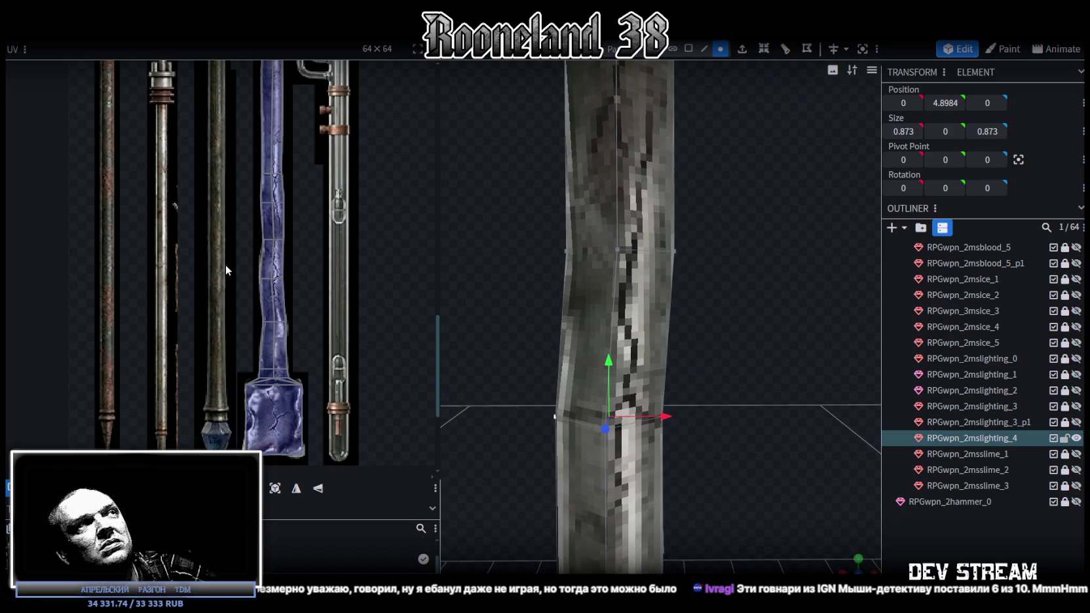
scroll(225, 264, down, 3)
scroll(222, 264, down, 1)
drag(722, 452, 728, 442)
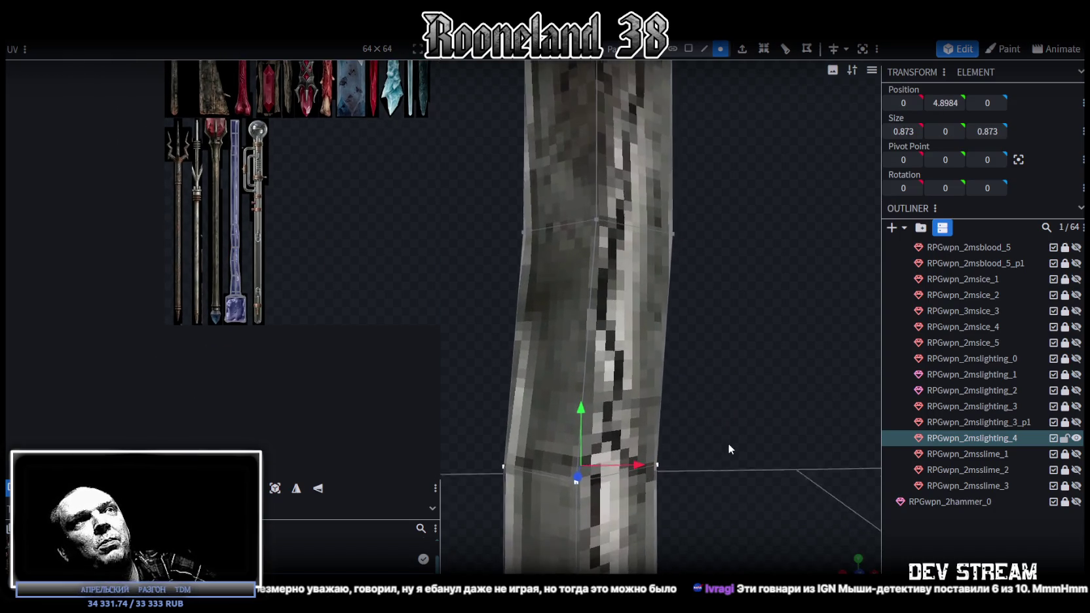
drag(647, 461, 654, 460)
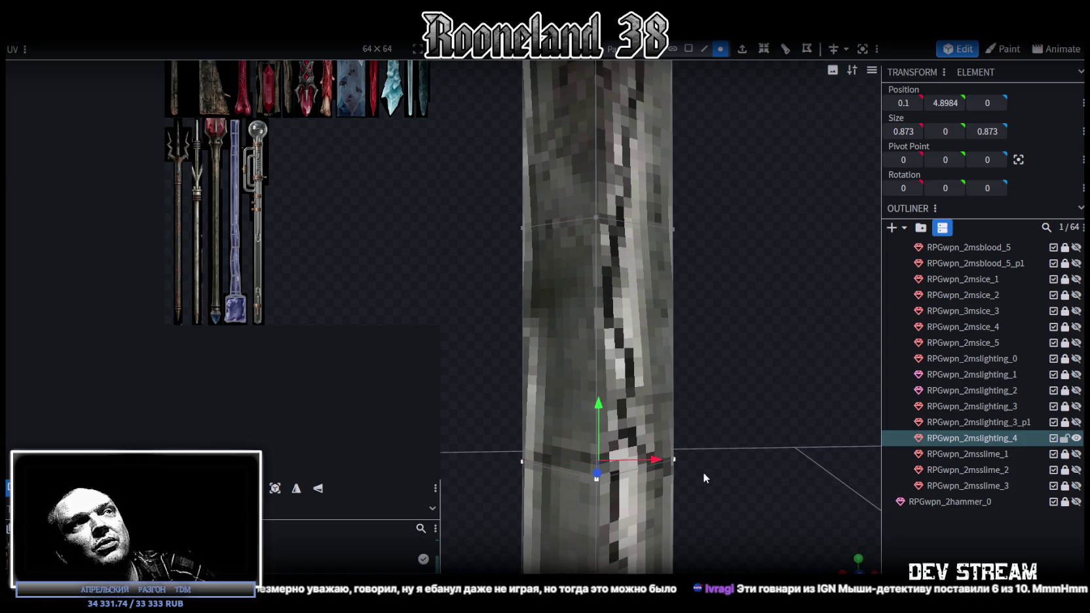
scroll(703, 472, down, 5)
scroll(706, 467, down, 2)
scroll(688, 452, down, 4)
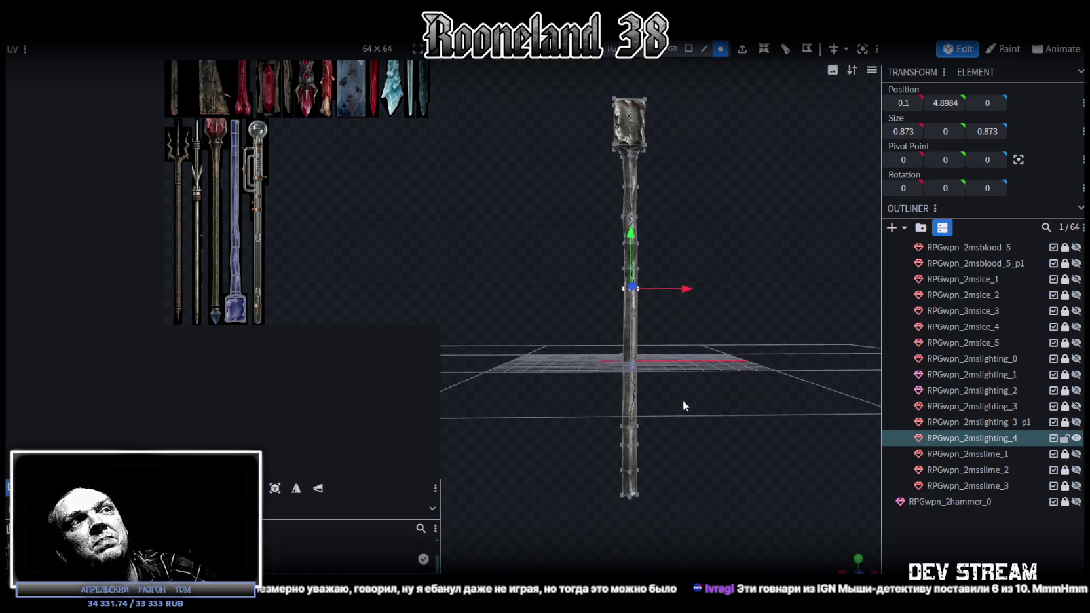
scroll(249, 187, up, 2)
scroll(231, 193, up, 2)
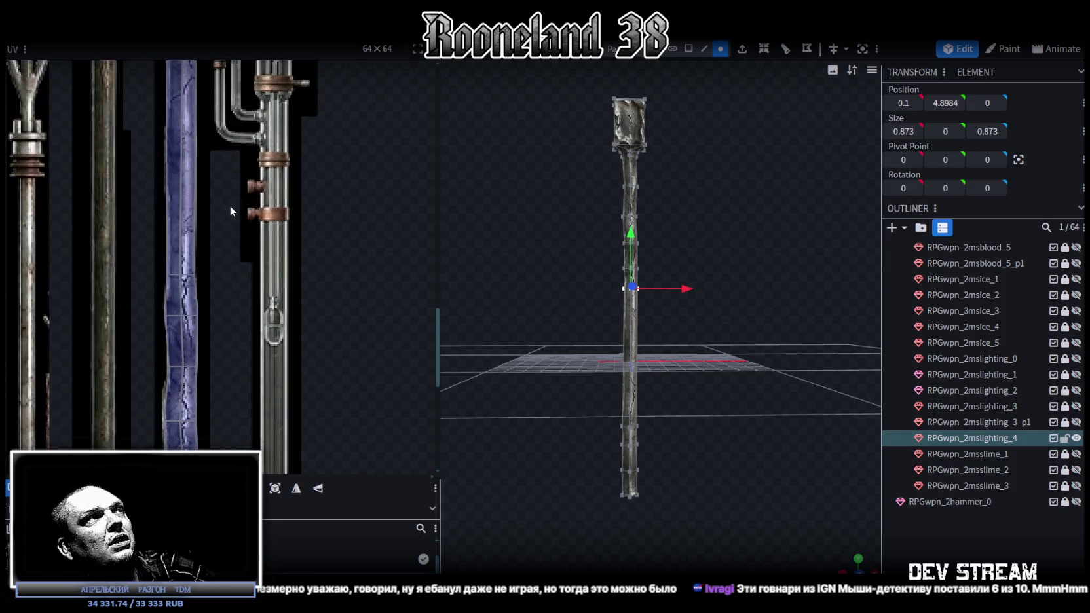
middle_drag(229, 205, 229, 233)
scroll(556, 234, up, 2)
scroll(664, 234, up, 2)
scroll(733, 343, up, 2)
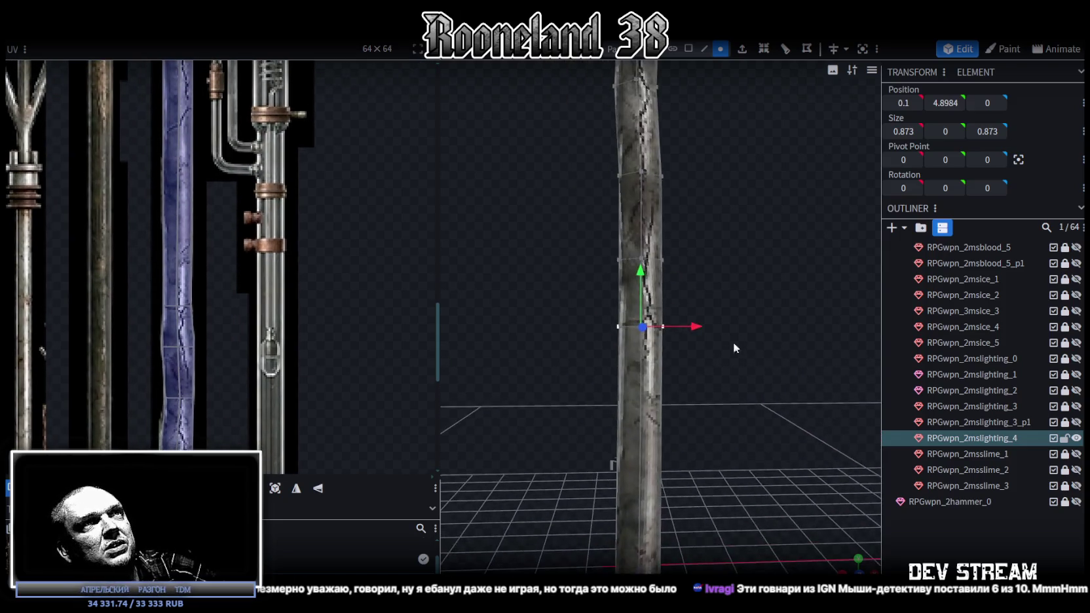
scroll(826, 484, up, 2)
Try narrowing a ring from 0.873 to 0.673, then undo and return it to 0 on X.
middle_drag(786, 458, 750, 422)
key(s)
drag(675, 294, 668, 298)
middle_drag(667, 298, 575, 208)
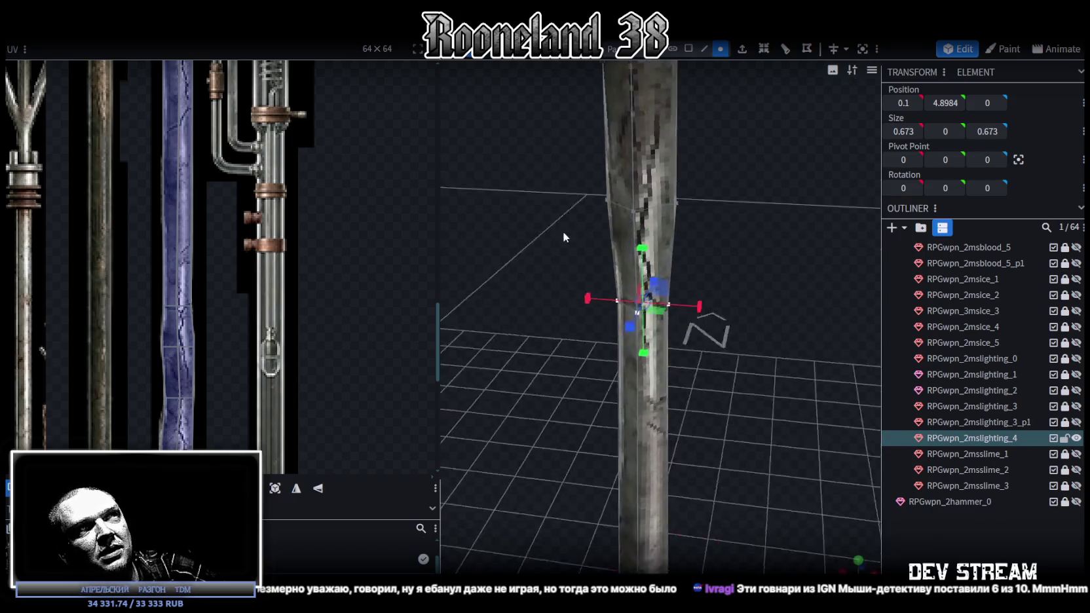
key(v)
drag(681, 319, 669, 318)
mouse_move(668, 318)
middle_down()
mouse_move(741, 361)
mouse_move(690, 314)
middle_up()
key(ctrl+z)
key(ctrl+z)
drag(676, 308, 673, 304)
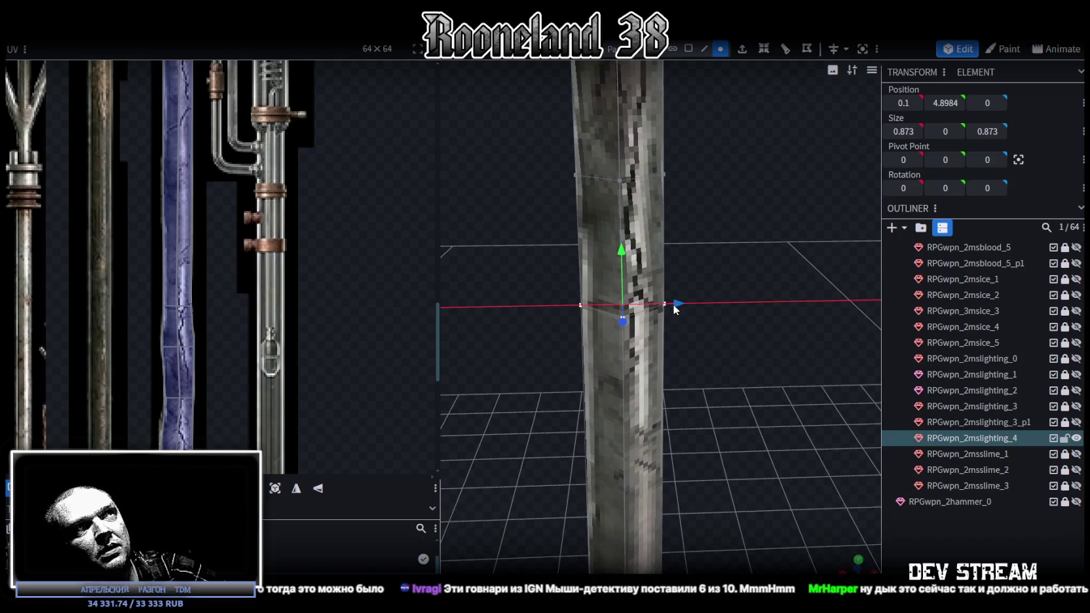
Orbit below the grid and select the shaft ring at height -4.3758.
mouse_move(673, 304)
middle_down()
mouse_move(749, 452)
mouse_move(774, 371)
mouse_move(764, 361)
middle_up()
drag(766, 355, 762, 357)
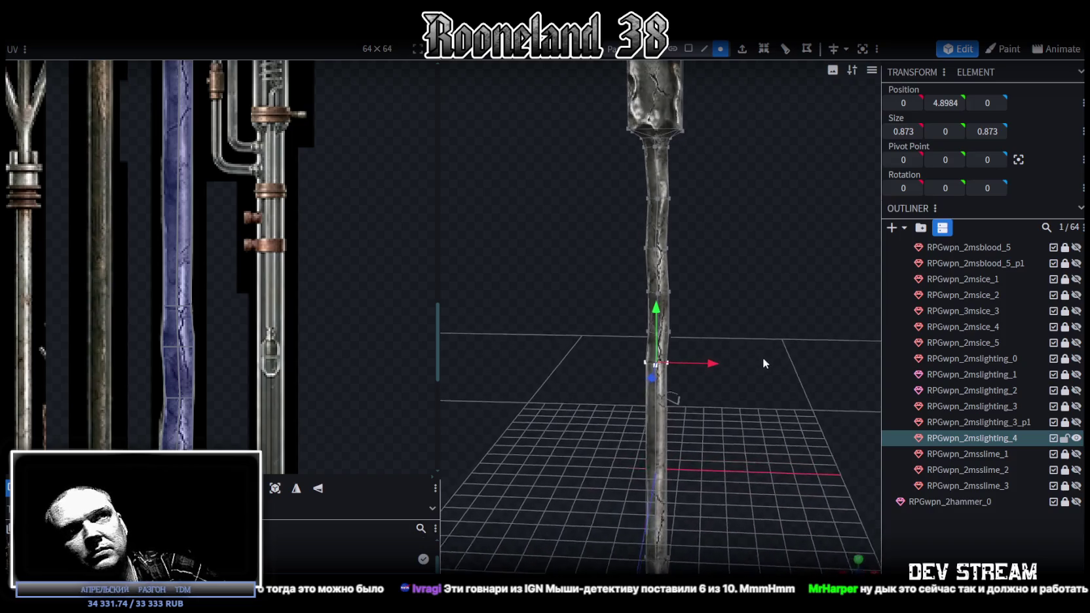
scroll(340, 328, down, 3)
scroll(317, 388, up, 1)
drag(647, 429, 732, 311)
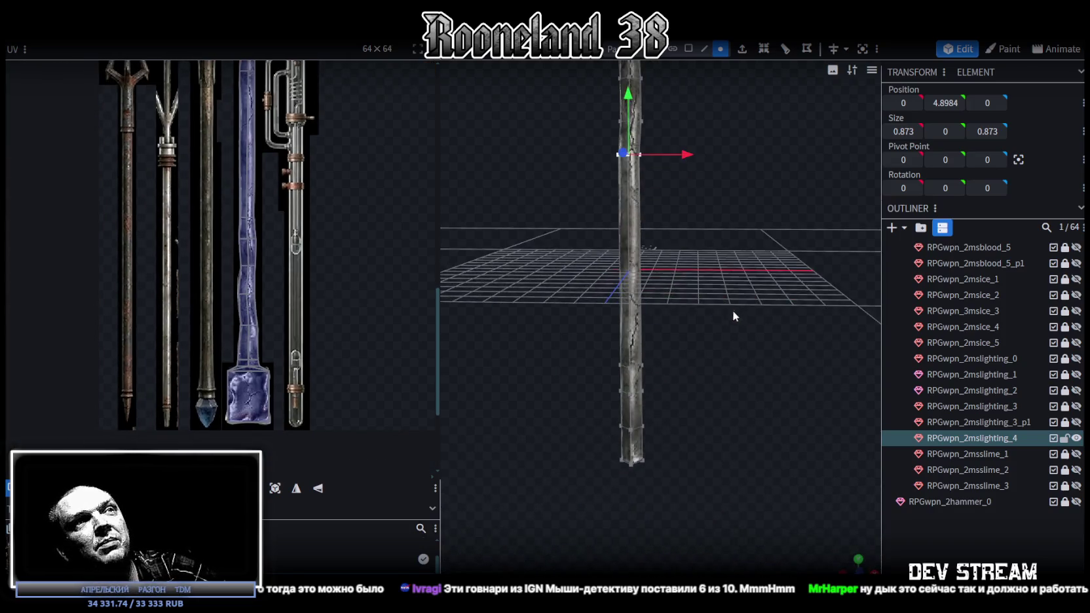
scroll(740, 370, up, 5)
mouse_move(729, 359)
mouse_down()
mouse_move(708, 337)
mouse_move(640, 330)
mouse_up()
scroll(722, 358, up, 2)
click(750, 372)
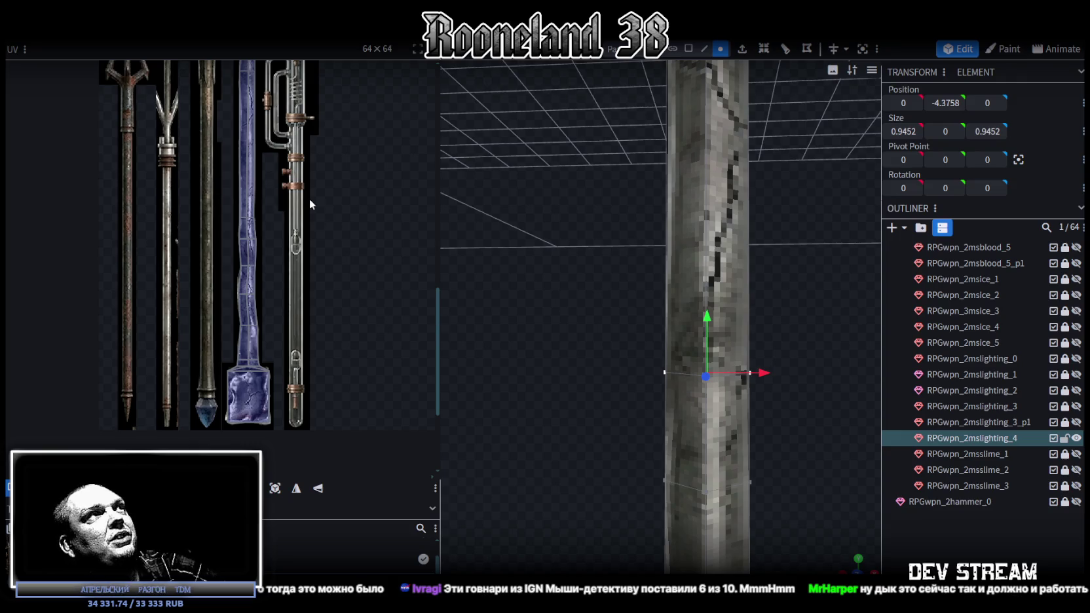
Select the shaft ring at height -5.6129 and shift it 0.1 along X.
scroll(311, 203, up, 2)
scroll(311, 203, up, 3)
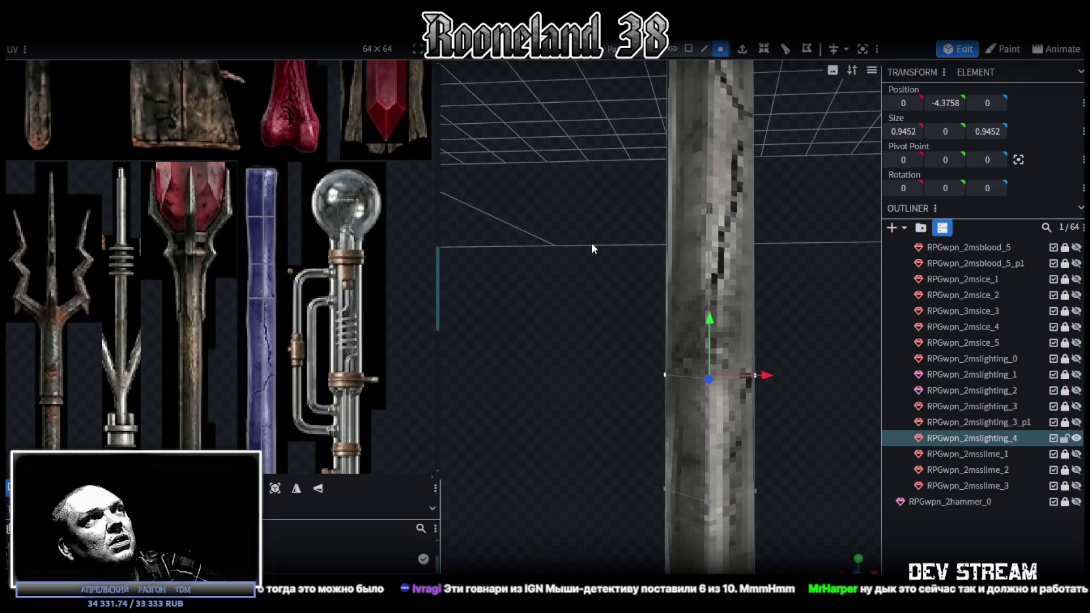
scroll(718, 488, down, 3)
scroll(774, 507, down, 2)
scroll(712, 337, up, 2)
drag(610, 289, 782, 362)
scroll(775, 405, up, 2)
drag(715, 232, 728, 233)
Scale the bottom shaft ring down from 0.9816 to 0.7816.
mouse_move(763, 189)
mouse_down()
mouse_move(701, 305)
mouse_move(759, 373)
mouse_move(774, 207)
mouse_up()
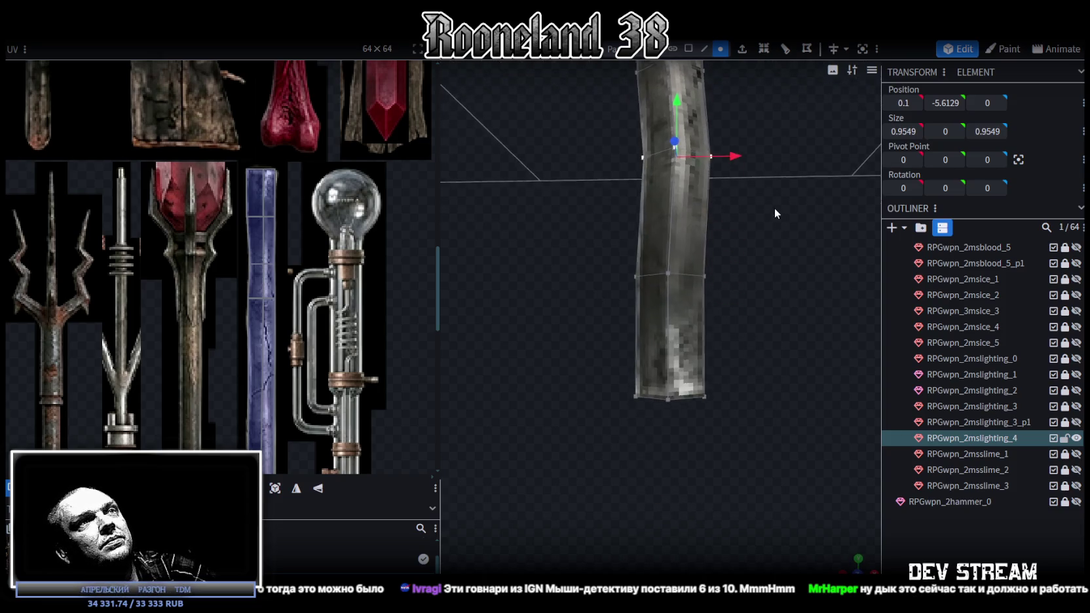
mouse_move(613, 419)
mouse_down()
mouse_move(829, 332)
mouse_move(775, 410)
mouse_up()
key(s)
mouse_move(802, 304)
mouse_down()
mouse_move(610, 382)
mouse_move(714, 456)
mouse_move(733, 382)
mouse_move(769, 415)
mouse_move(610, 369)
mouse_move(538, 369)
mouse_move(694, 440)
mouse_move(688, 355)
mouse_move(619, 255)
mouse_up()
In face mode, select the staff head's top face and project its UV from the front view.
click(746, 400)
click(620, 256)
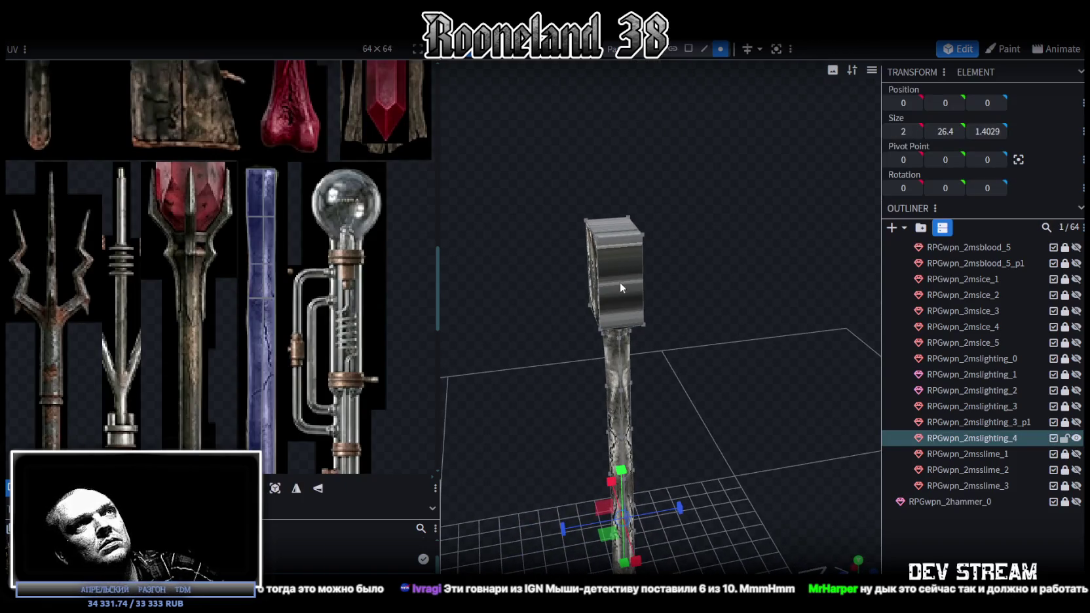
click(688, 49)
mouse_move(694, 98)
mouse_down()
mouse_move(743, 260)
mouse_move(739, 281)
mouse_up()
click(651, 275)
mouse_move(647, 337)
mouse_down()
mouse_move(743, 335)
mouse_move(744, 283)
mouse_up()
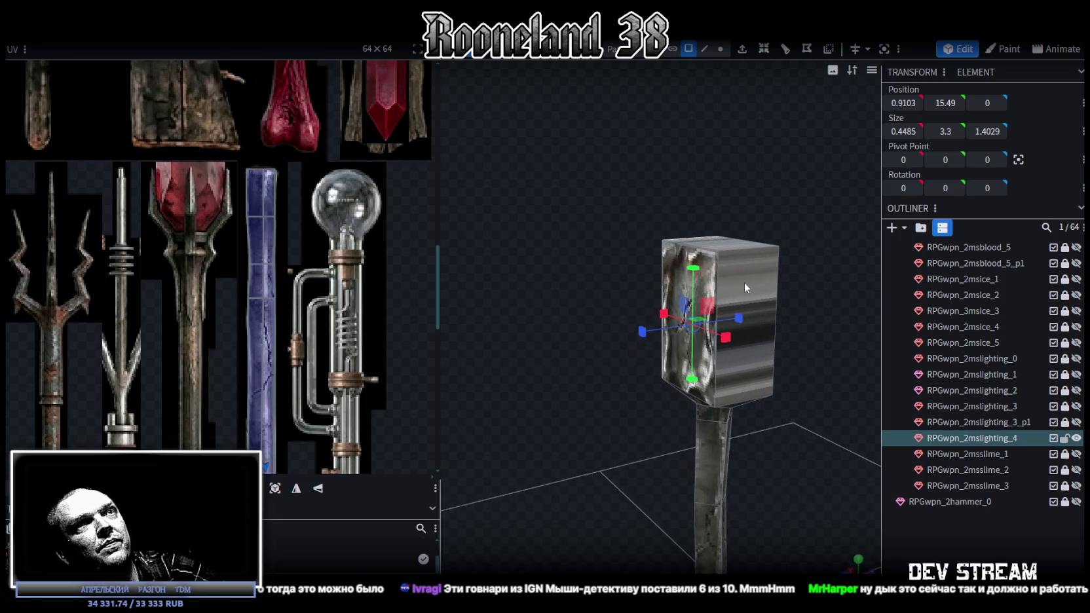
mouse_move(813, 465)
mouse_down()
mouse_move(754, 395)
mouse_move(804, 370)
mouse_move(753, 377)
mouse_up()
key(KP_1)
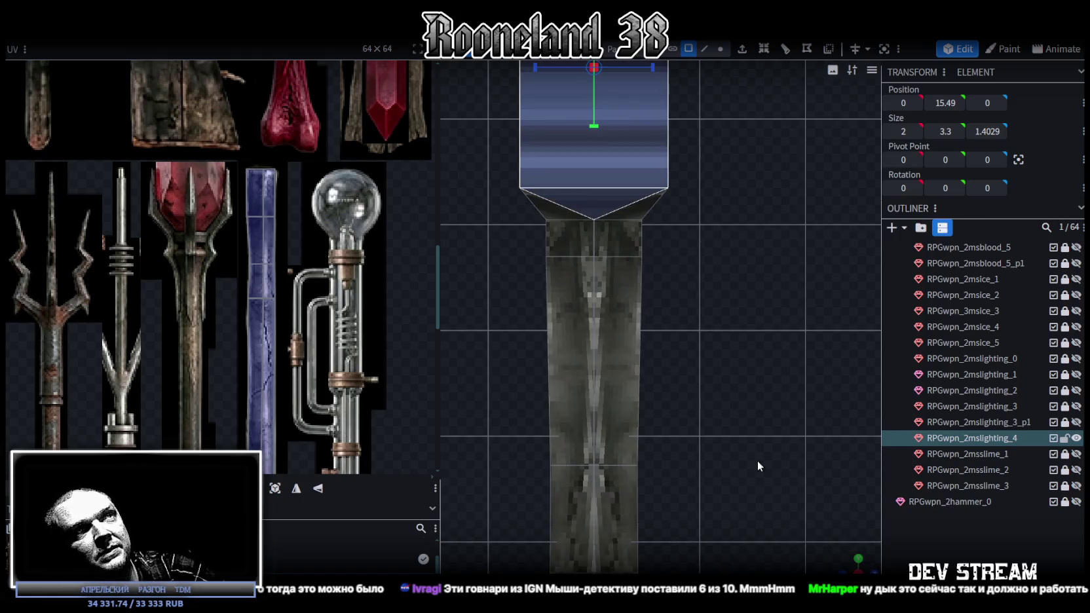
Move the head face's UV onto the blue staff and mirror it vertically and horizontally.
scroll(210, 374, down, 5)
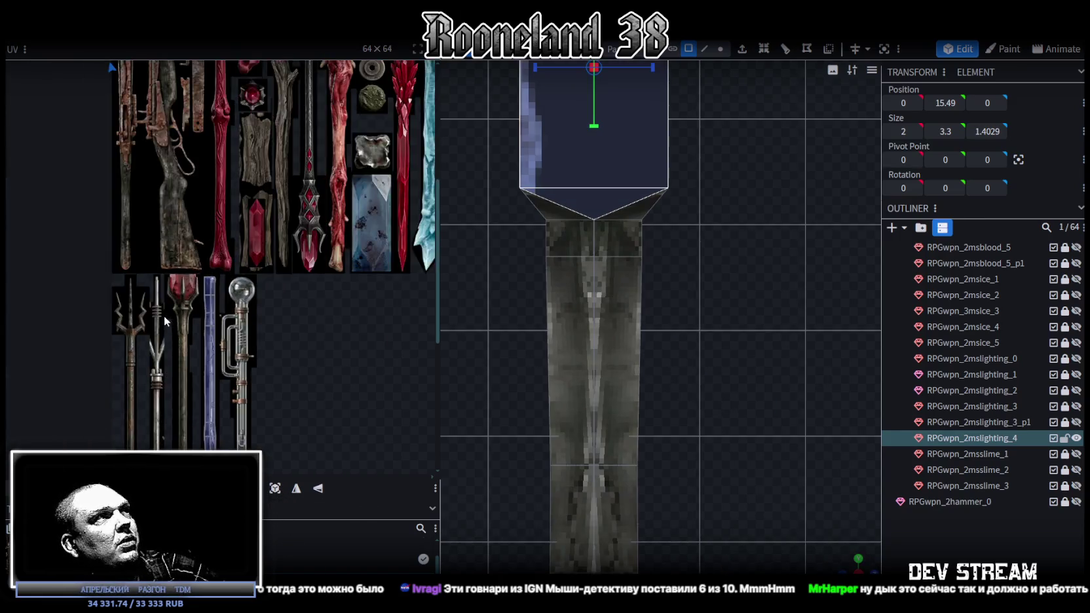
scroll(165, 311, down, 3)
scroll(144, 295, up, 2)
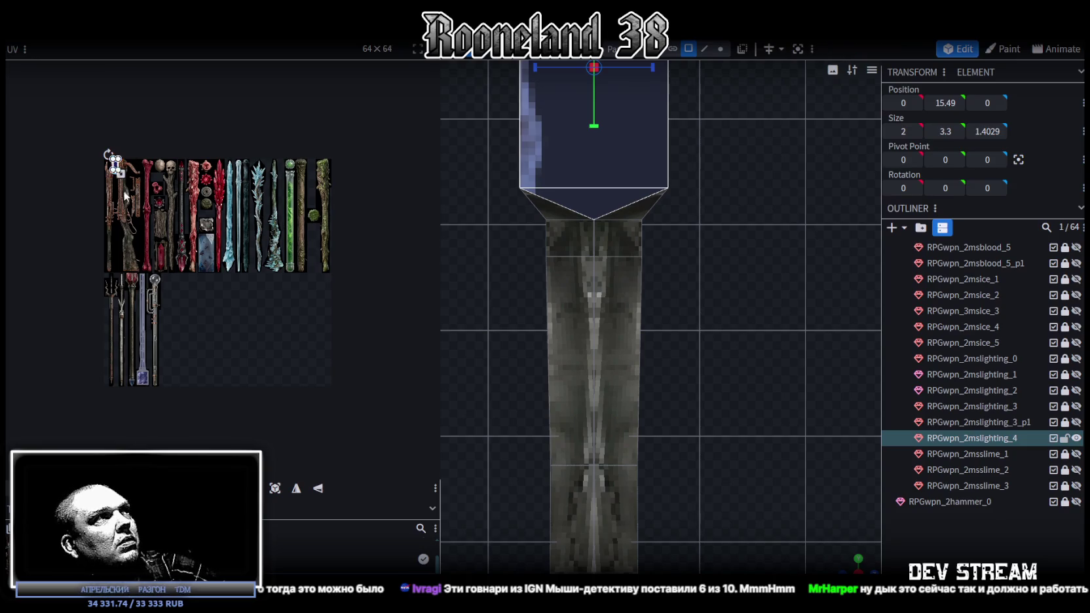
drag(120, 171, 143, 367)
scroll(142, 386, up, 3)
scroll(143, 387, up, 2)
click(317, 493)
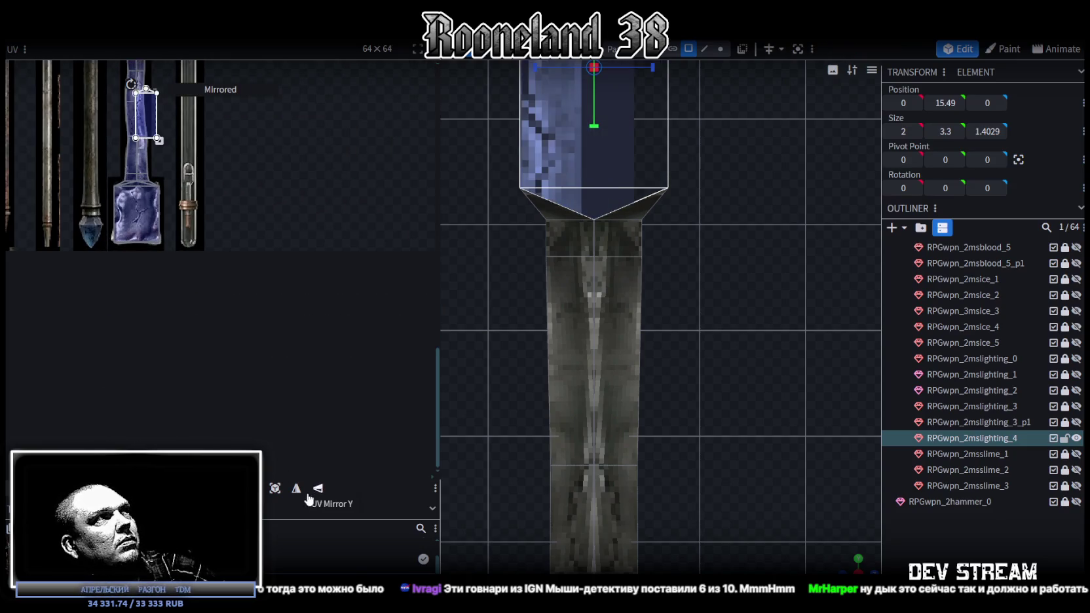
click(296, 488)
scroll(128, 142, up, 2)
scroll(162, 114, up, 1)
Reposition the face's UV area and stretch it to cover the blue lightning block.
drag(162, 114, 125, 293)
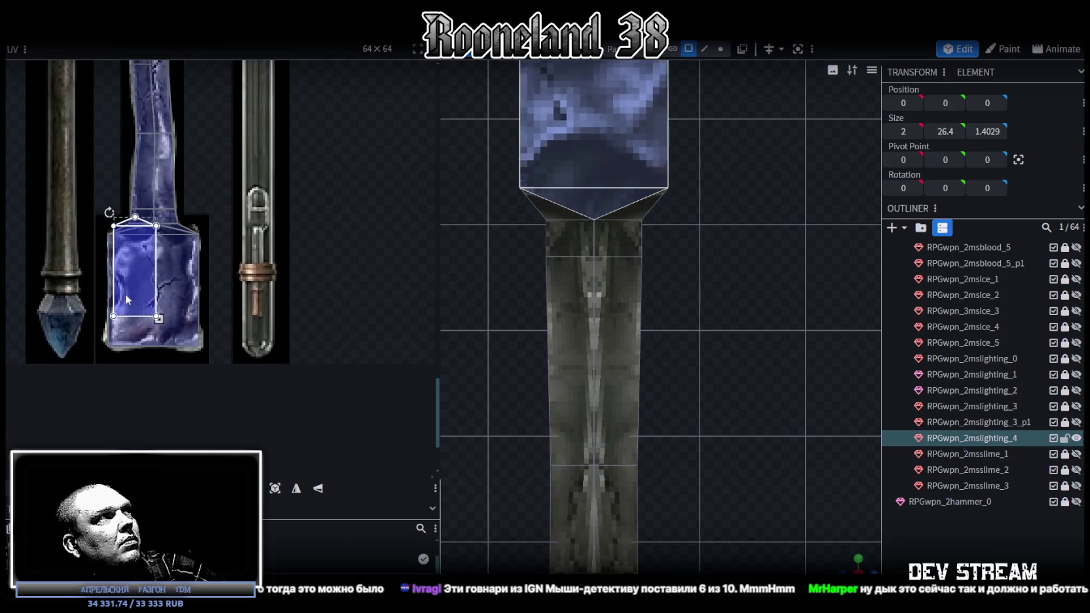
scroll(106, 241, up, 3)
scroll(193, 270, up, 1)
drag(193, 271, 185, 276)
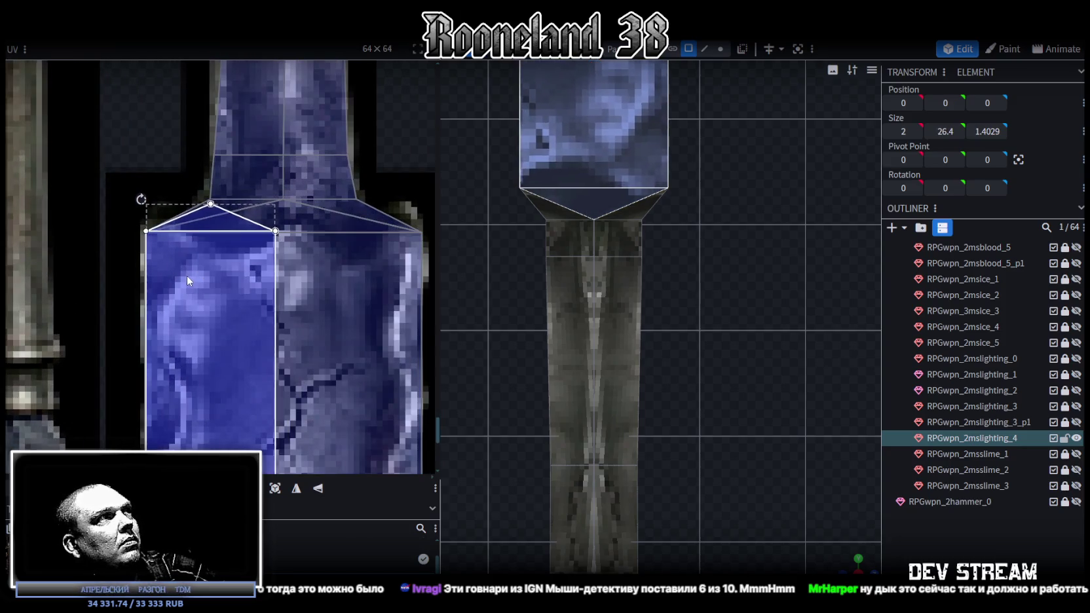
scroll(217, 269, down, 3)
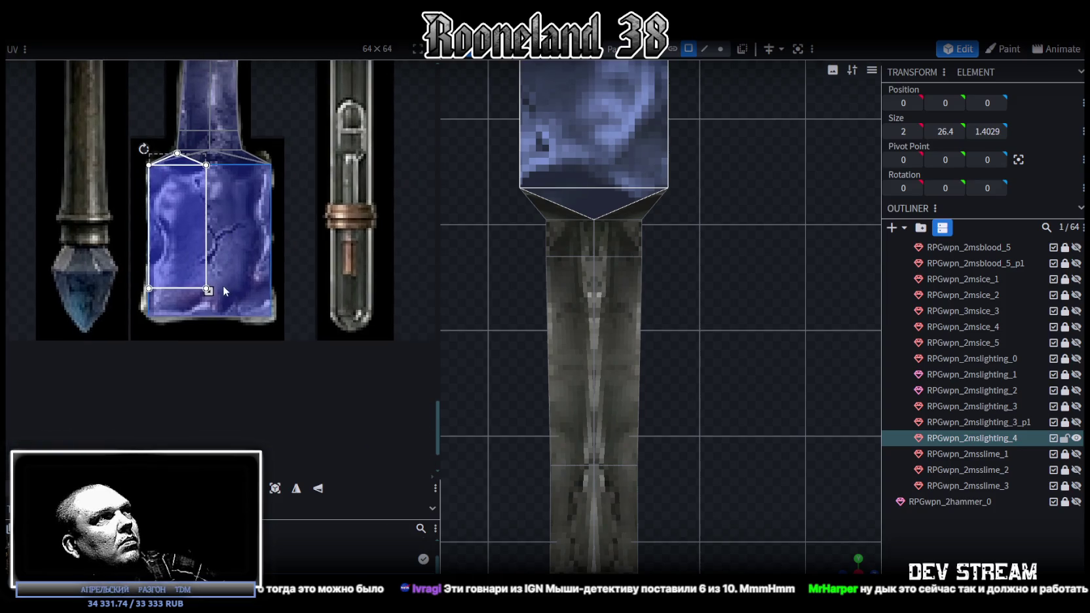
drag(226, 292, 273, 319)
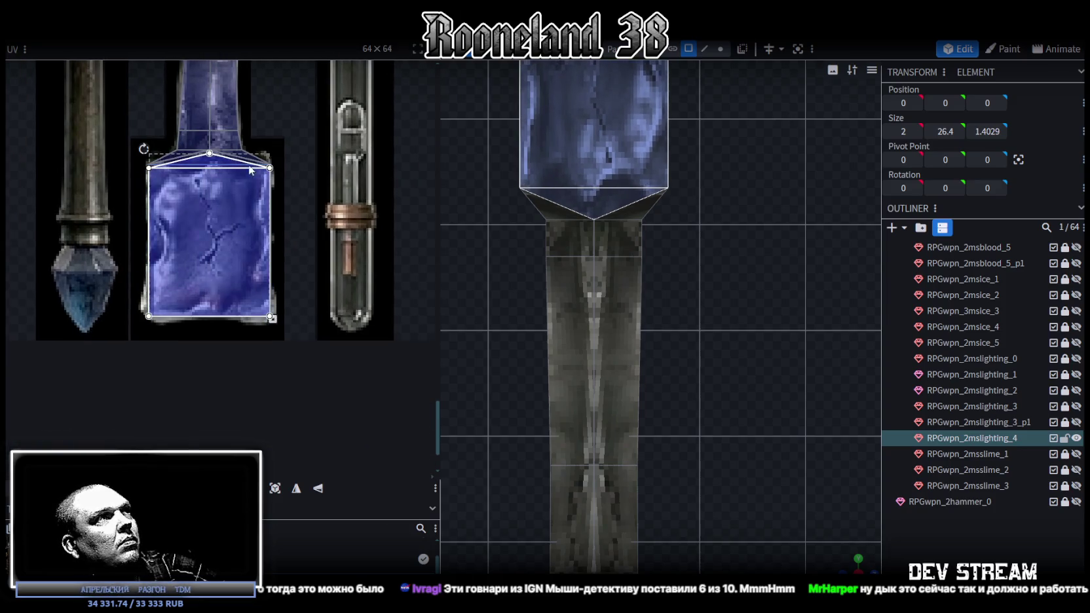
scroll(249, 165, up, 2)
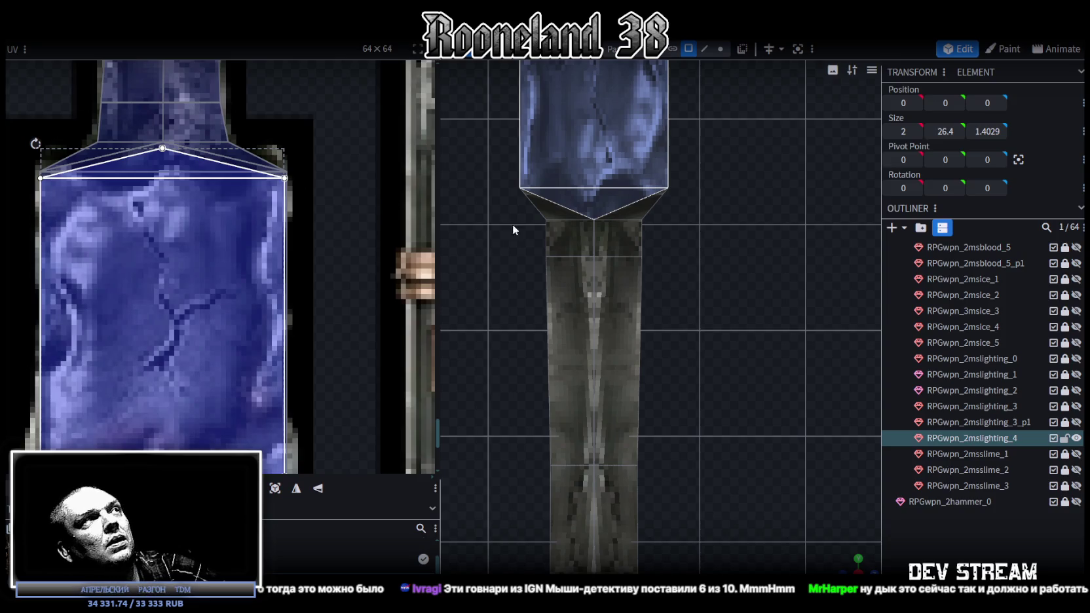
drag(189, 274, 188, 268)
scroll(275, 309, down, 3)
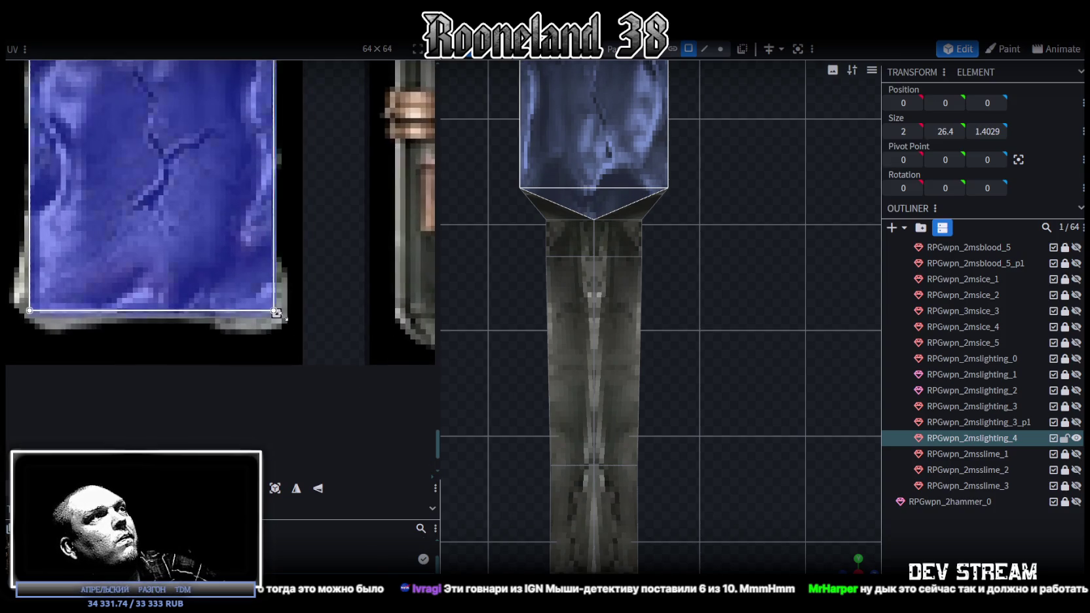
Inspect the head cube's faces from several angles and preview the textured staff.
drag(712, 317, 802, 468)
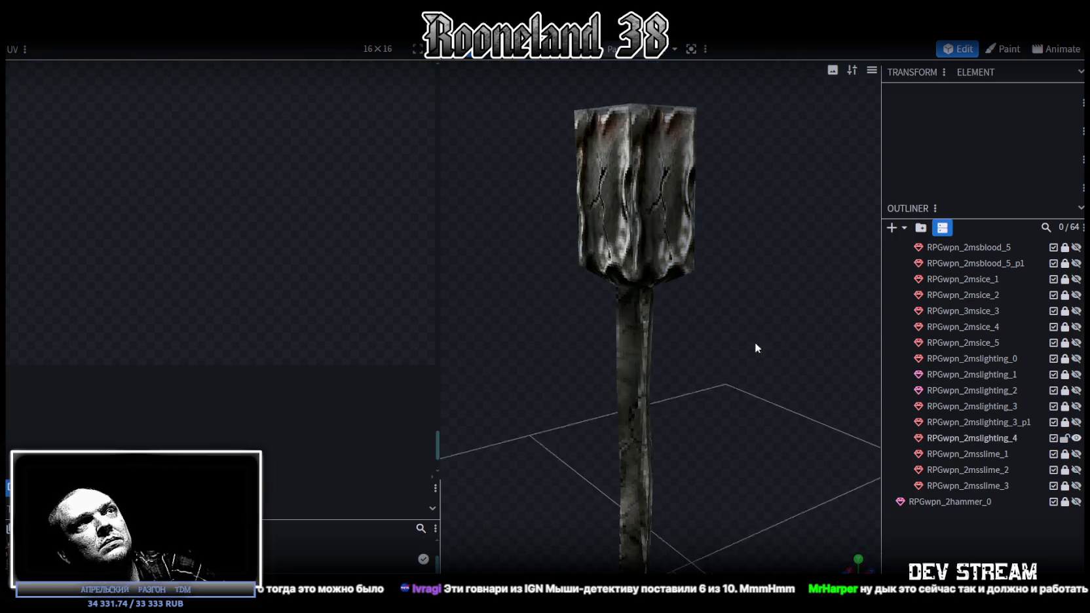
drag(803, 468, 662, 364)
click(632, 230)
drag(633, 231, 696, 261)
click(652, 201)
mouse_move(652, 200)
mouse_down()
mouse_move(752, 358)
mouse_move(627, 311)
mouse_up()
click(627, 311)
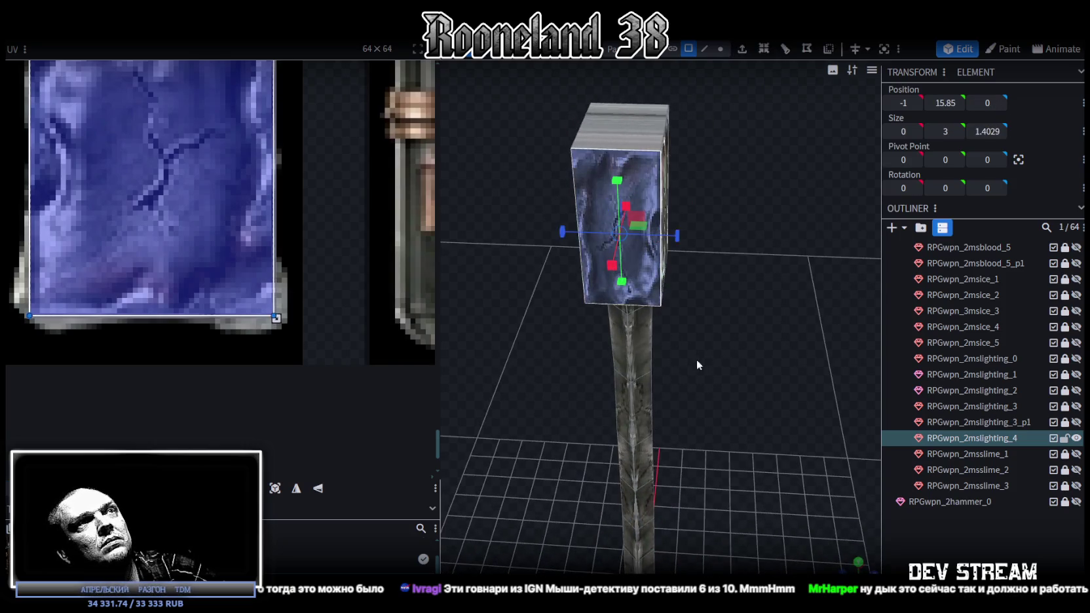
drag(689, 352, 615, 429)
key(KP_1)
click(631, 184)
drag(629, 366, 524, 405)
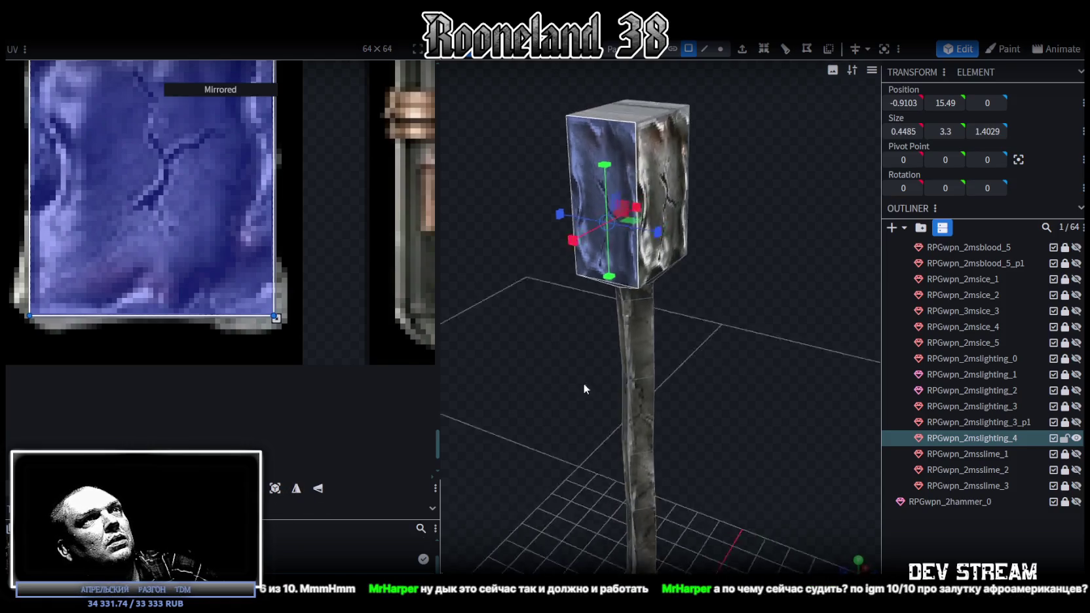
click(677, 260)
drag(677, 260, 780, 275)
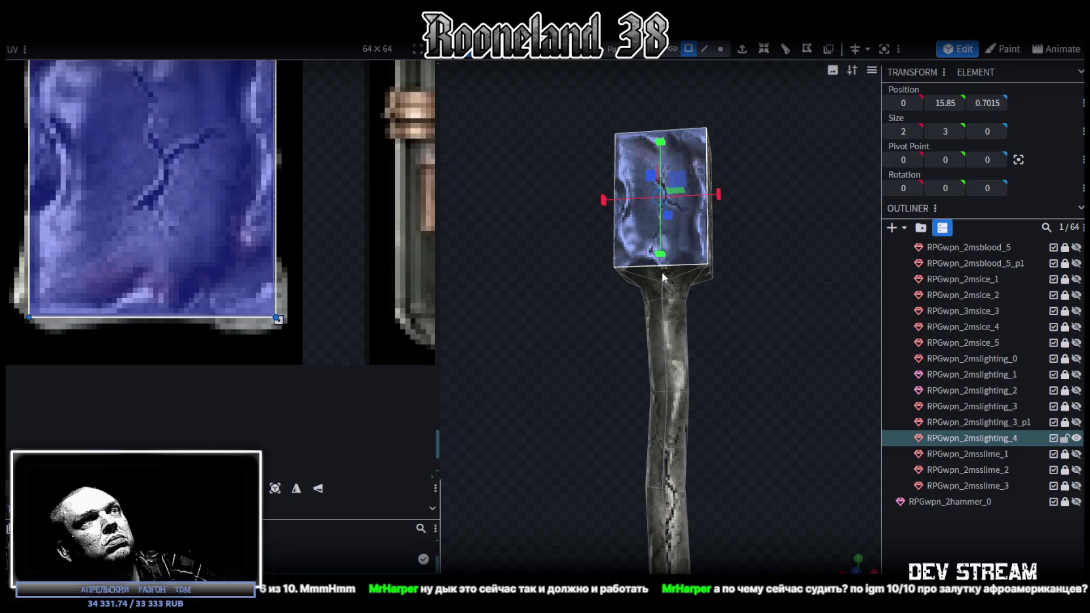
mouse_move(662, 272)
mouse_down()
mouse_move(791, 291)
mouse_move(686, 317)
mouse_move(724, 339)
mouse_move(897, 353)
mouse_move(712, 304)
mouse_move(681, 278)
mouse_up()
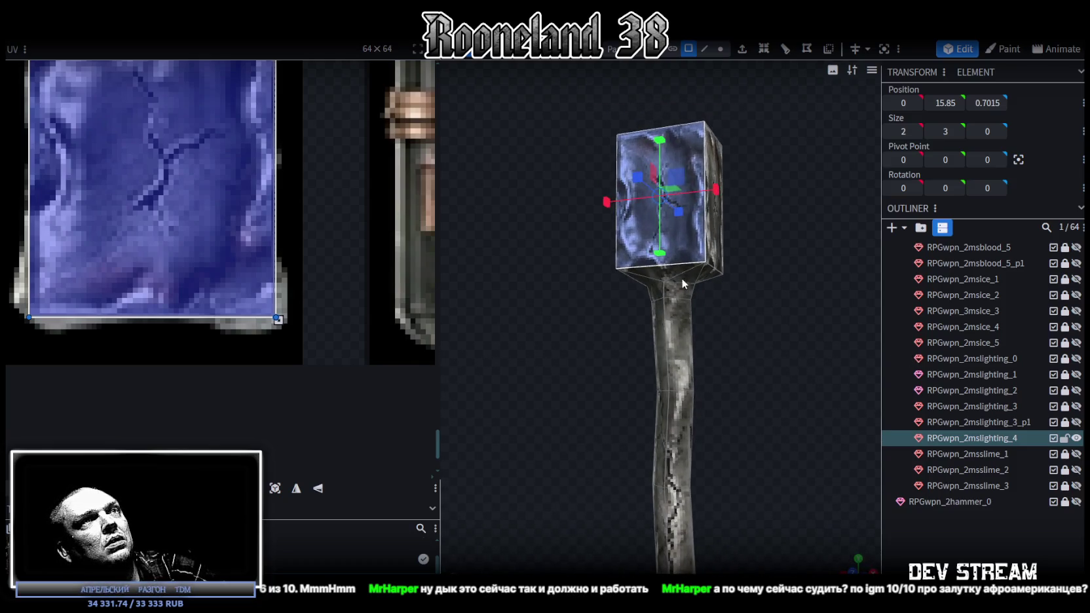
click(681, 278)
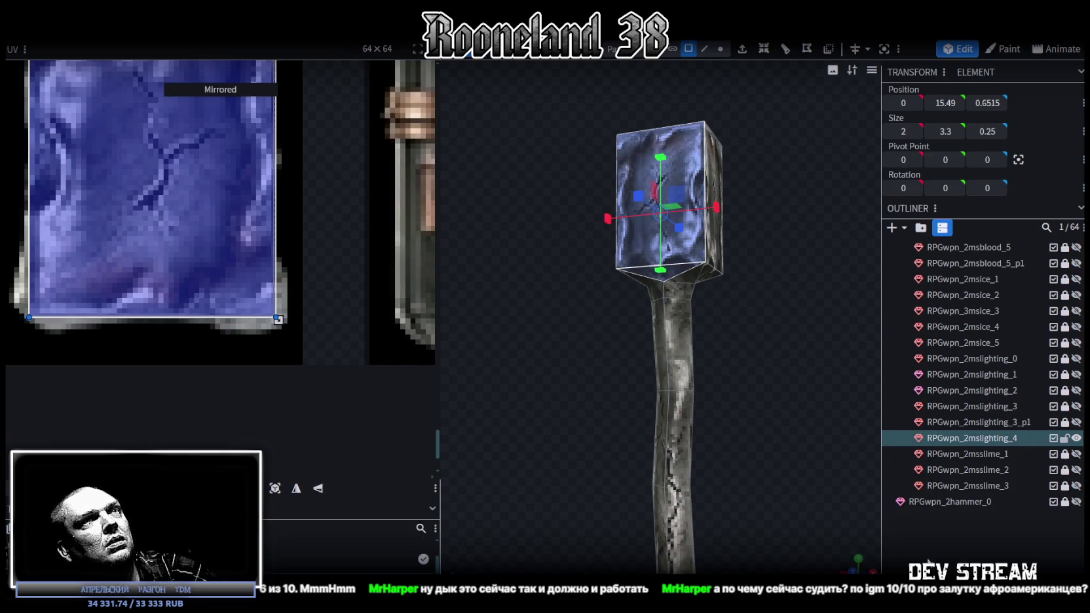
click(726, 382)
mouse_move(727, 386)
mouse_down()
mouse_move(718, 396)
mouse_move(732, 495)
mouse_move(619, 470)
mouse_move(580, 490)
mouse_move(651, 543)
mouse_move(669, 255)
mouse_up()
scroll(718, 396, up, 3)
From the top view, remap the head's top face UV onto the blue staff's base.
click(679, 231)
key(KP_7)
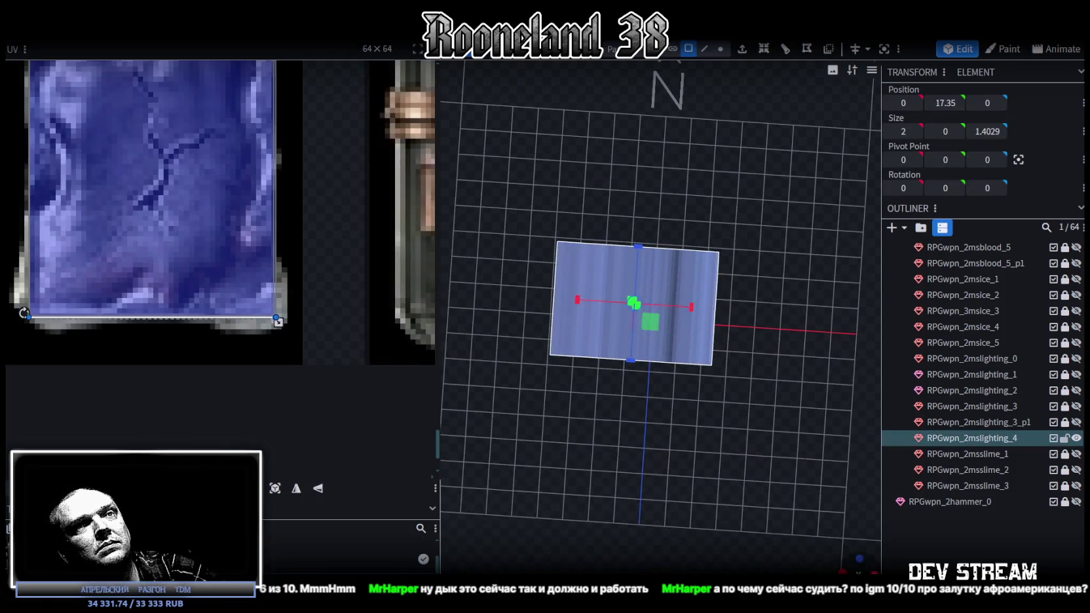
click(275, 488)
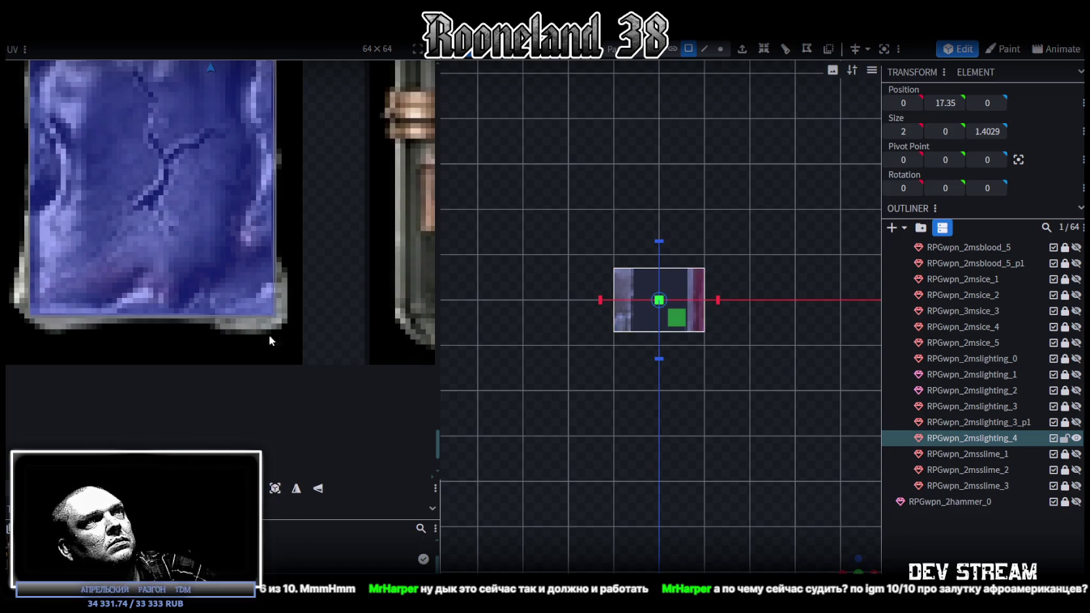
scroll(154, 214, down, 5)
scroll(209, 252, down, 3)
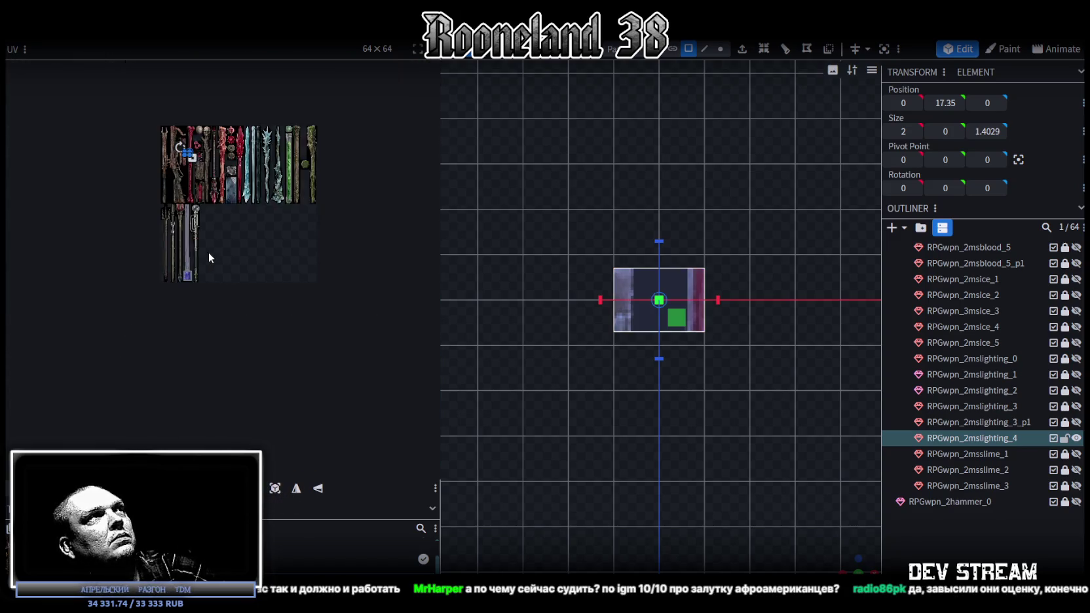
scroll(202, 132, up, 3)
drag(223, 143, 223, 384)
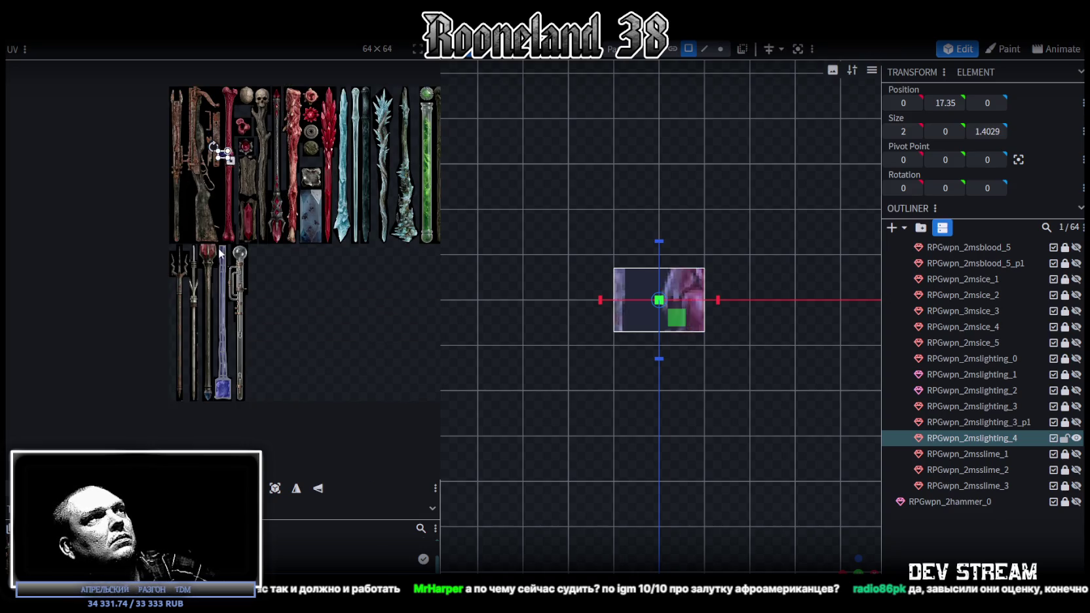
scroll(210, 376, up, 3)
scroll(214, 293, up, 2)
scroll(238, 275, up, 2)
drag(239, 276, 241, 257)
Rotate the top face's UV to portrait, enlarge it and shift it slightly up-left.
right_click(237, 277)
click(292, 473)
drag(277, 312, 299, 349)
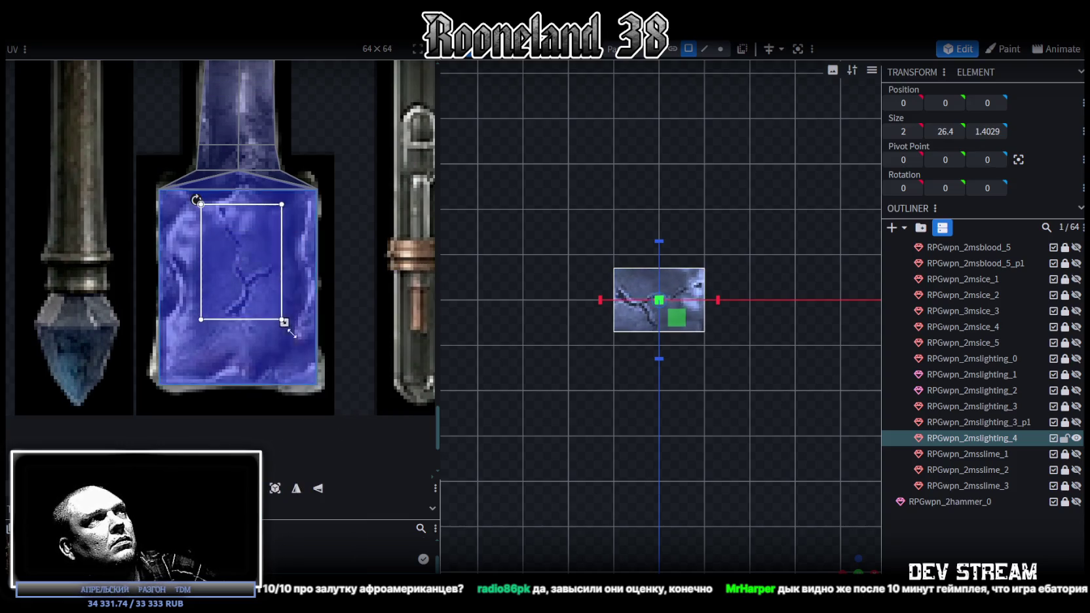
drag(257, 304, 252, 294)
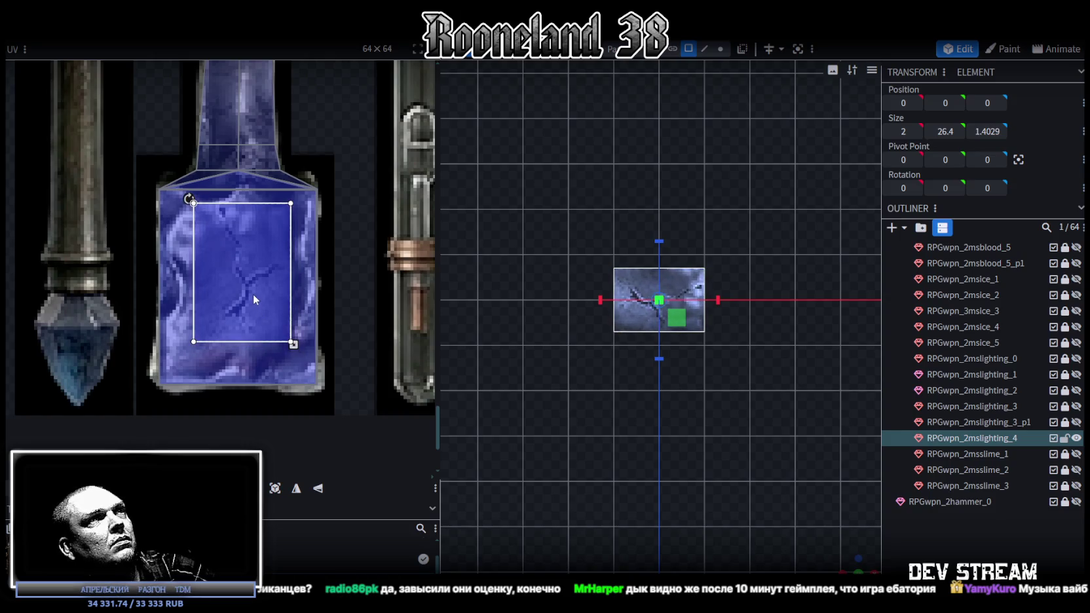
click(770, 363)
Select the RPGwpn_2mslighting_4 element and inspect the head's top, right and left face mappings.
mouse_move(770, 364)
mouse_down()
mouse_move(770, 517)
mouse_move(758, 494)
mouse_move(656, 444)
mouse_move(689, 460)
mouse_move(668, 415)
mouse_move(600, 420)
mouse_move(651, 453)
mouse_move(698, 459)
mouse_move(641, 340)
mouse_move(662, 307)
mouse_move(804, 331)
mouse_move(639, 363)
mouse_move(805, 397)
mouse_move(747, 370)
mouse_move(683, 383)
mouse_up()
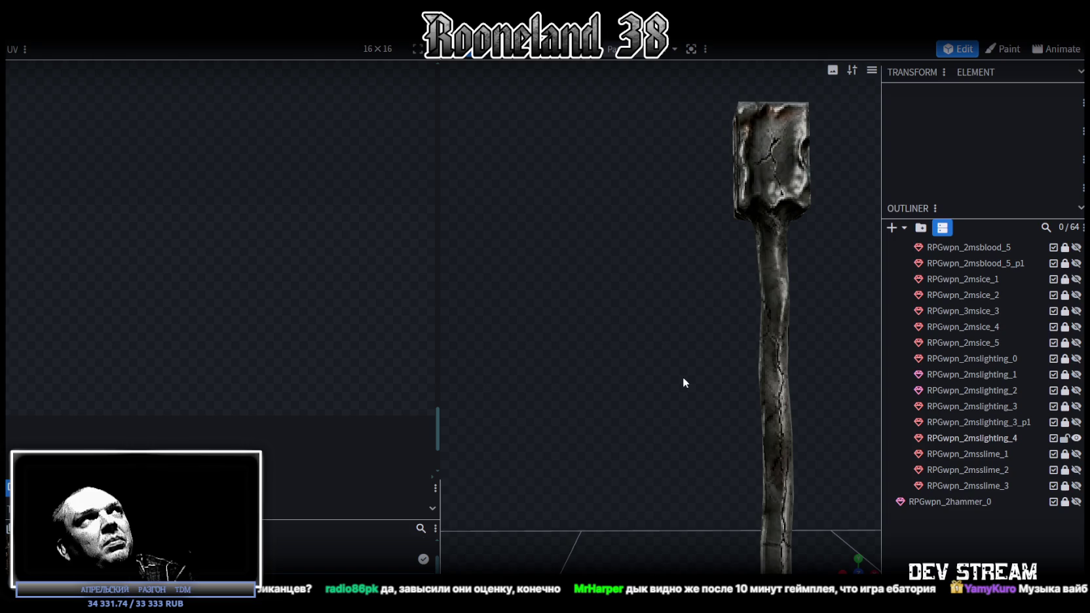
click(762, 289)
mouse_move(775, 233)
mouse_down()
mouse_move(845, 352)
mouse_move(727, 369)
mouse_move(744, 379)
mouse_up()
click(593, 251)
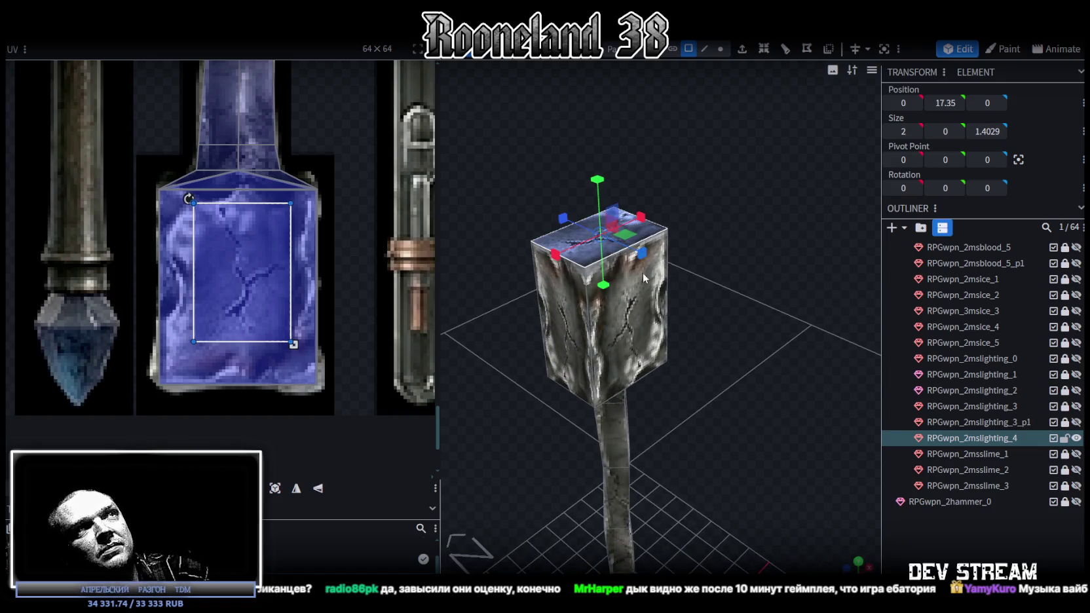
click(634, 349)
click(562, 288)
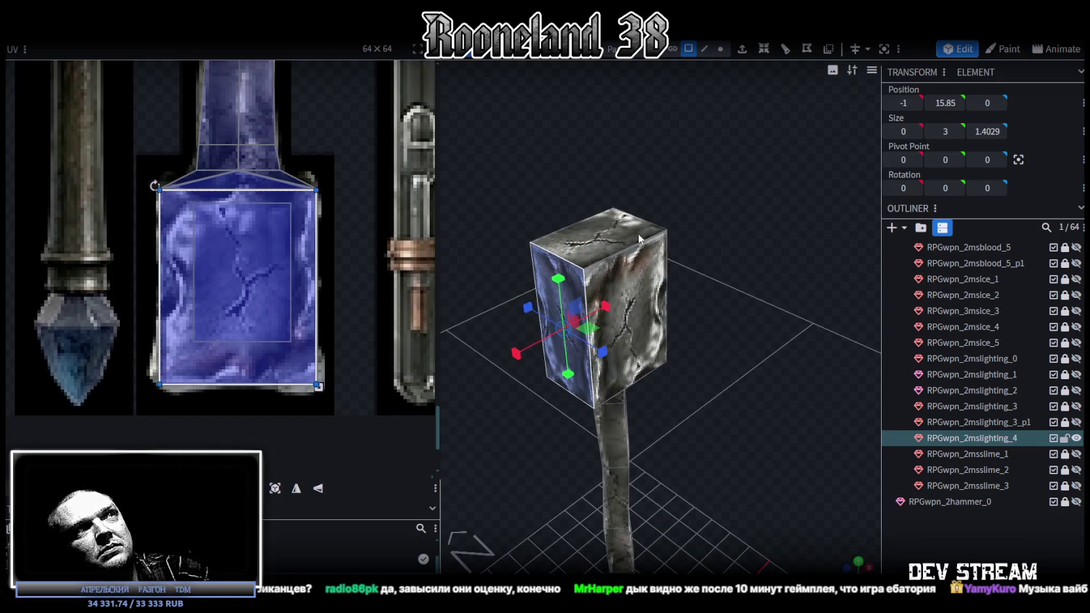
click(639, 232)
click(562, 292)
Recheck the head's top and front faces from above, then switch to the Steam window.
mouse_move(562, 292)
mouse_down()
mouse_move(758, 315)
mouse_move(685, 321)
mouse_move(736, 386)
mouse_move(739, 373)
mouse_move(593, 256)
mouse_up()
click(593, 256)
click(596, 372)
mouse_move(650, 303)
mouse_down()
mouse_move(772, 334)
mouse_move(583, 350)
mouse_up()
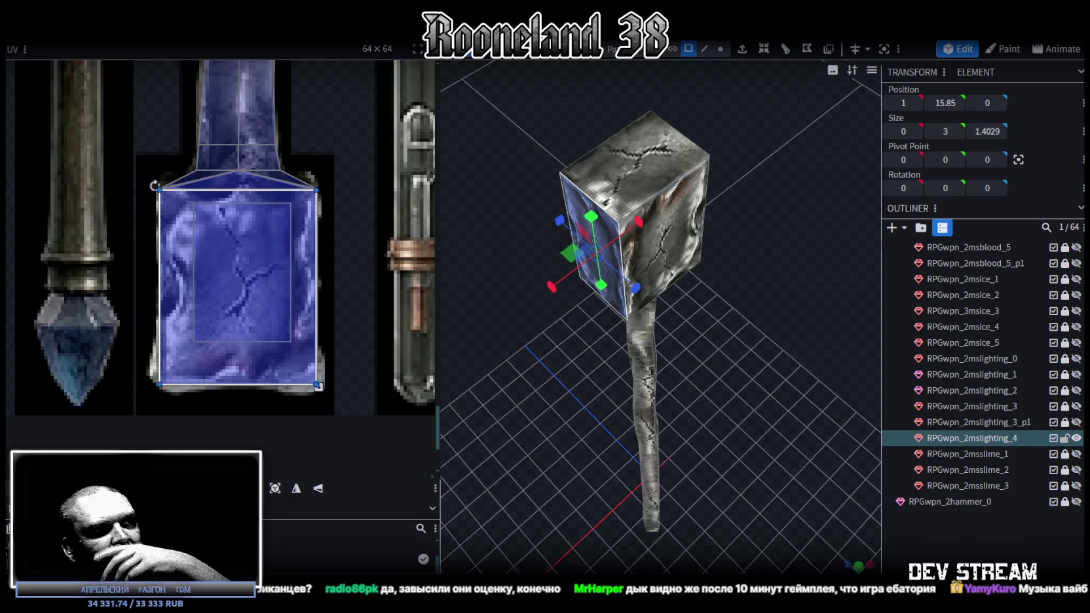
key(alt+Tab)
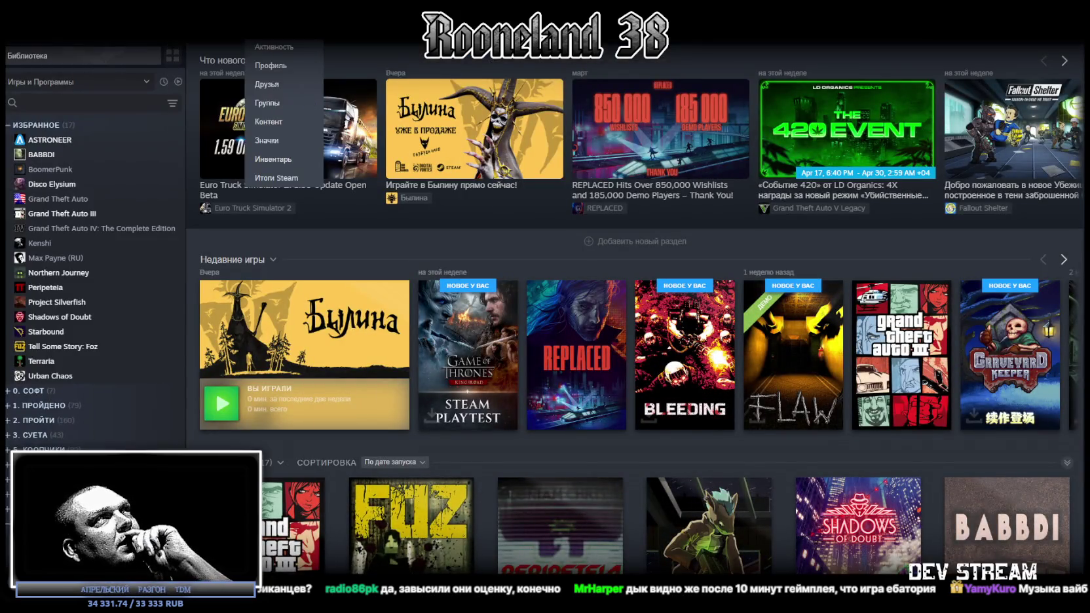
click(282, 46)
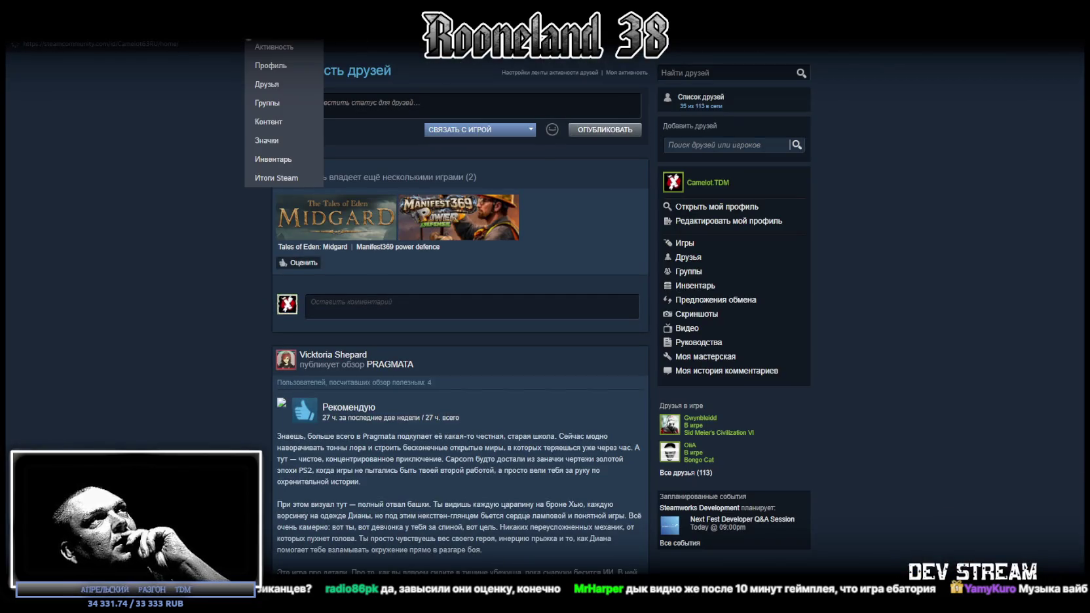
click(271, 69)
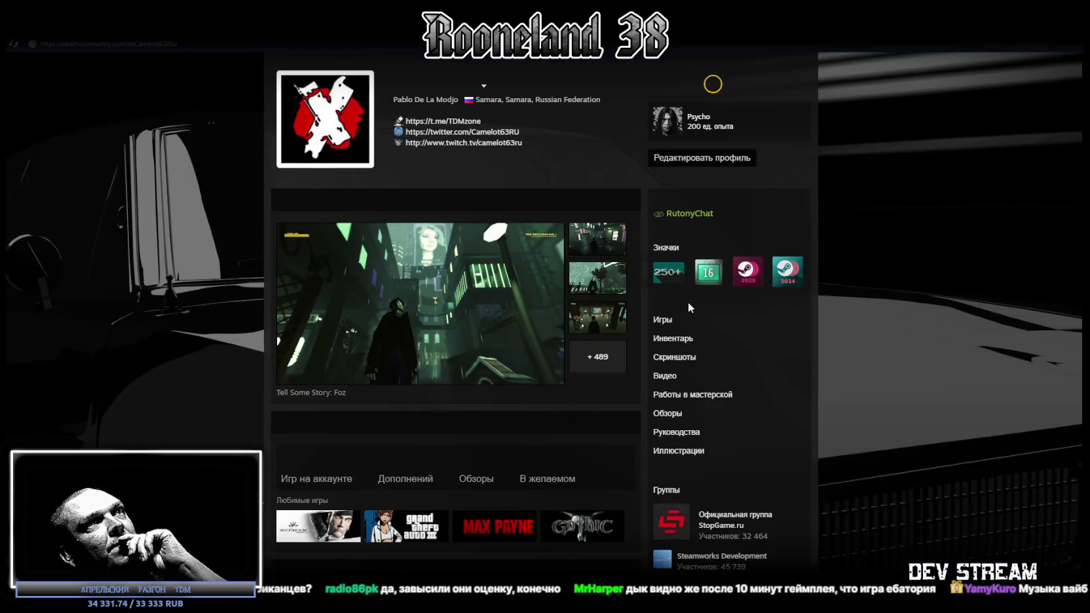
click(662, 329)
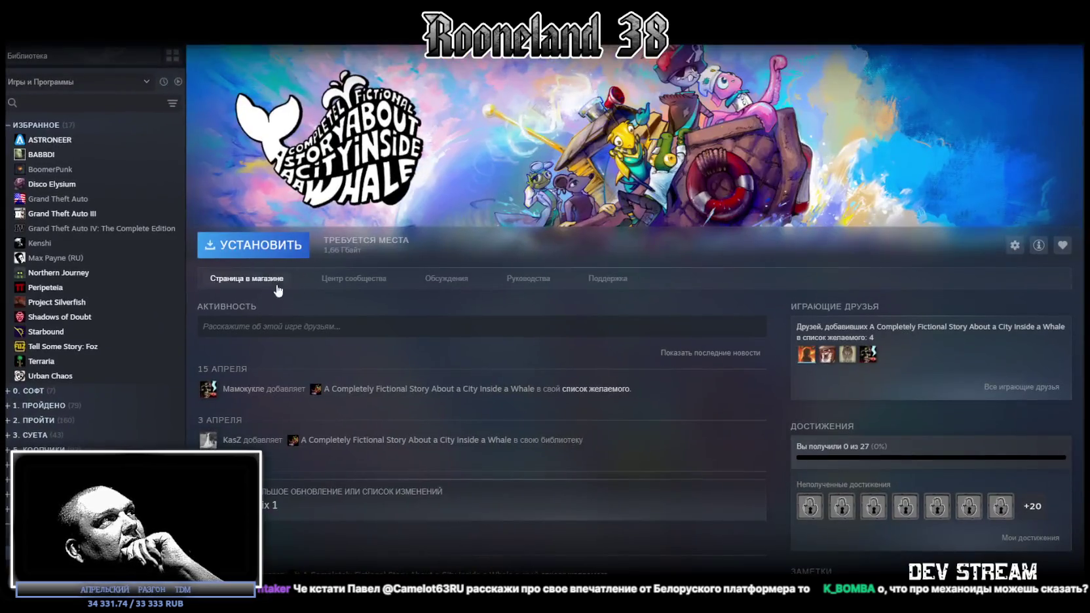
click(261, 287)
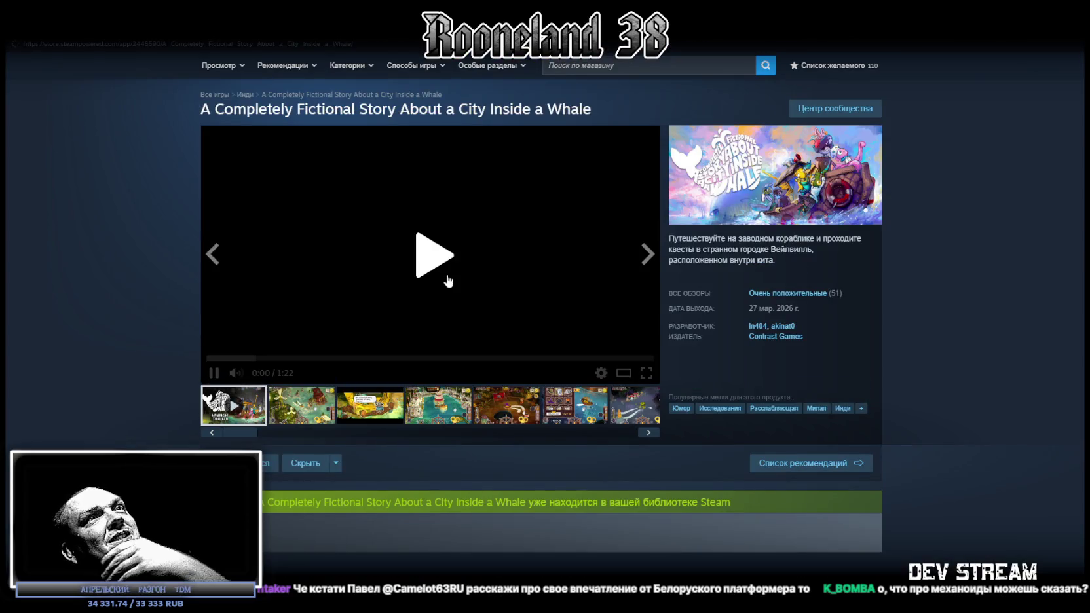
Scroll the store page for A Completely Fictional Story About a City Inside a Whale down and back up.
scroll(608, 292, down, 1)
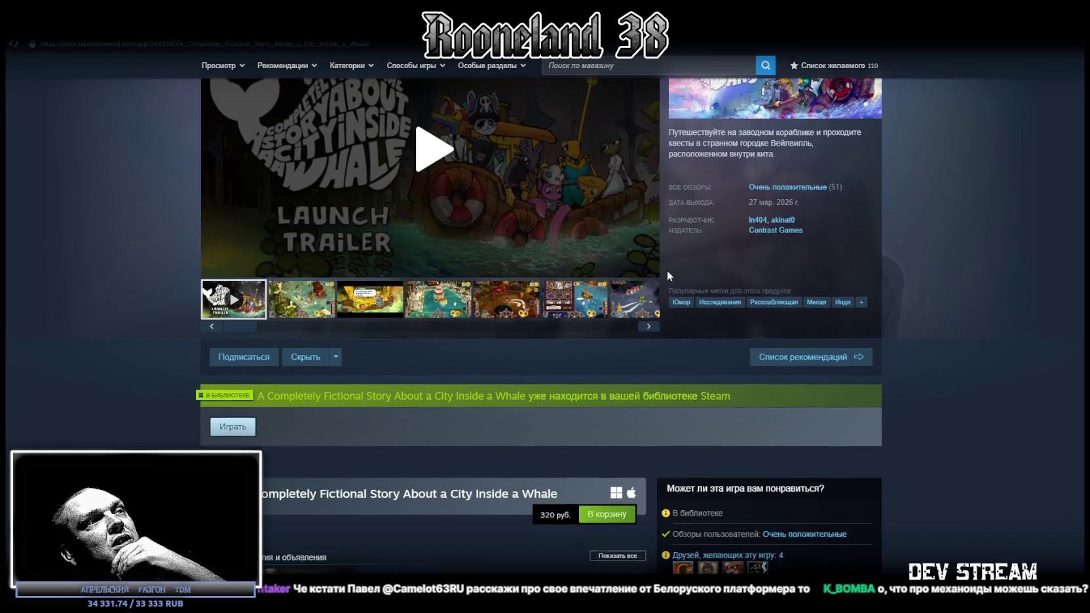
scroll(667, 270, up, 2)
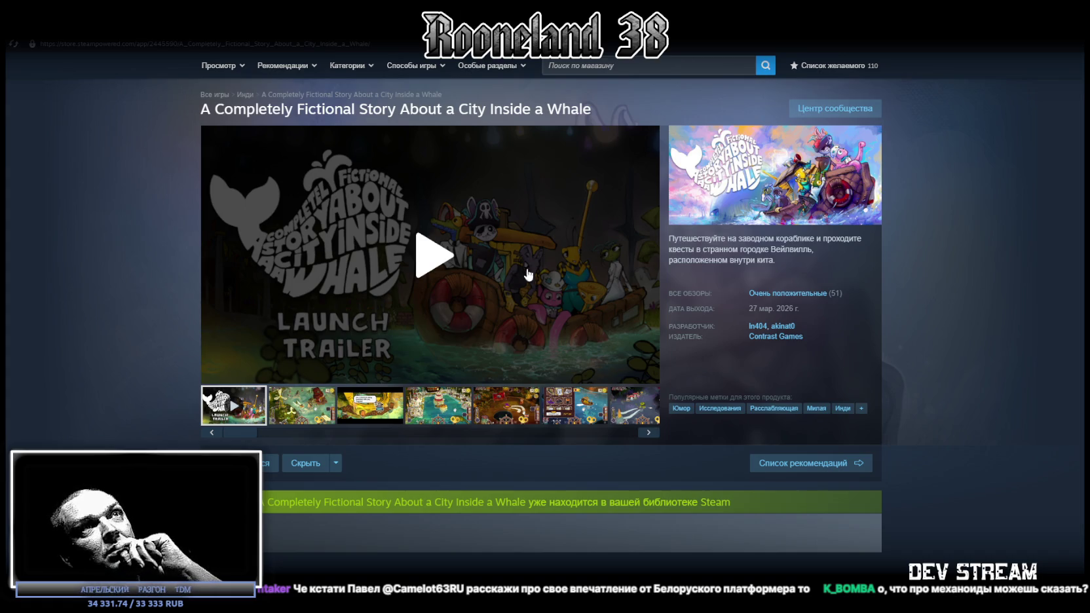
mouse_move(787, 293)
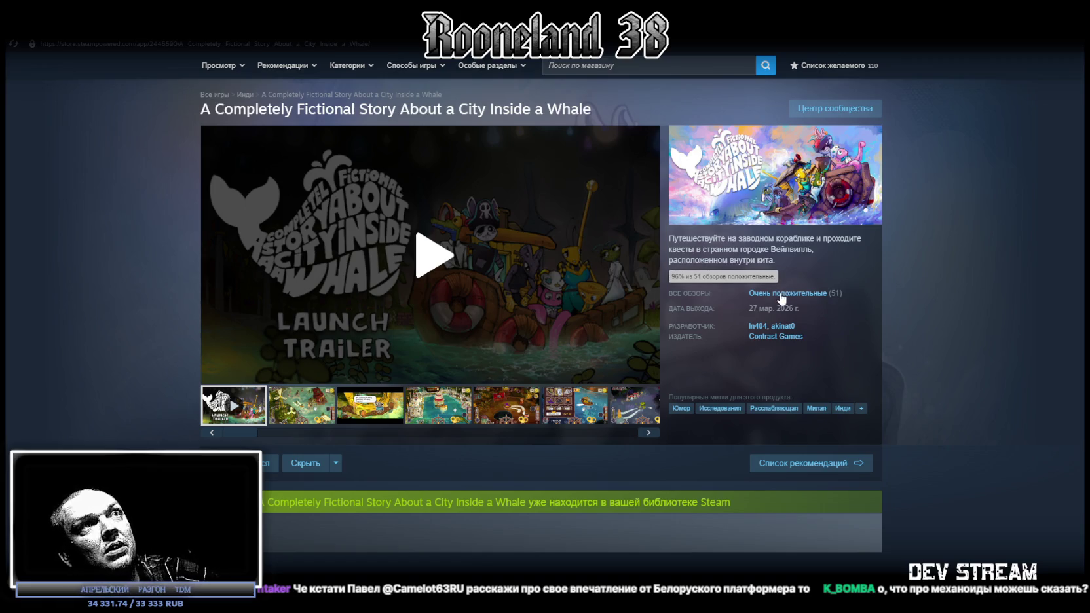
Jump to the game's user reviews and filter them to Negative only.
click(780, 294)
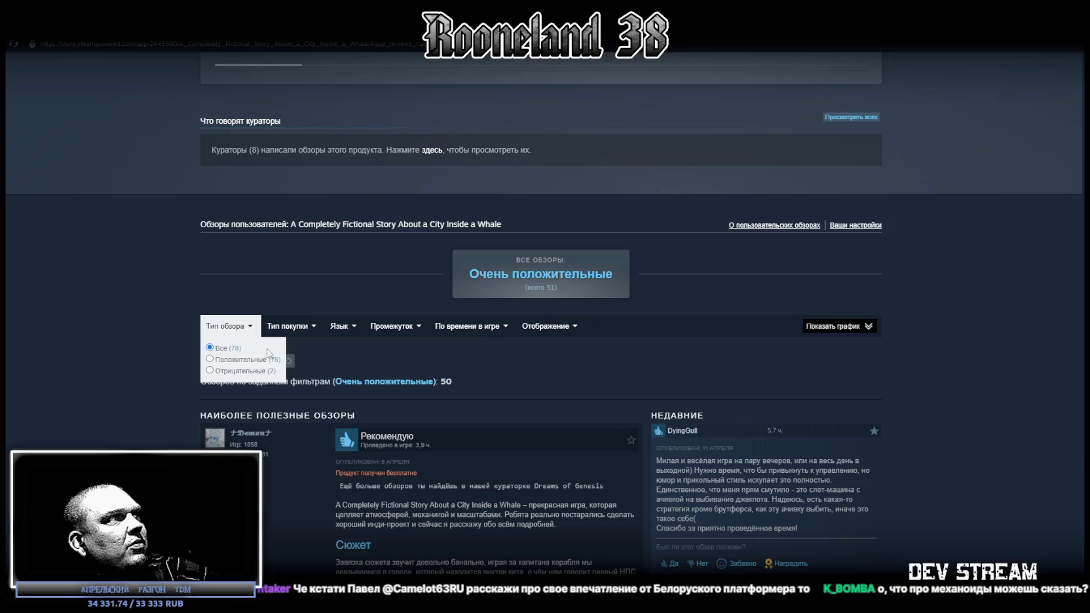
click(210, 370)
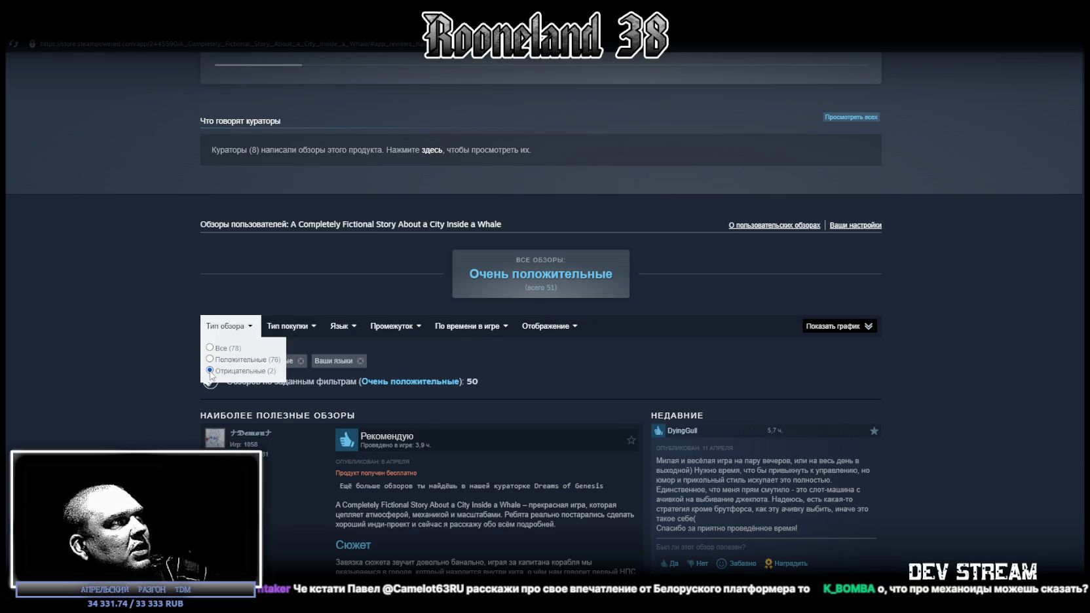
scroll(126, 344, down, 3)
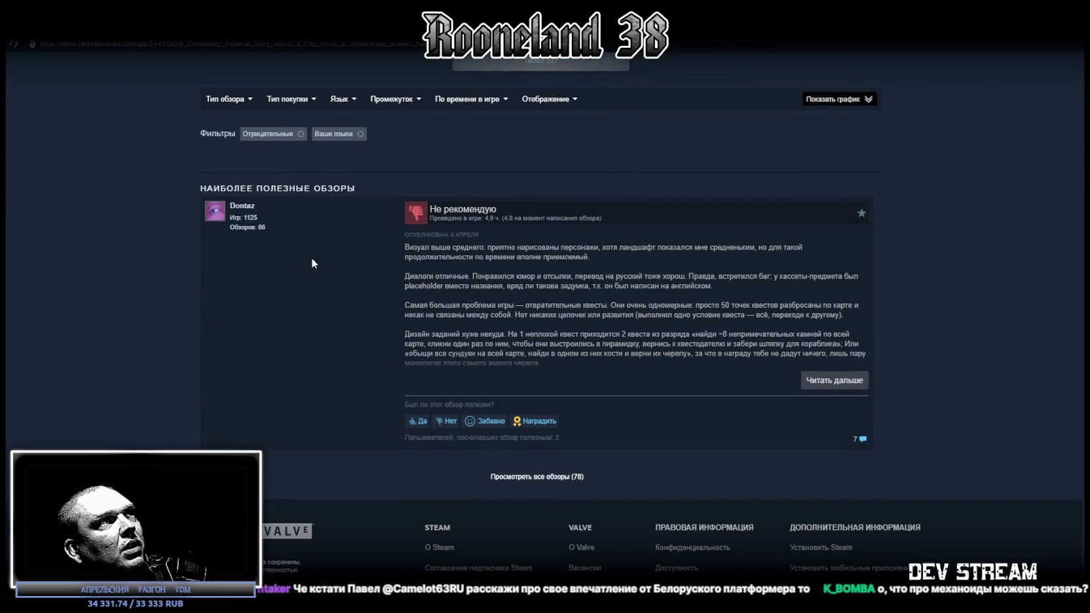
Read the top negative review, highlighting its complaints, and expand it with Read more.
drag(410, 246, 569, 247)
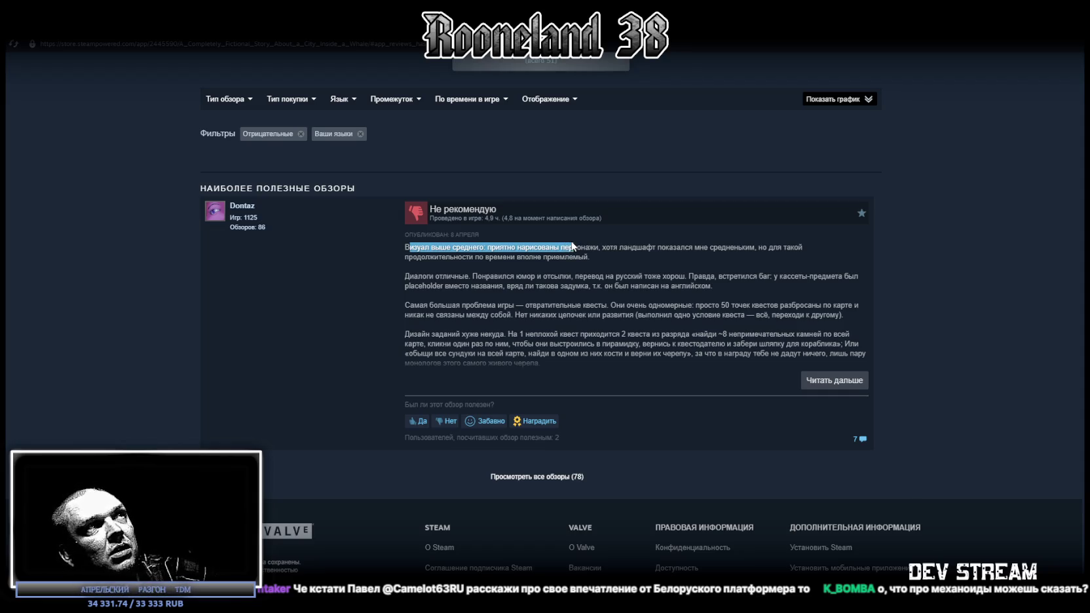
drag(572, 246, 571, 246)
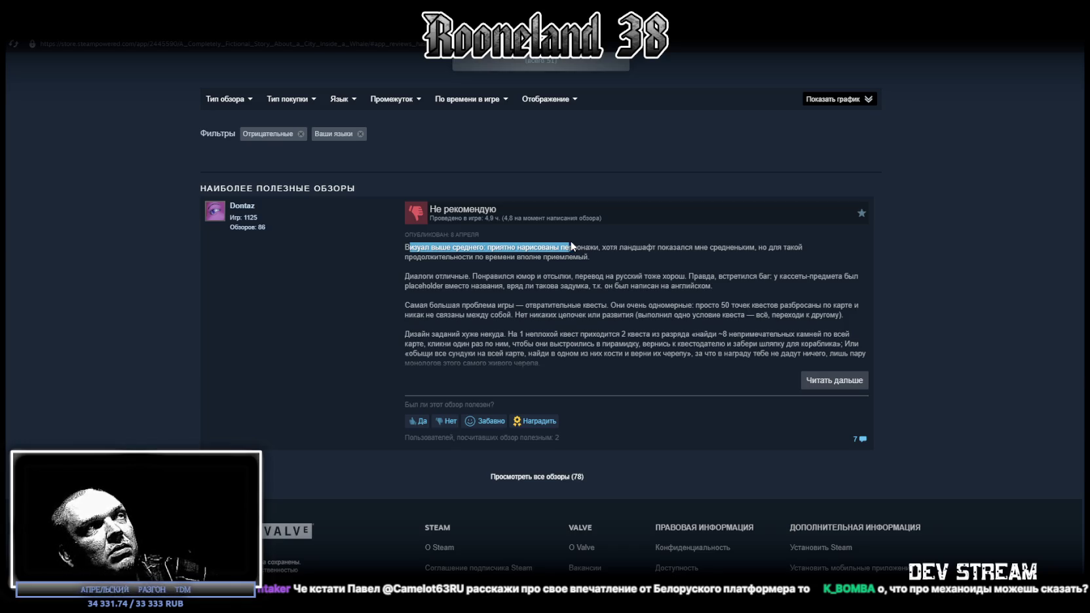
click(462, 293)
drag(418, 275, 456, 279)
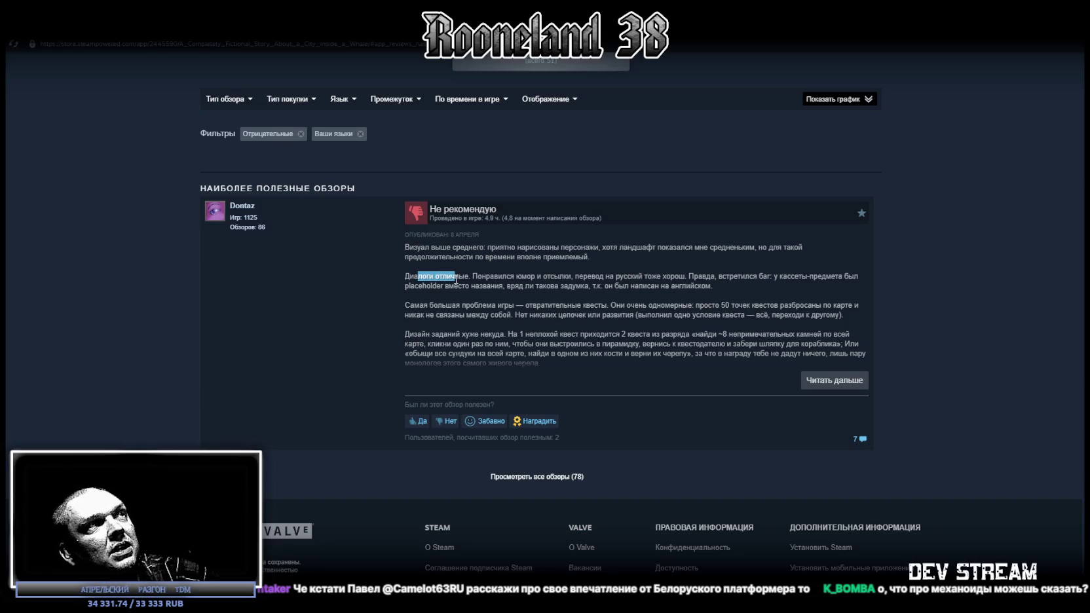
drag(404, 305, 502, 303)
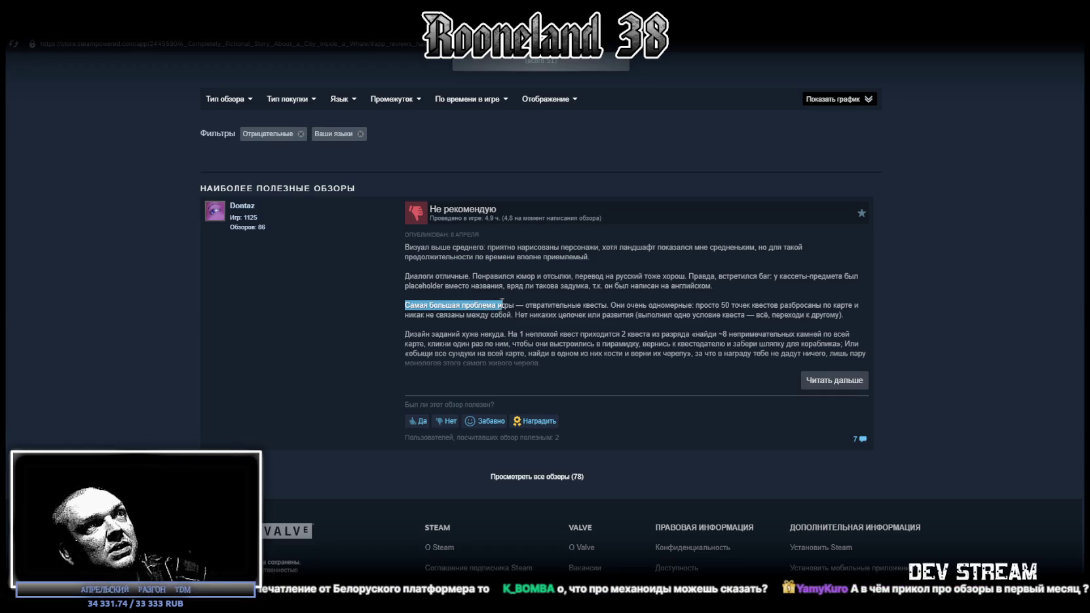
drag(502, 303, 647, 306)
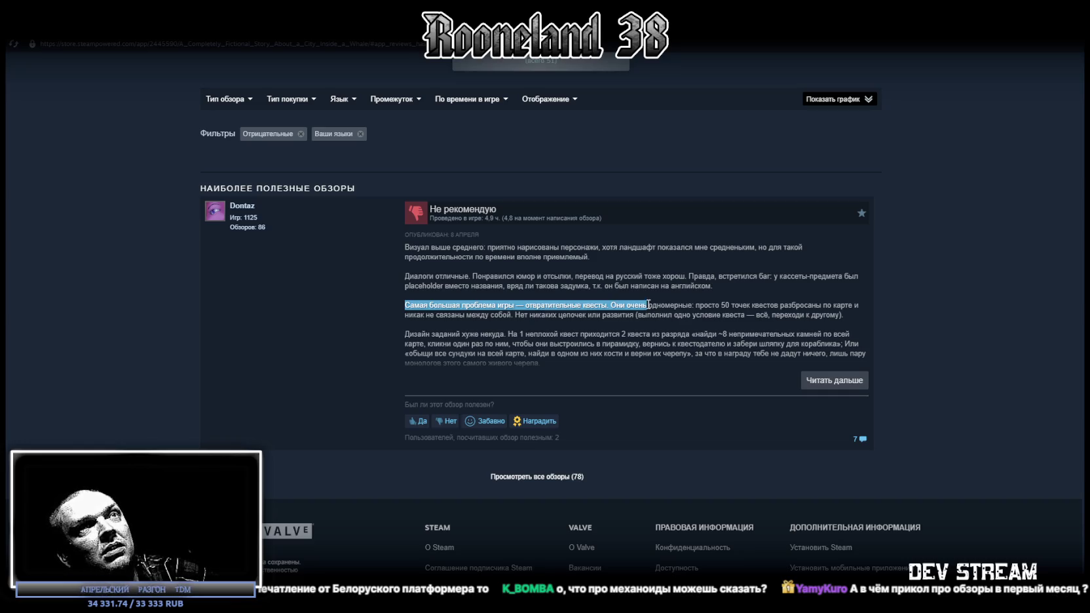
drag(648, 304, 784, 302)
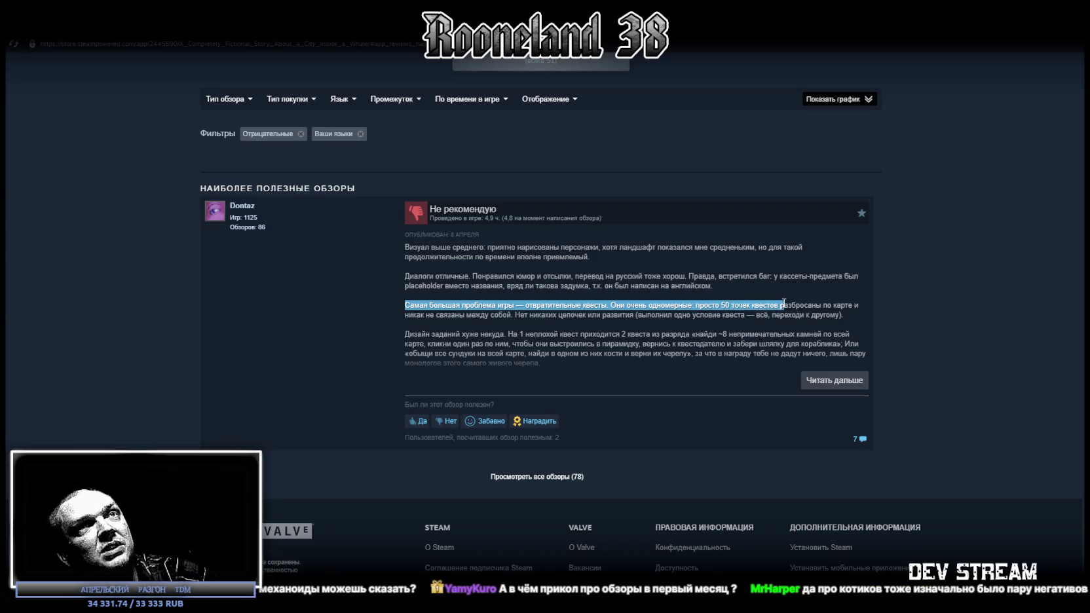
mouse_move(784, 303)
mouse_down()
mouse_move(484, 319)
mouse_move(617, 319)
mouse_up()
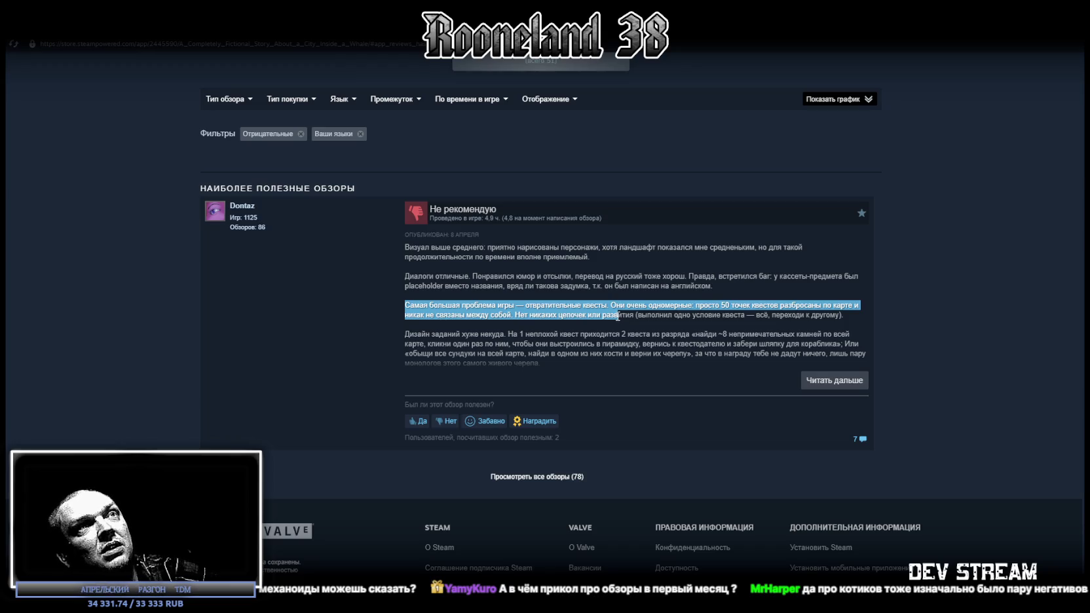
drag(618, 316, 737, 316)
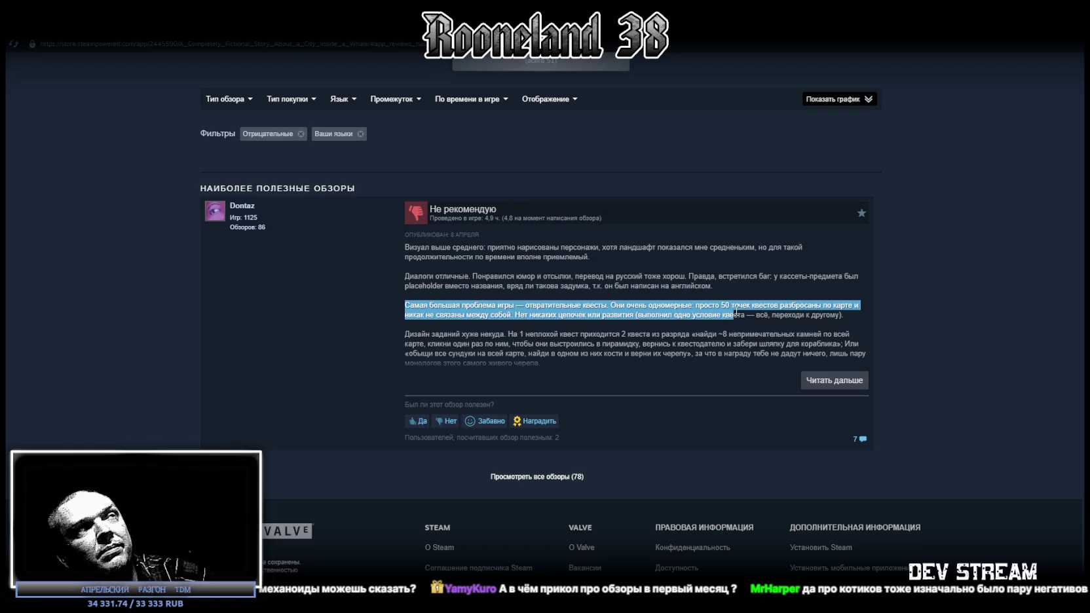
click(839, 391)
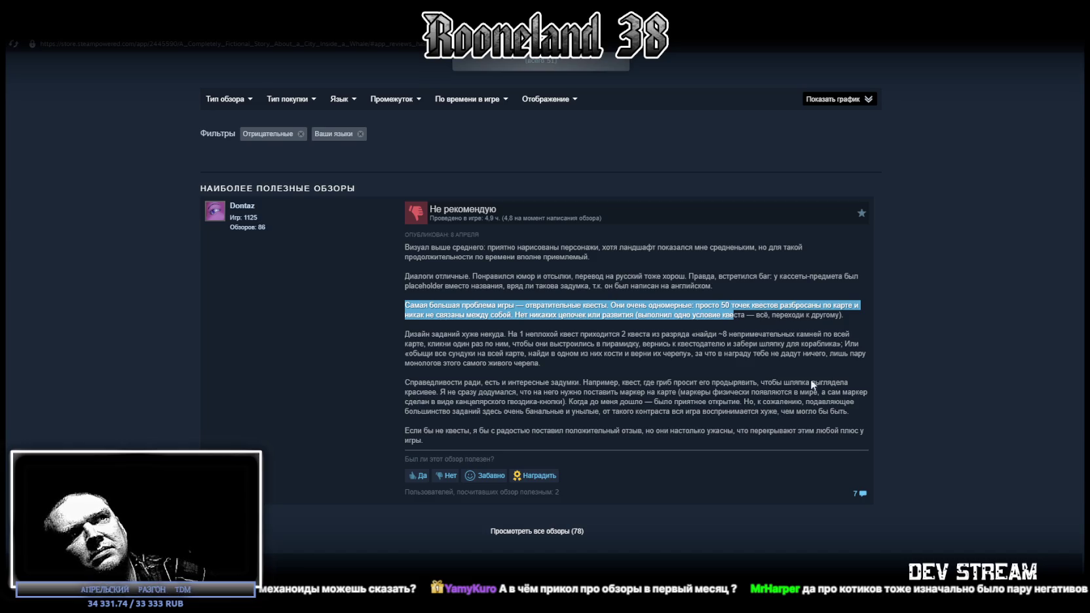
drag(573, 431, 705, 430)
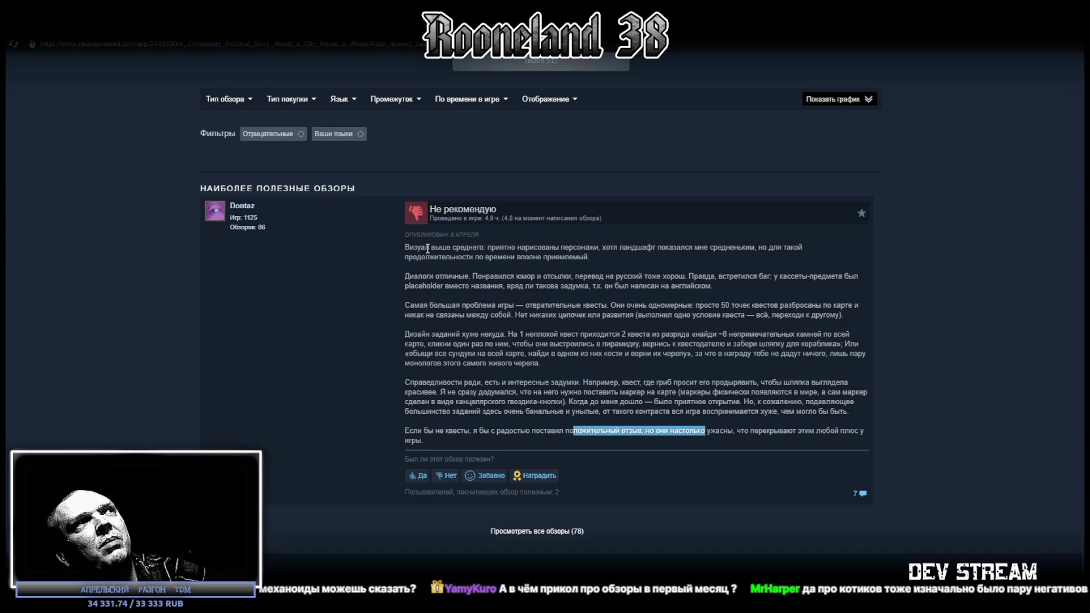
Open the negative reviewer's Steam profile and browse down through its games, reviews and favourite-games showcase.
click(243, 209)
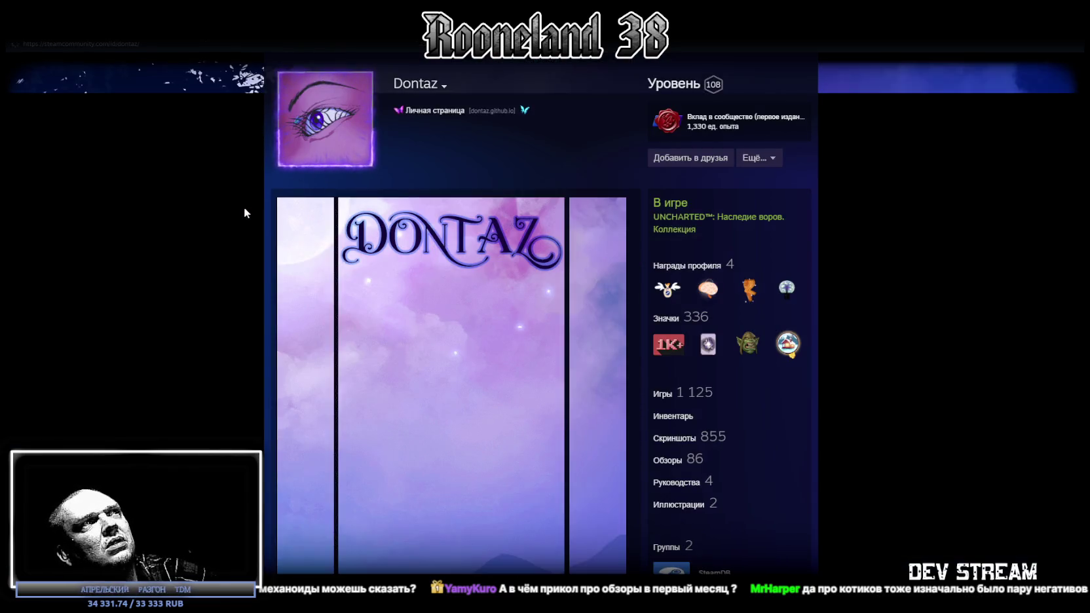
scroll(180, 213, down, 2)
scroll(182, 209, down, 3)
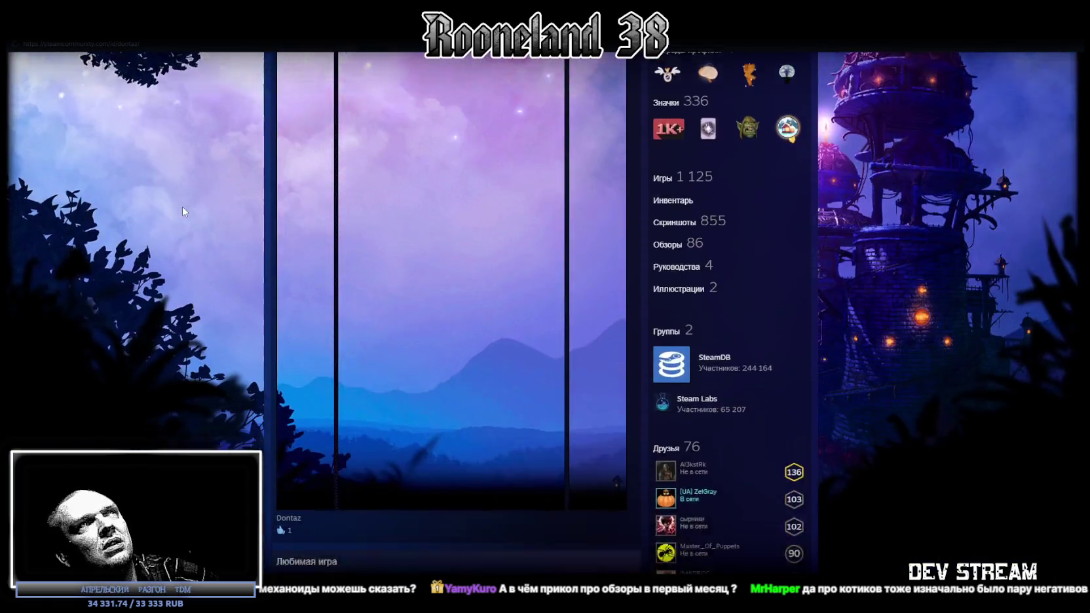
scroll(184, 207, down, 3)
scroll(183, 206, down, 2)
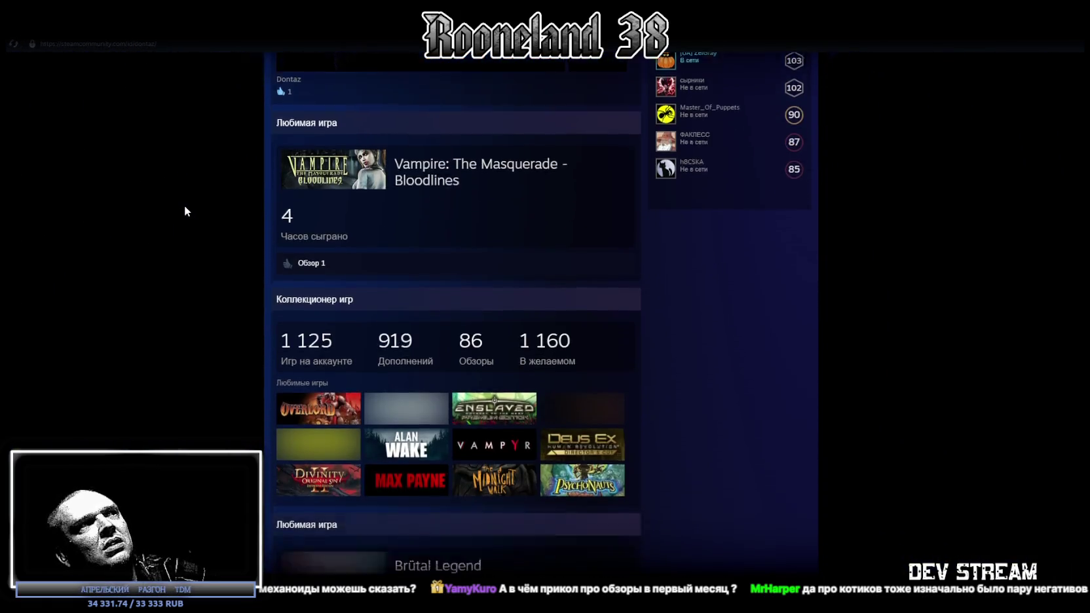
scroll(184, 205, down, 1)
scroll(184, 210, down, 1)
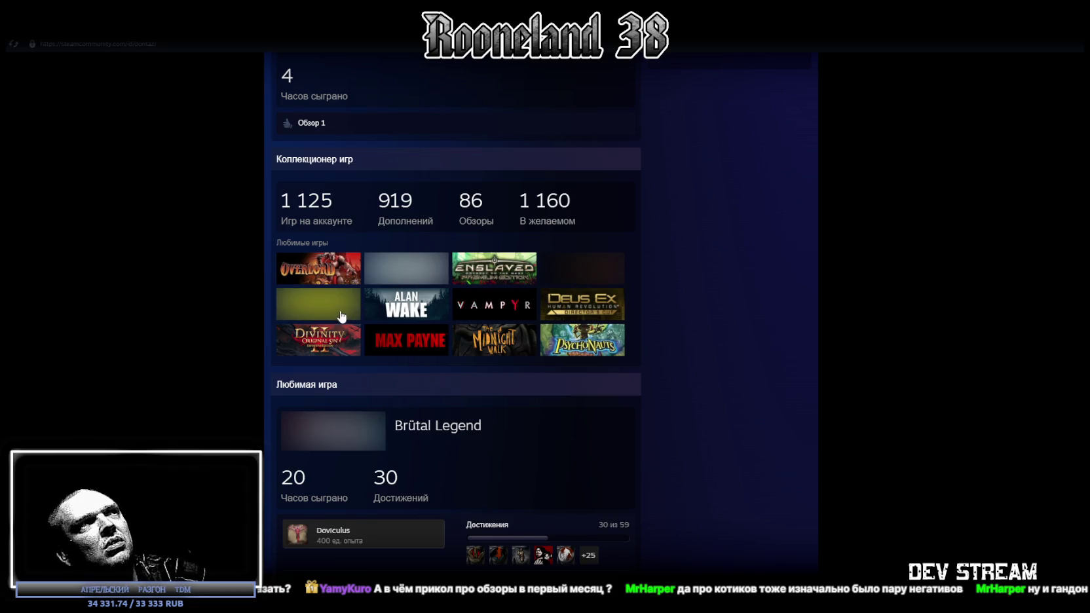
scroll(558, 346, down, 4)
scroll(550, 342, down, 2)
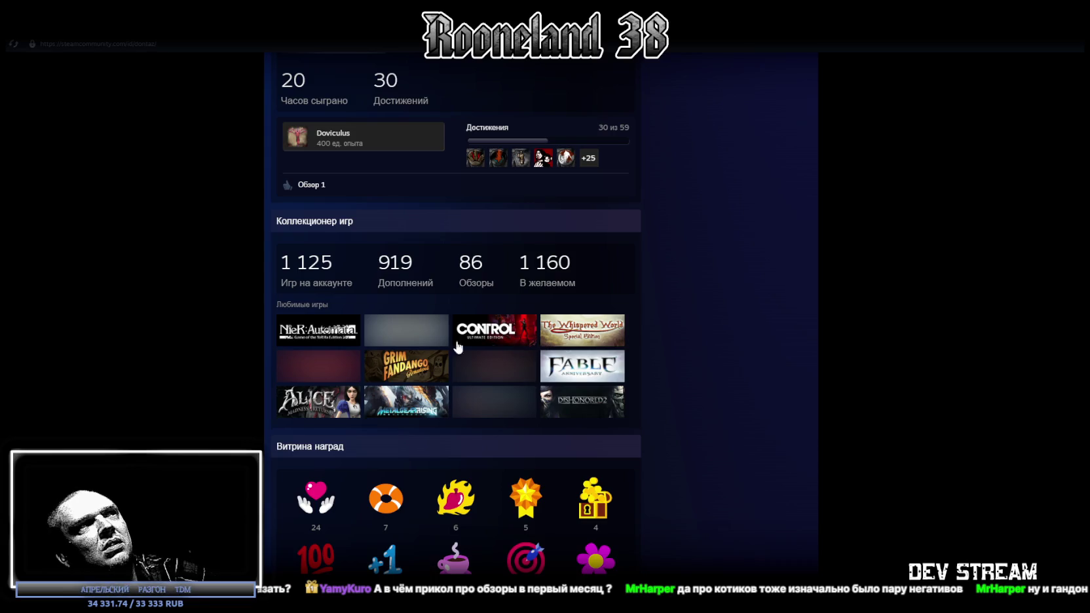
scroll(413, 357, down, 1)
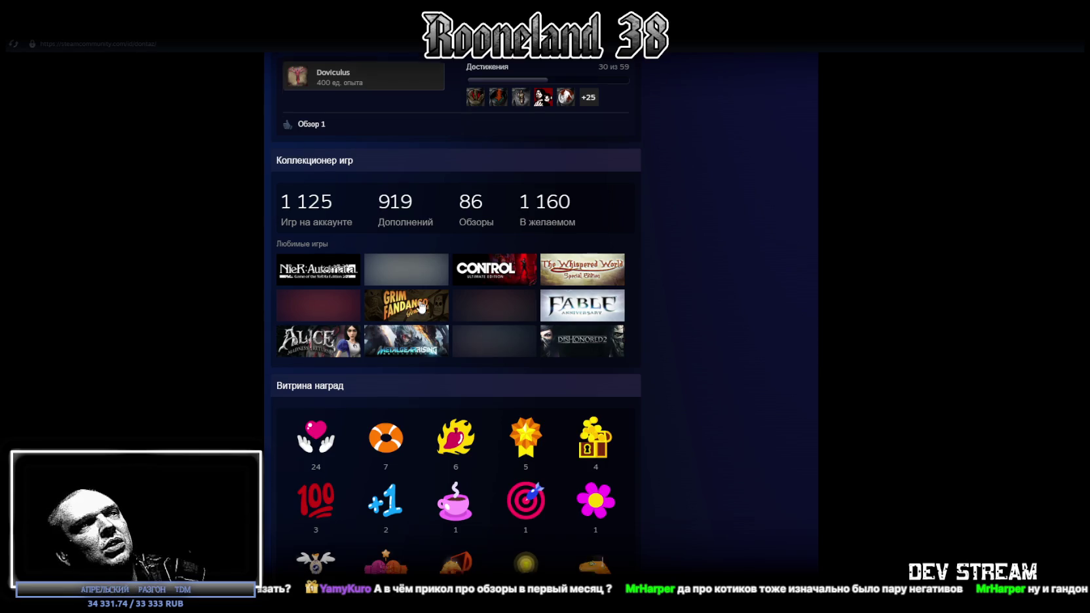
scroll(420, 303, down, 5)
scroll(420, 303, down, 4)
scroll(420, 302, down, 5)
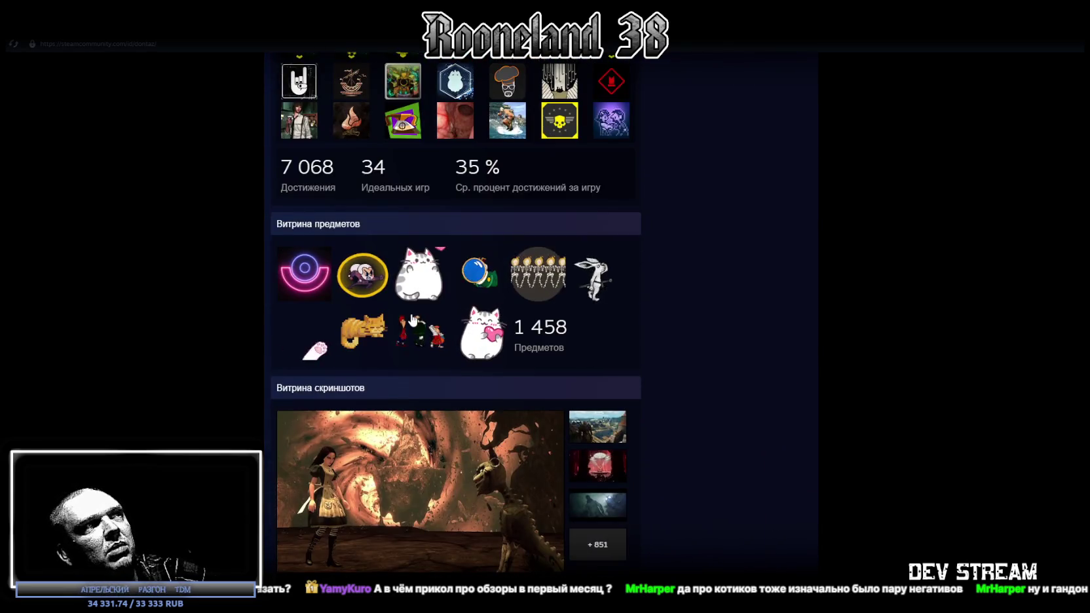
scroll(410, 320, down, 3)
scroll(409, 320, down, 4)
scroll(409, 317, down, 3)
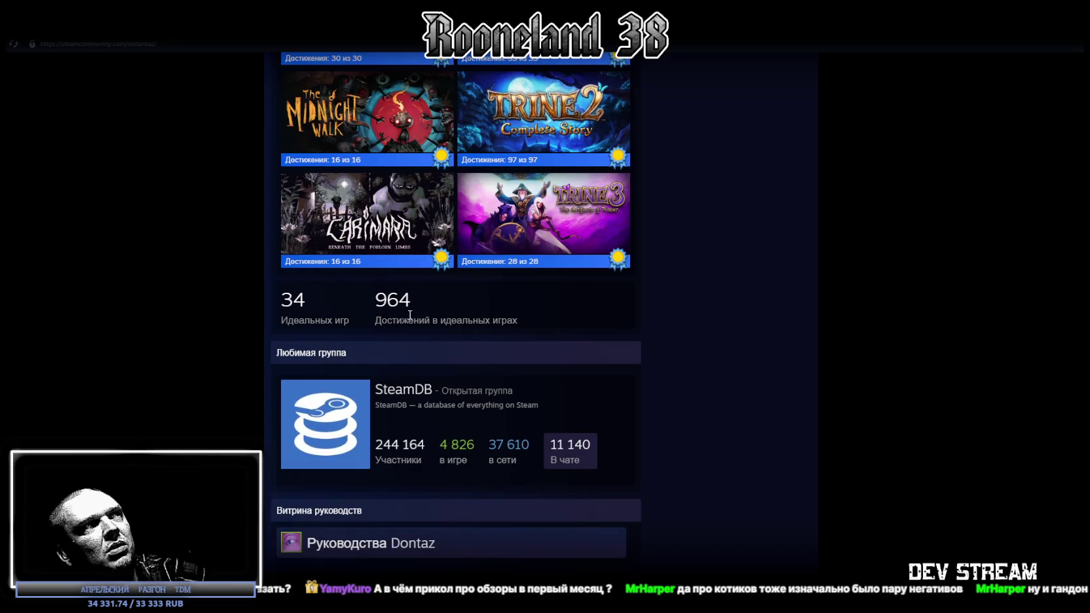
scroll(410, 316, down, 4)
scroll(410, 319, down, 5)
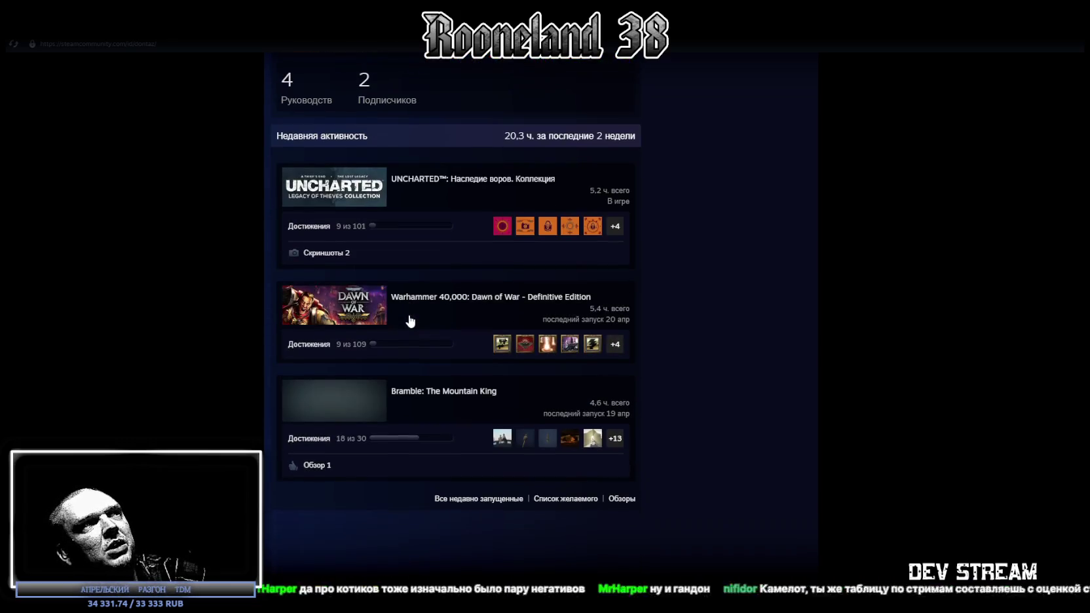
Return to the favourite-games showcase and open a game's community hub, reaching its mature-content warning.
scroll(411, 318, up, 9)
scroll(411, 316, up, 6)
scroll(409, 317, up, 5)
scroll(408, 317, up, 5)
scroll(408, 315, up, 6)
scroll(408, 319, up, 3)
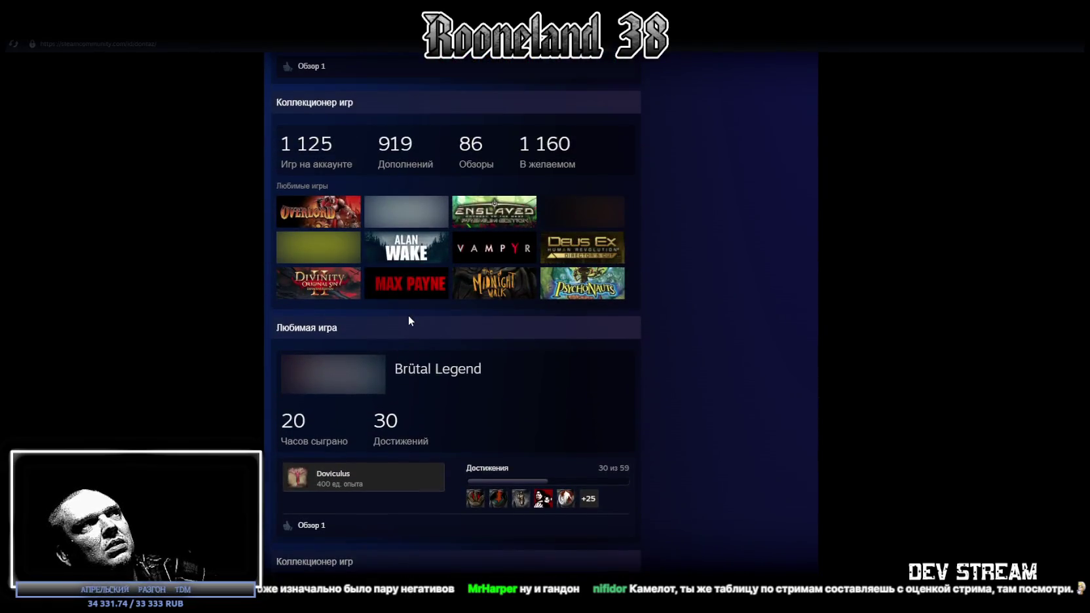
click(351, 260)
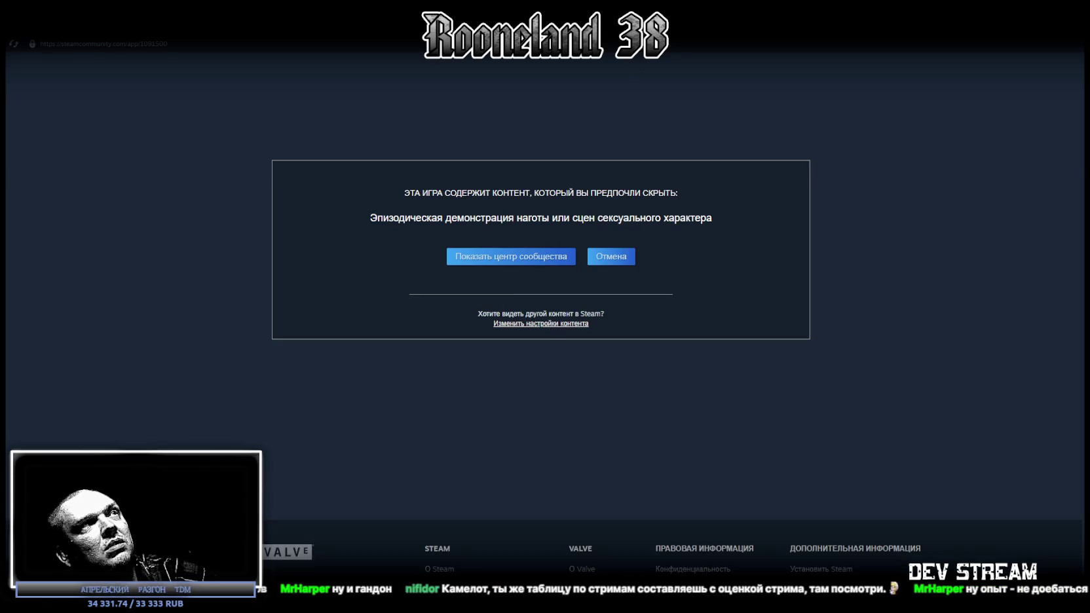
Switch back to Blockbench showing the RPGwpn_2mslighting_4 staff with its blue-mapped block head.
key(alt+Tab)
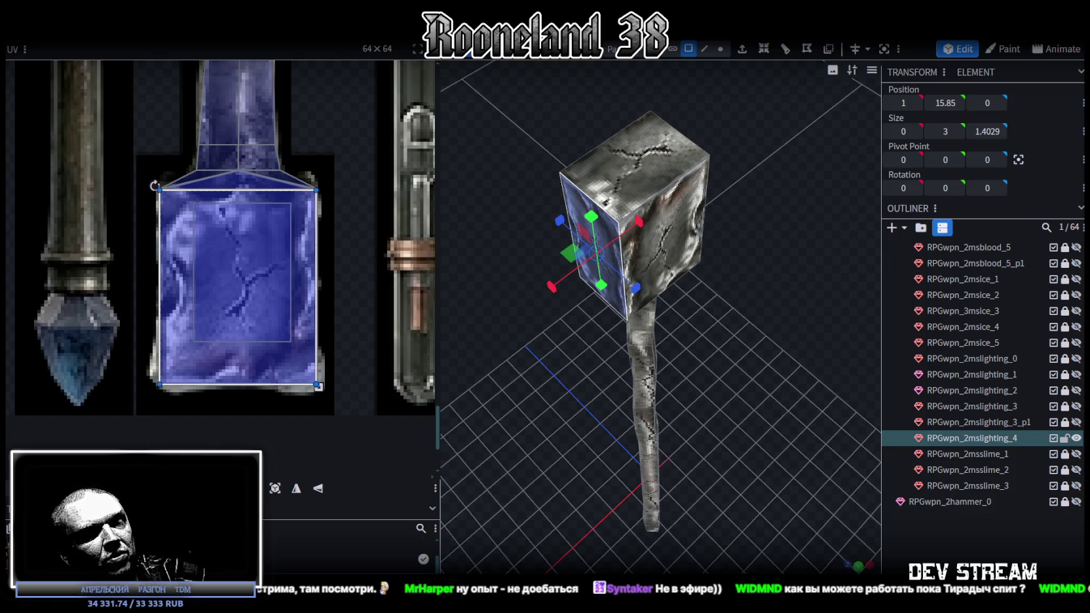
scroll(658, 431, down, 3)
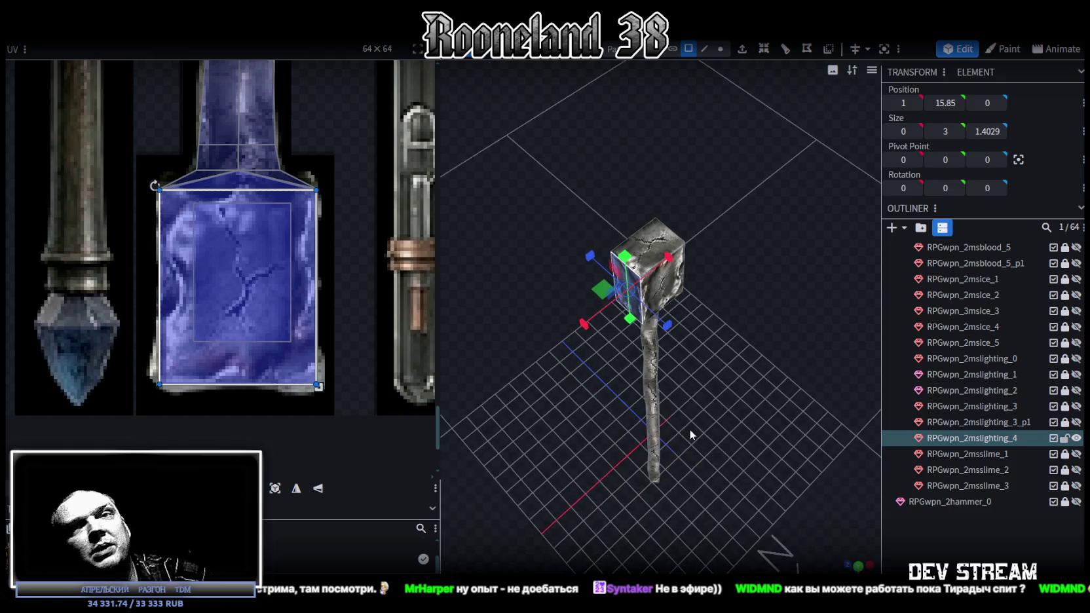
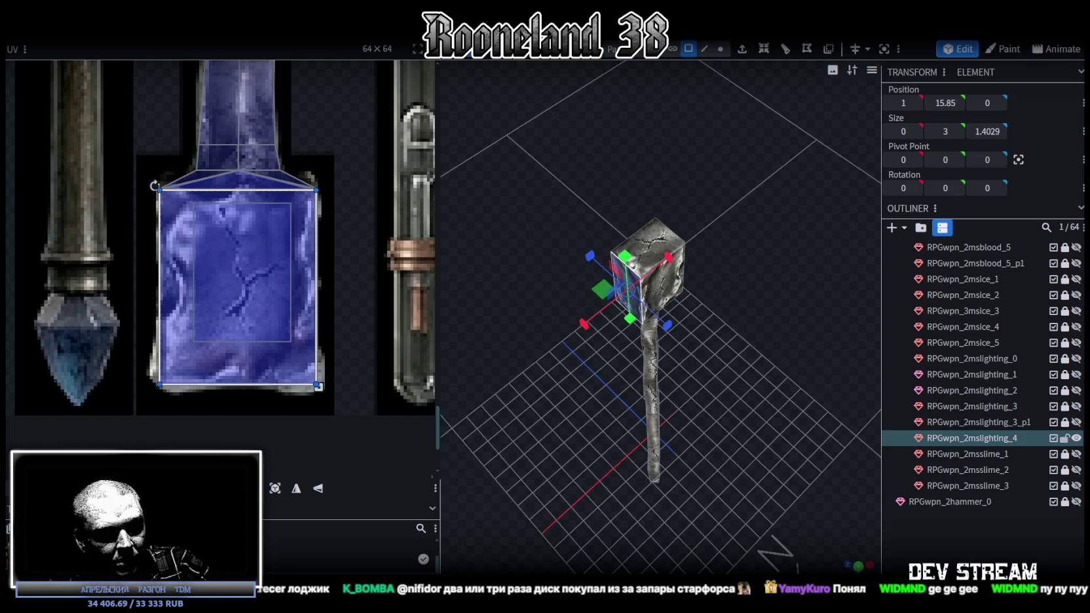
Switch to Steam and open the Peripeteia store page from the library.
key(alt+Tab)
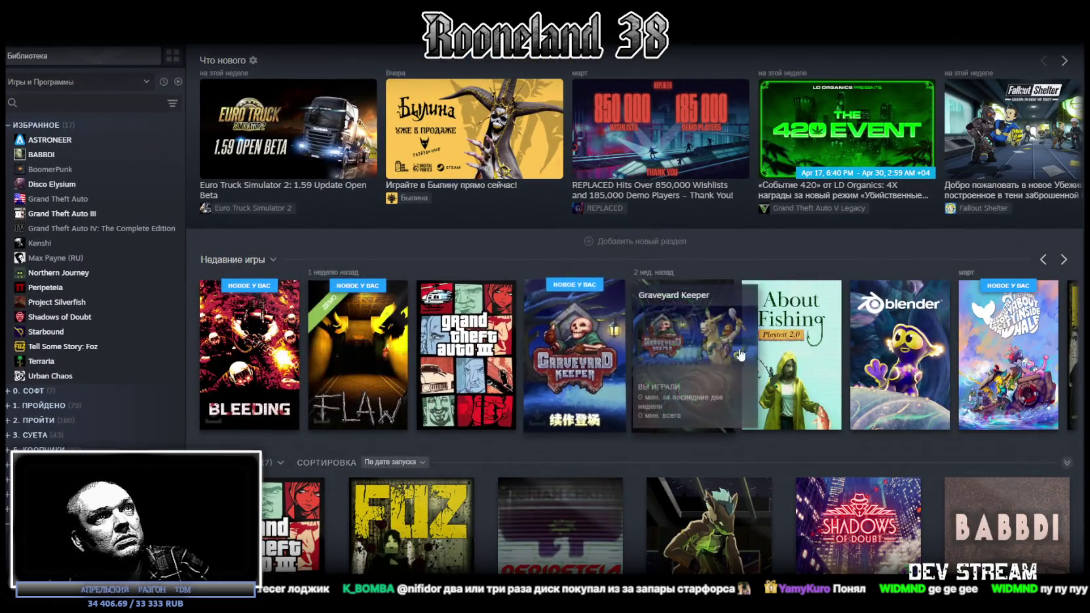
scroll(417, 425, down, 3)
scroll(416, 424, down, 3)
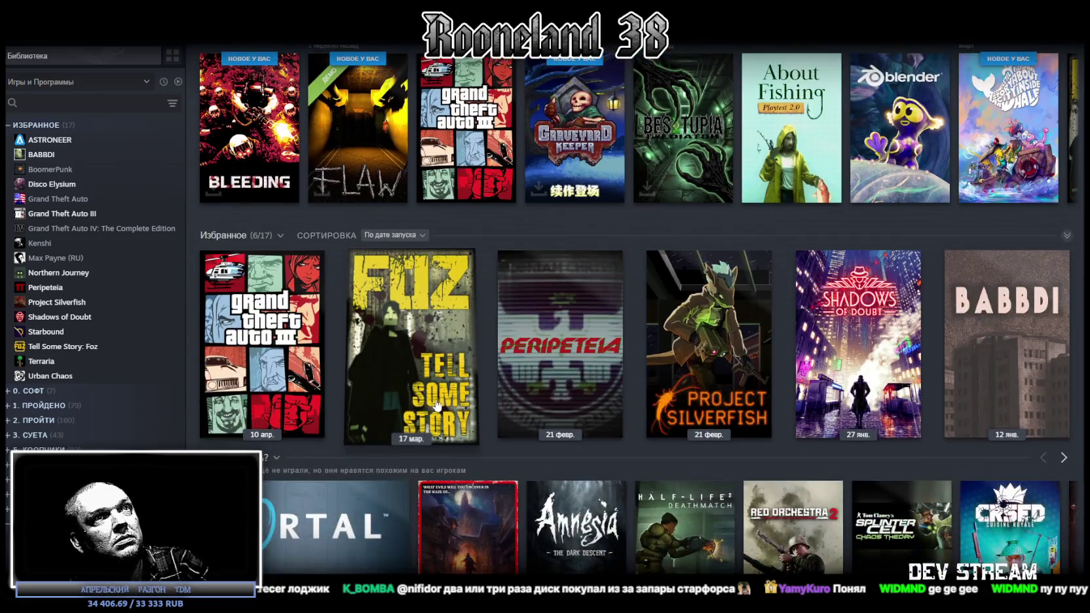
click(585, 311)
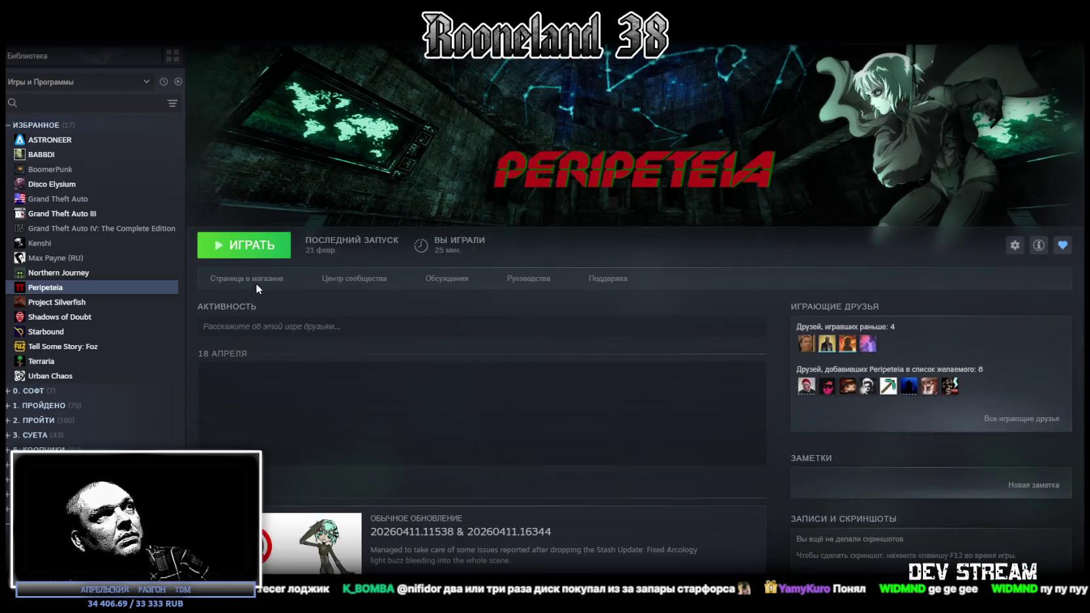
click(256, 283)
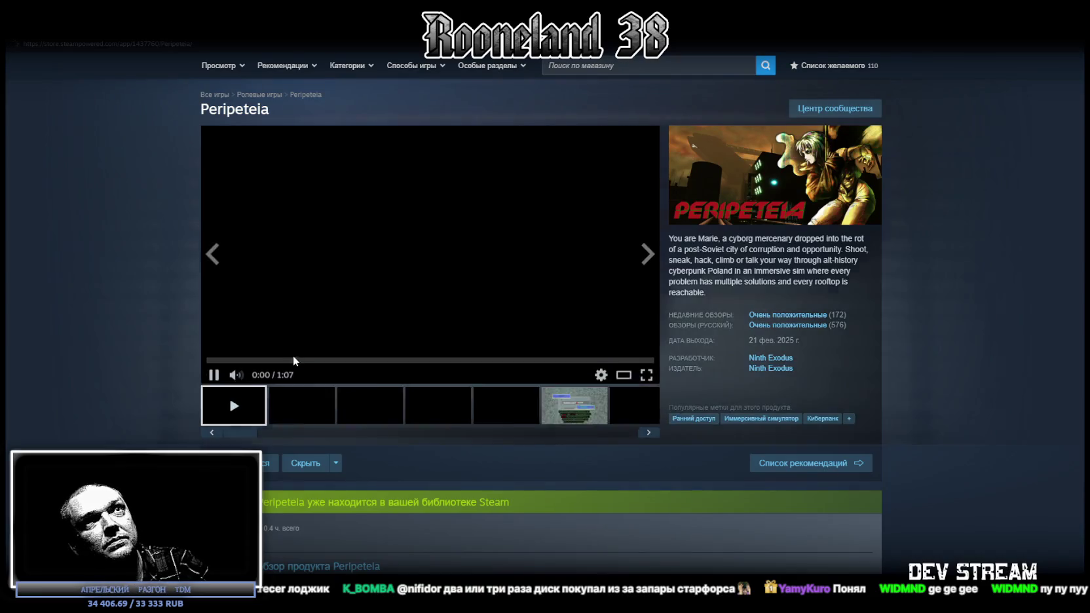
Browse the Peripeteia store page, then jump to its user reviews.
scroll(293, 355, down, 5)
scroll(342, 366, down, 5)
scroll(494, 350, down, 5)
scroll(505, 350, down, 5)
scroll(524, 349, down, 4)
scroll(547, 349, down, 4)
scroll(562, 353, down, 3)
scroll(502, 324, up, 10)
scroll(539, 343, up, 3)
scroll(644, 316, up, 5)
scroll(643, 316, down, 6)
scroll(524, 388, up, 2)
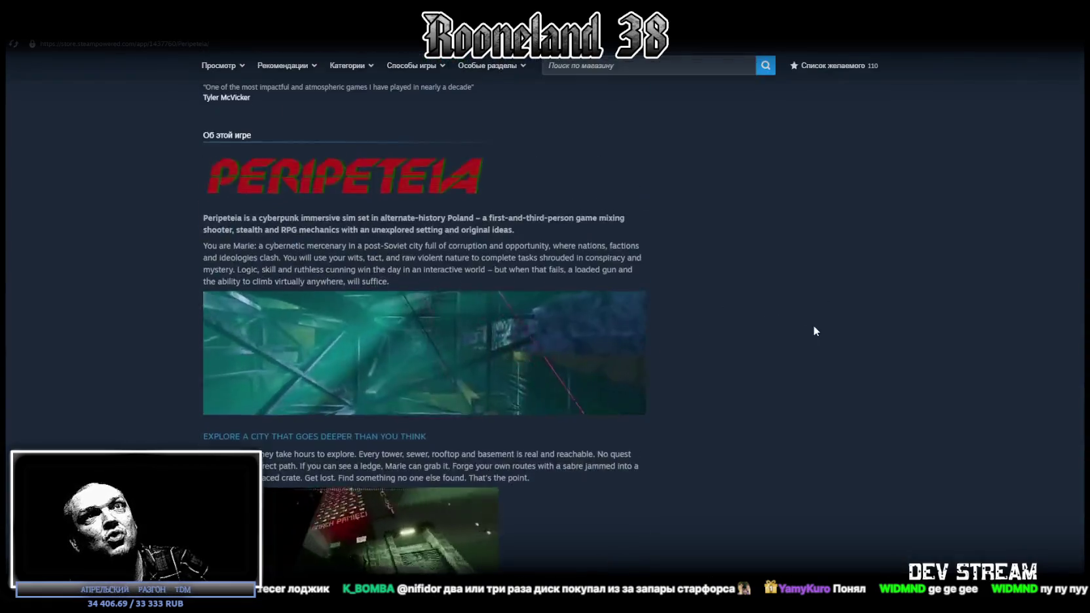
scroll(813, 325, up, 10)
scroll(818, 323, up, 5)
scroll(858, 243, down, 1)
scroll(693, 282, down, 3)
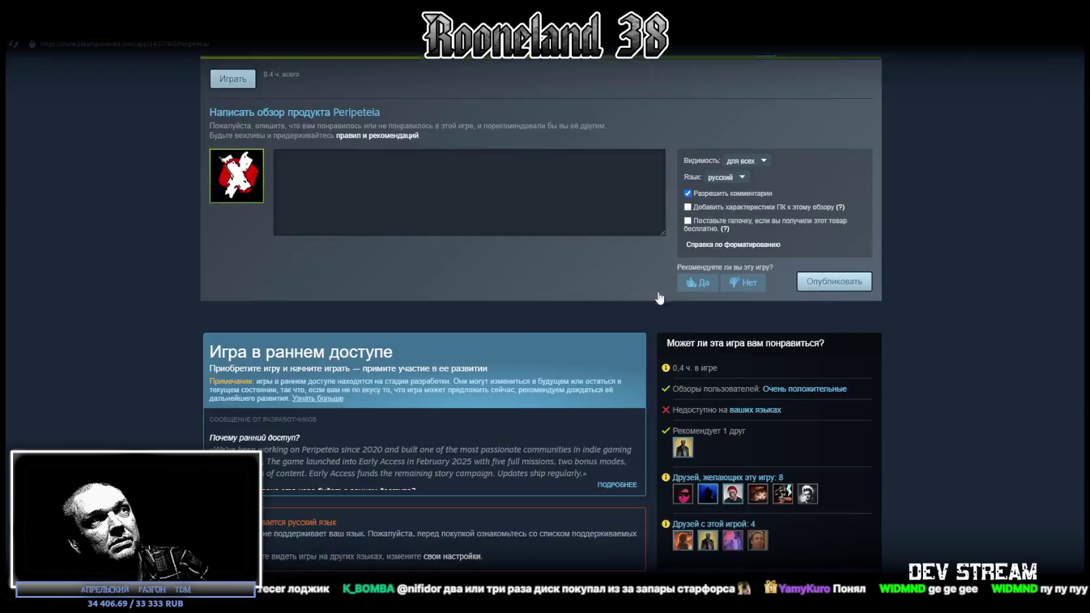
scroll(702, 296, down, 2)
scroll(830, 241, up, 6)
scroll(831, 242, up, 3)
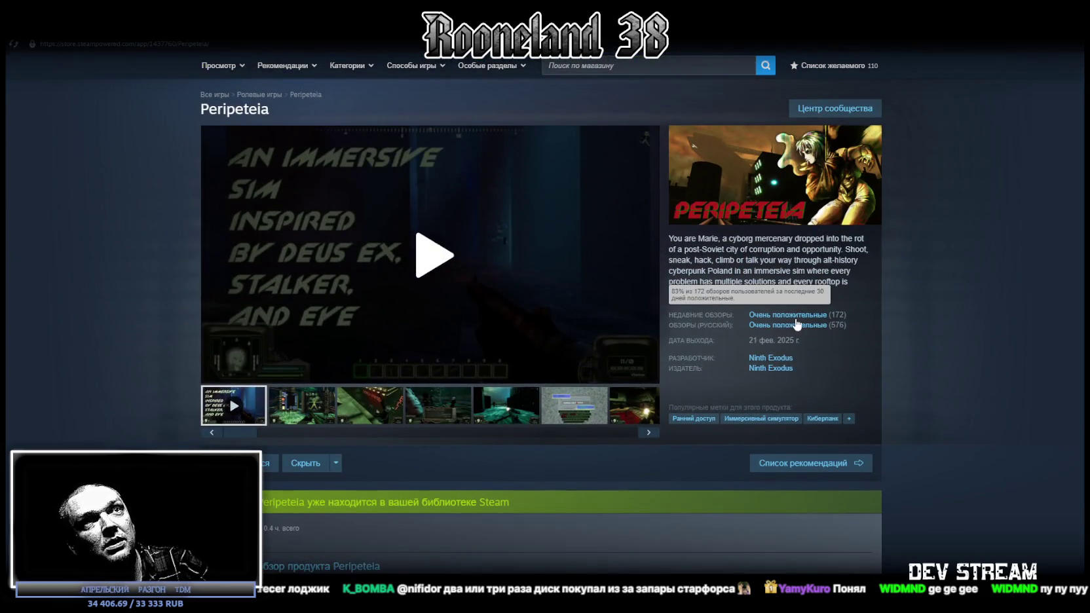
click(794, 312)
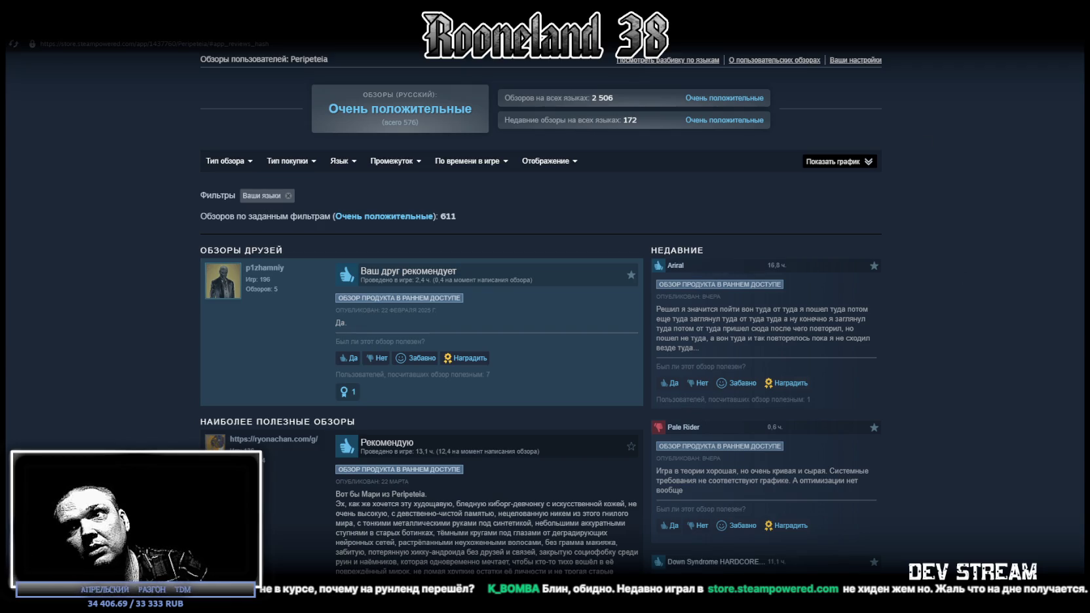
Restore the Steam window, move it to the screen top, and return to Blockbench.
key(super+Down)
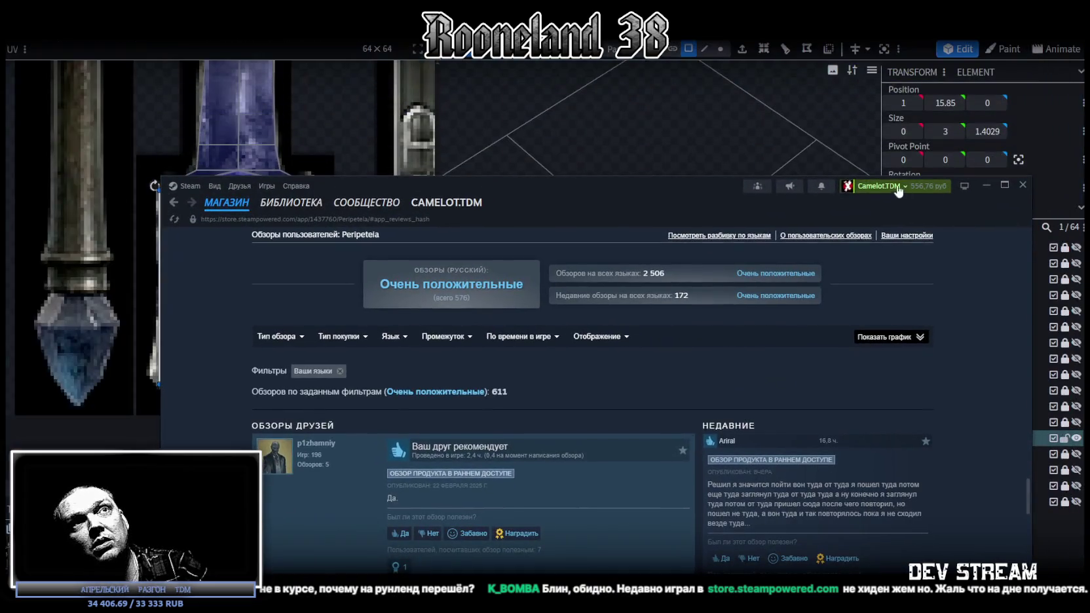
drag(553, 174, 502, 2)
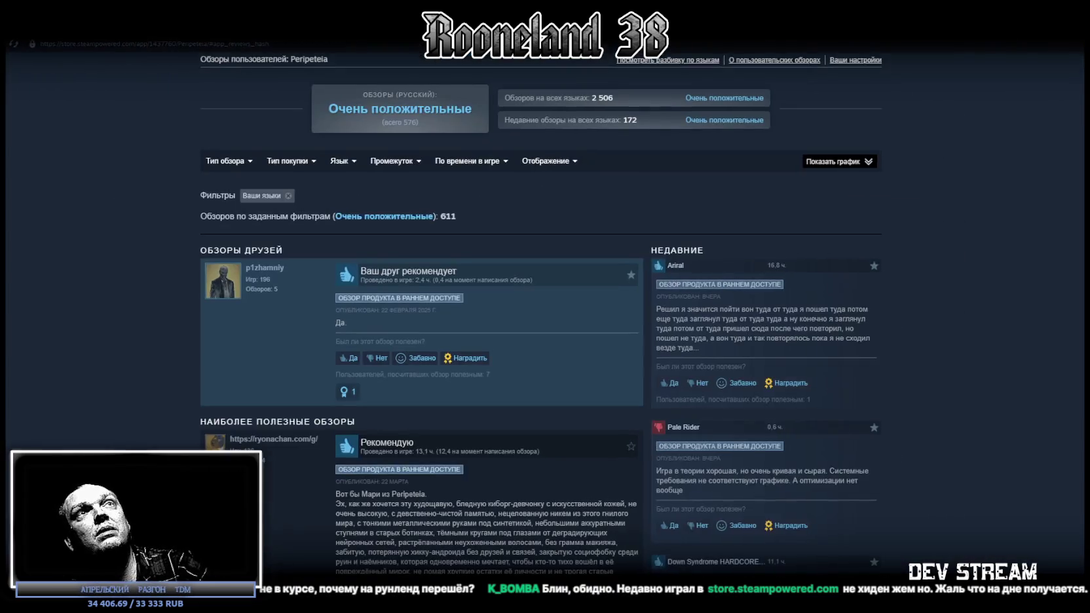
key(alt+Tab)
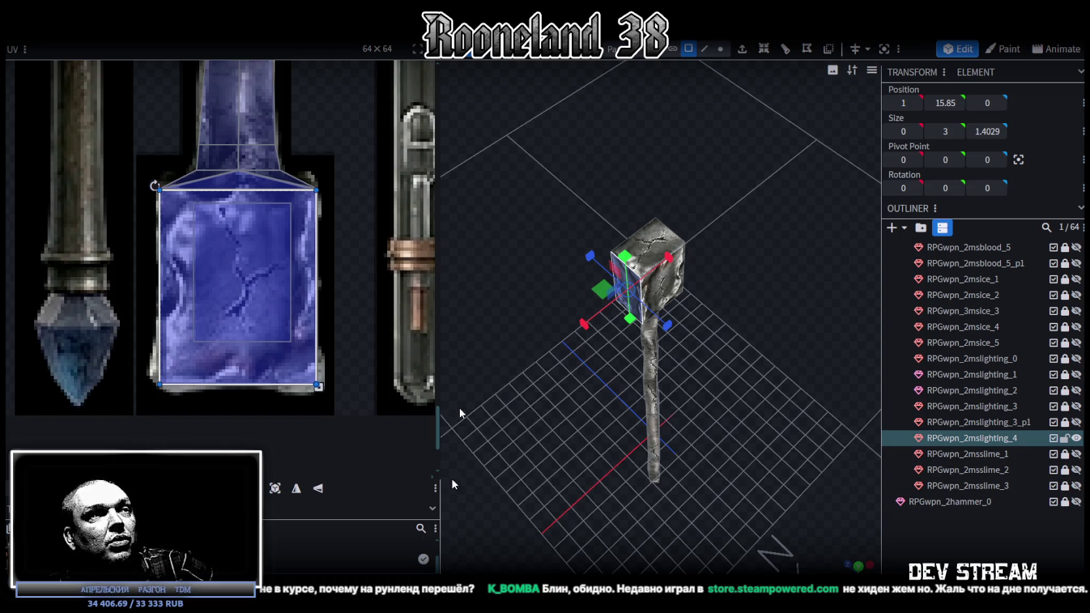
key(alt+Tab)
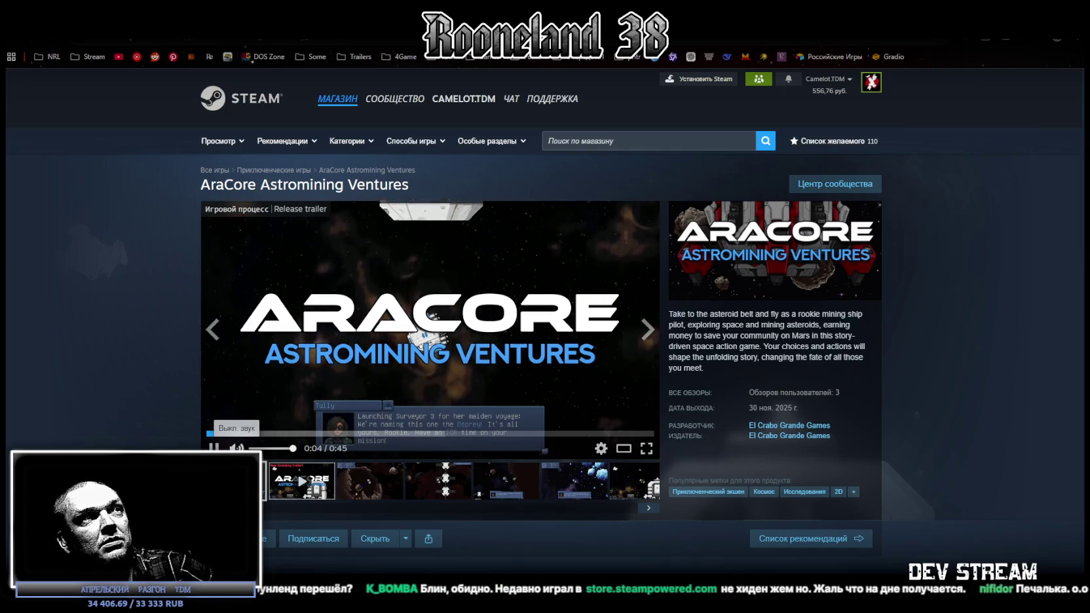
scroll(723, 391, down, 3)
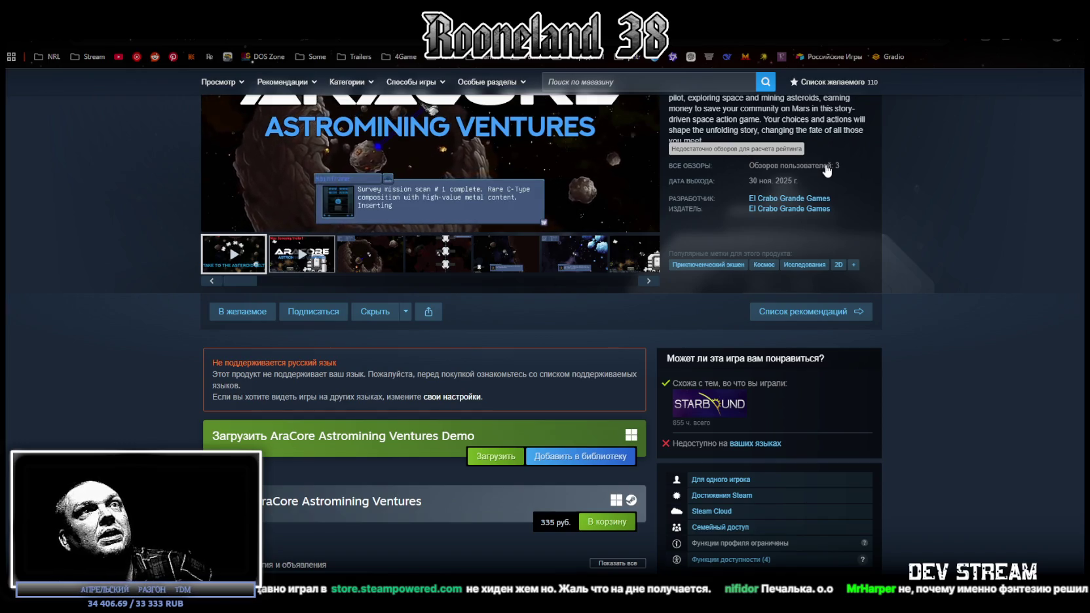
click(824, 166)
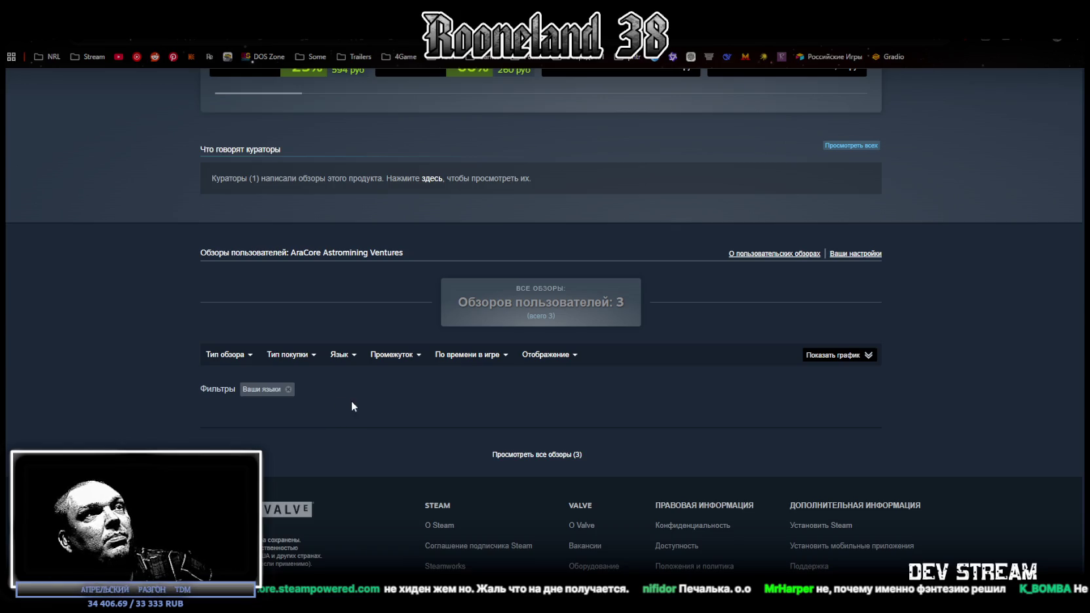
scroll(426, 400, up, 10)
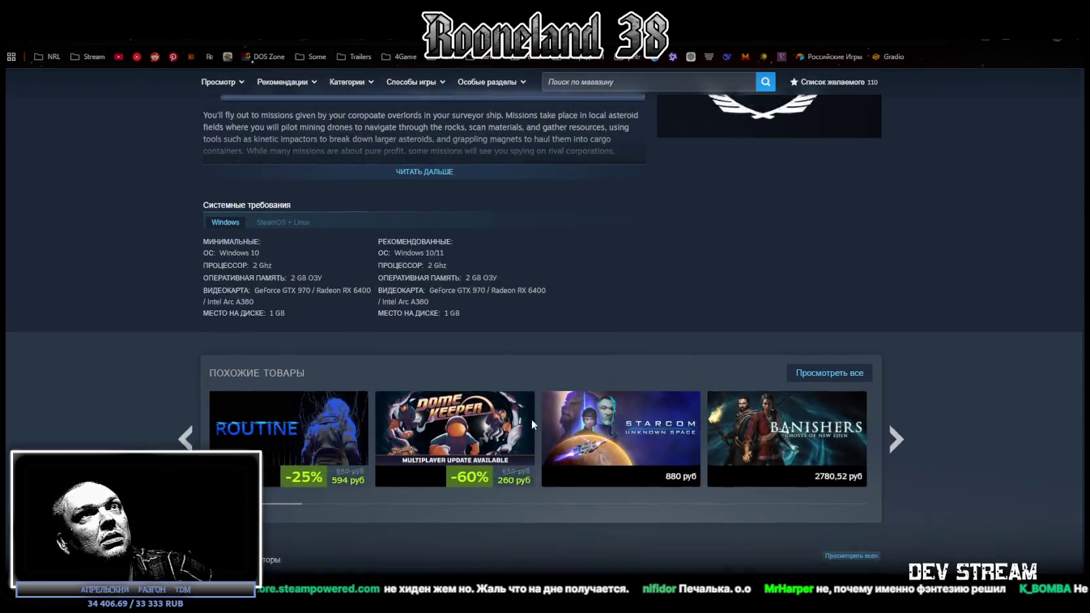
scroll(532, 419, up, 10)
scroll(534, 418, up, 8)
scroll(533, 416, up, 2)
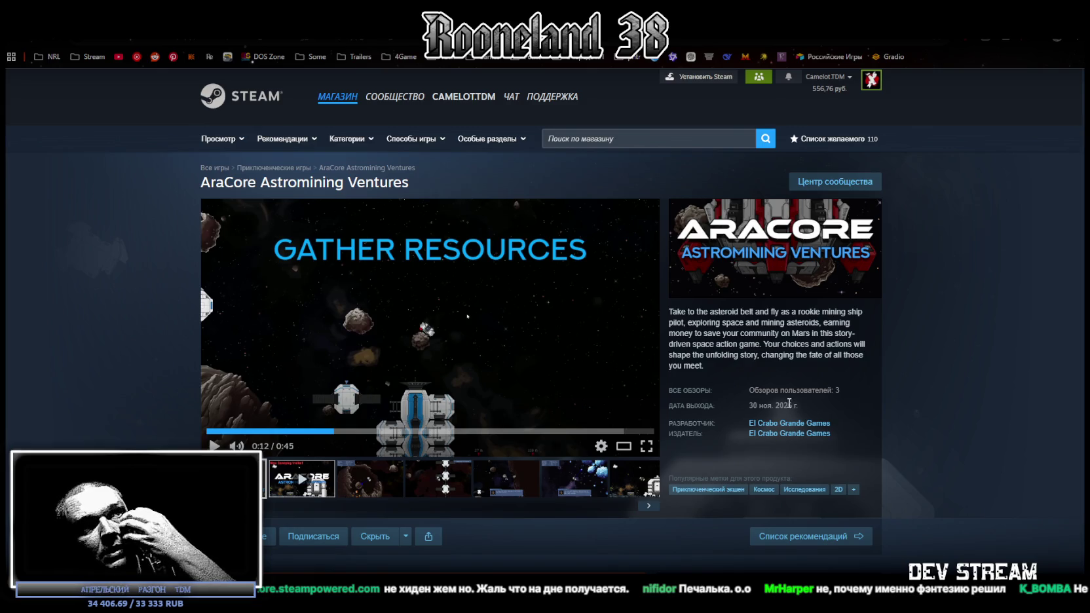
scroll(786, 398, down, 4)
scroll(644, 404, down, 2)
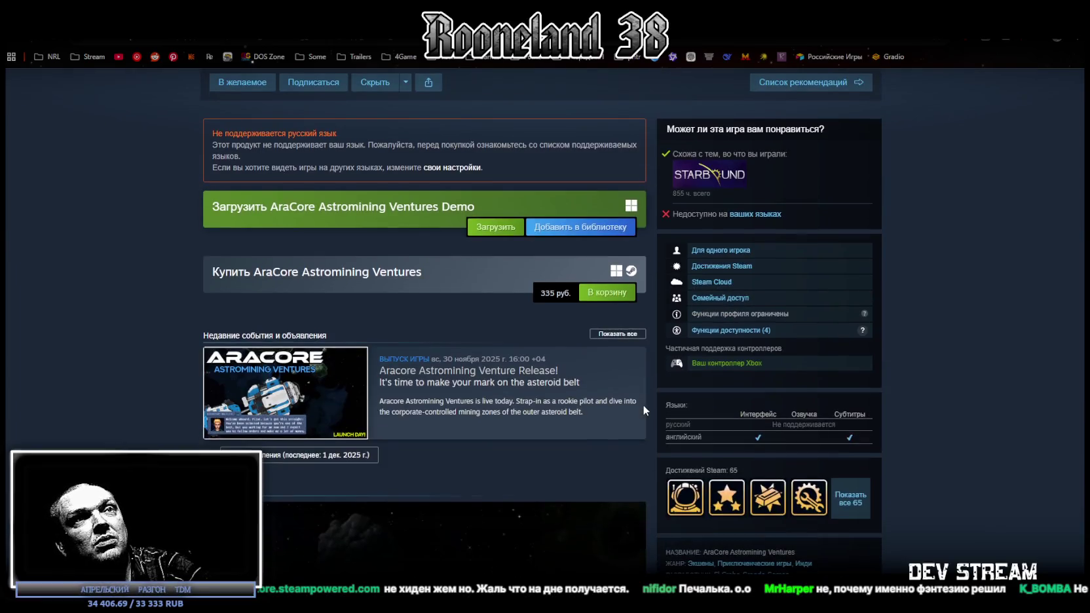
scroll(657, 392, up, 5)
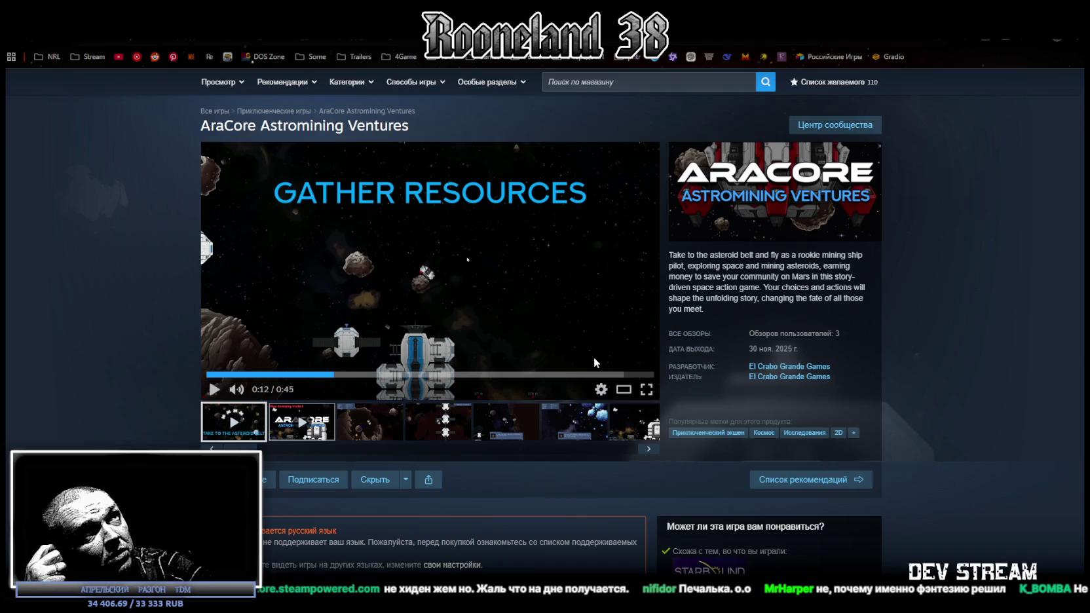
click(370, 423)
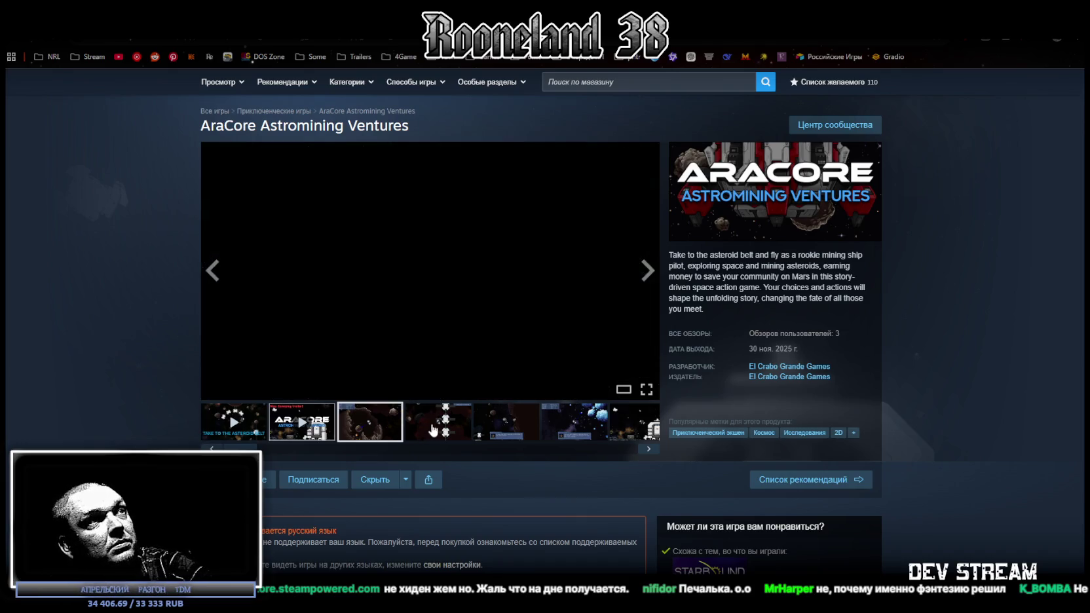
click(439, 422)
click(506, 422)
click(556, 431)
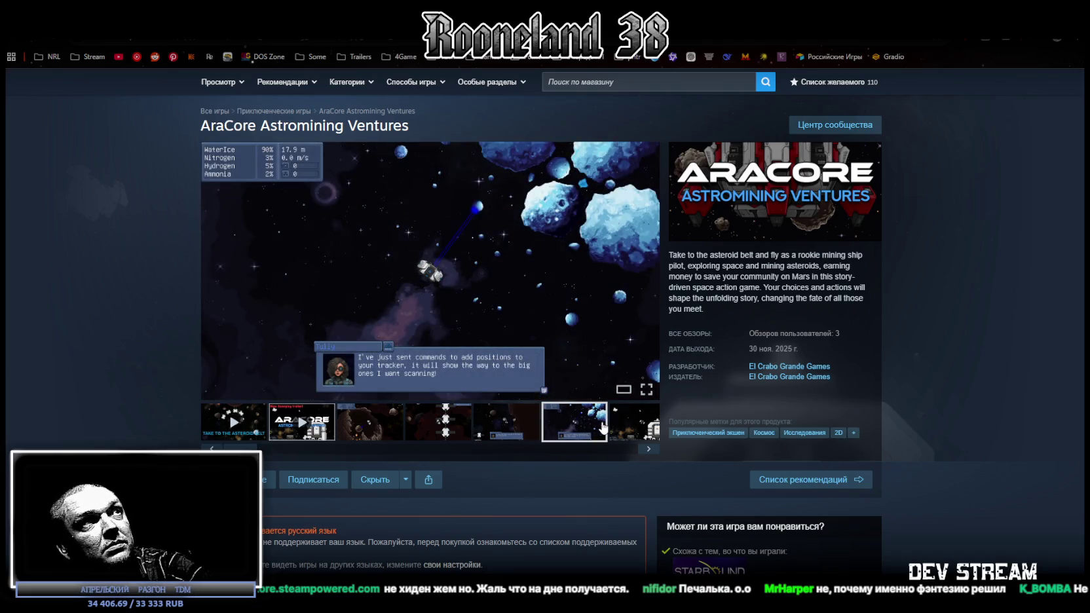
scroll(567, 254, up, 1)
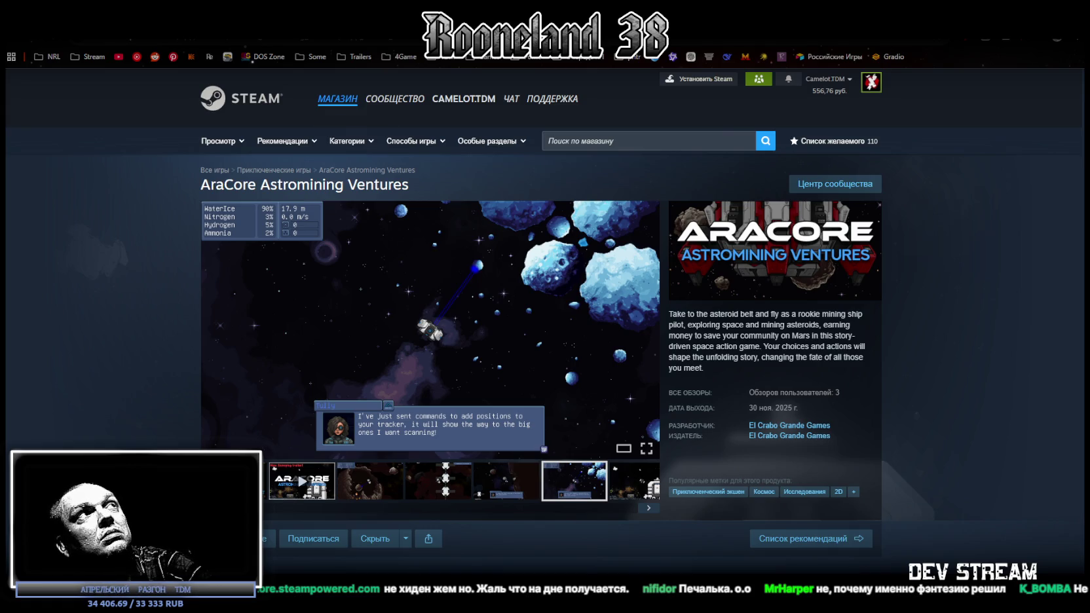
key(alt+Tab)
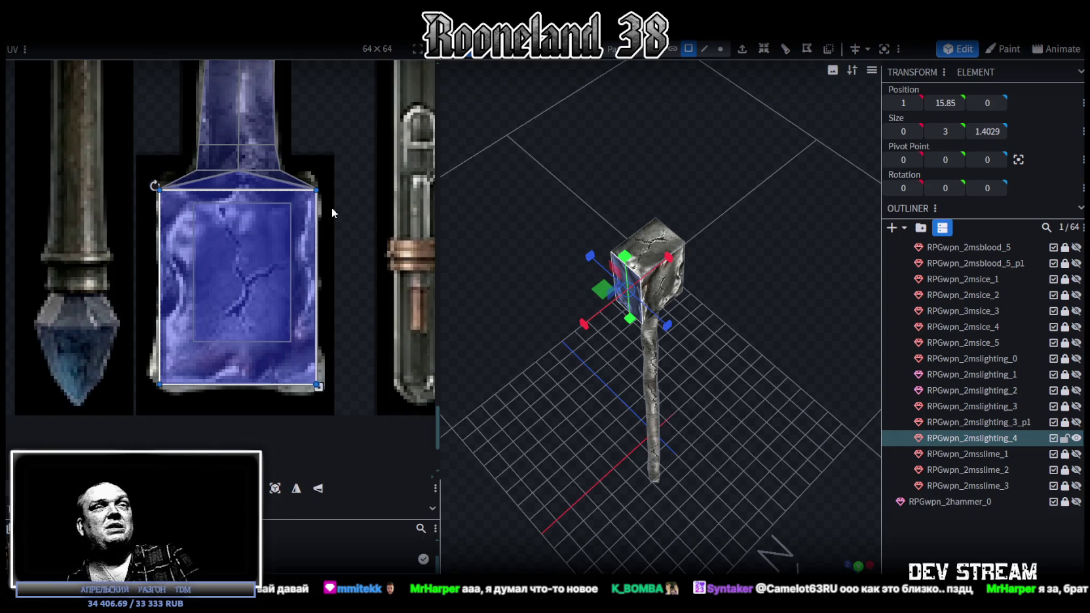
Inspect the hammer's neck pieces from several angles.
mouse_move(639, 177)
mouse_down()
mouse_move(684, 285)
mouse_move(707, 306)
mouse_move(705, 186)
mouse_move(758, 339)
mouse_move(714, 221)
mouse_move(734, 217)
mouse_move(788, 256)
mouse_move(647, 342)
mouse_move(681, 379)
mouse_move(552, 260)
mouse_move(697, 366)
mouse_move(488, 372)
mouse_move(647, 411)
mouse_move(652, 424)
mouse_up()
click(647, 342)
scroll(590, 380, up, 5)
click(551, 260)
mouse_move(490, 296)
mouse_down()
mouse_move(633, 373)
mouse_move(647, 313)
mouse_up()
click(647, 312)
mouse_move(558, 323)
mouse_down()
mouse_move(527, 412)
mouse_move(586, 423)
mouse_up()
drag(699, 395, 771, 407)
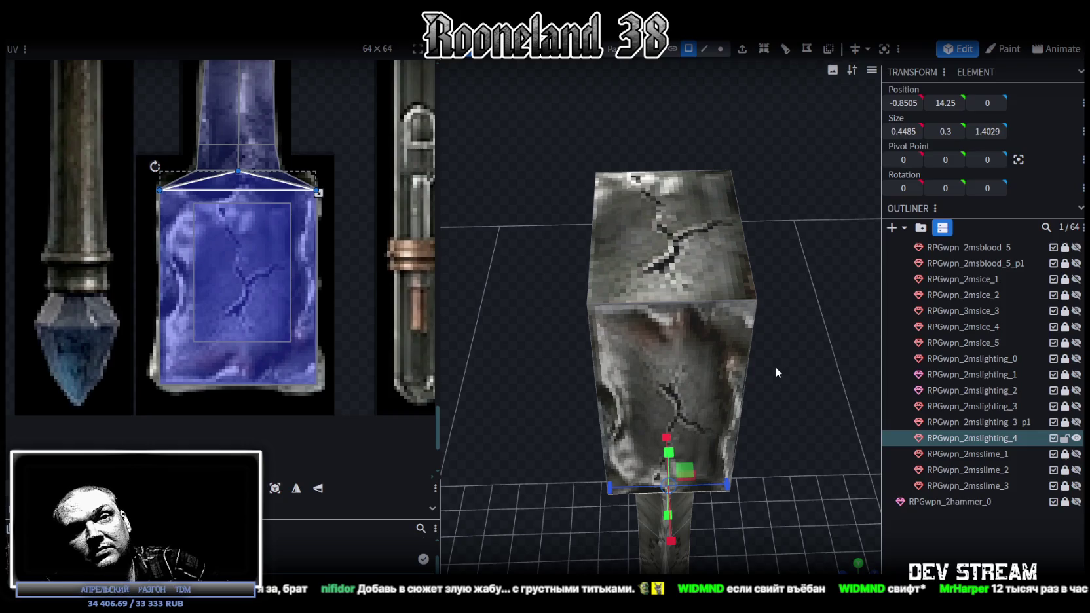
Check the head block's blue-glass front face and save the project as RPGweapon.bbmodel.
mouse_move(760, 379)
mouse_down()
mouse_move(722, 353)
mouse_move(723, 307)
mouse_move(737, 335)
mouse_move(714, 337)
mouse_move(623, 264)
mouse_up()
click(623, 267)
mouse_move(791, 287)
mouse_down()
mouse_move(762, 236)
mouse_move(805, 279)
mouse_up()
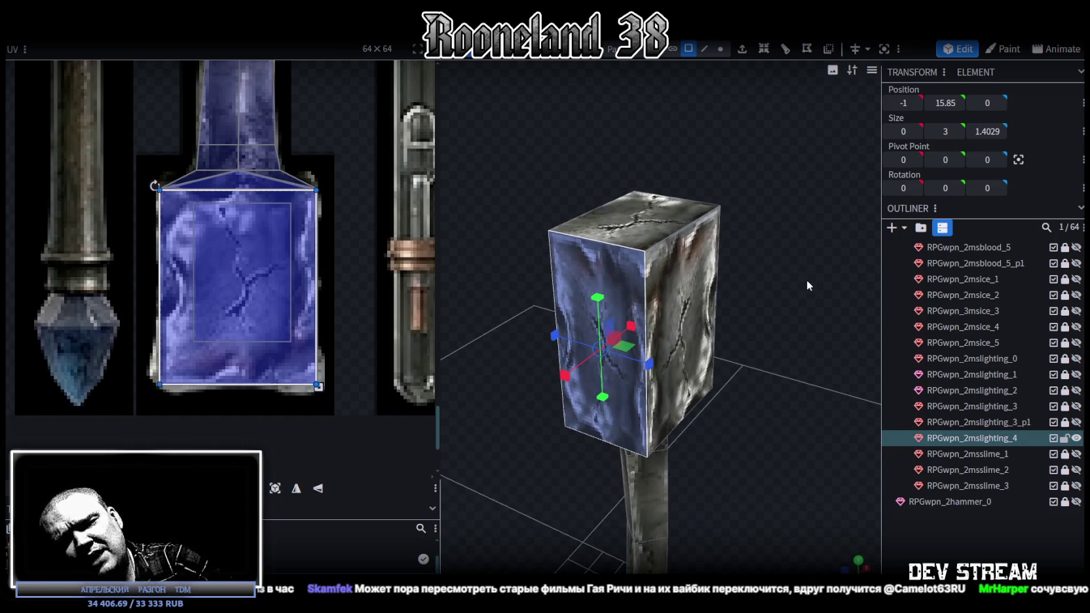
mouse_move(807, 279)
mouse_down()
mouse_move(766, 301)
mouse_move(762, 259)
mouse_move(817, 329)
mouse_up()
key(ctrl+s)
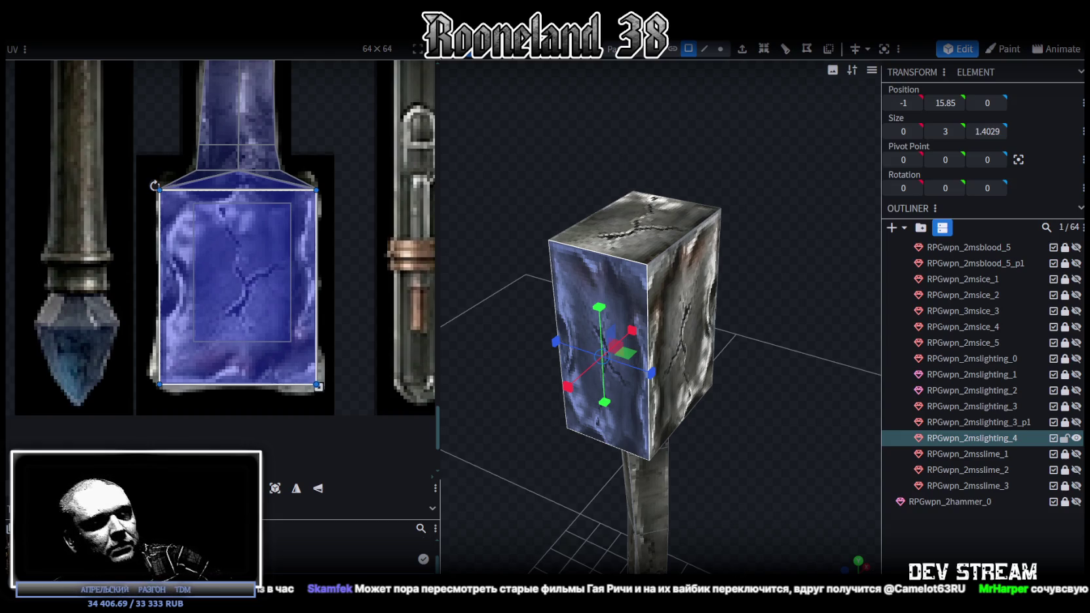
scroll(392, 276, down, 3)
Slim the glass shaft piece to 0.7452×9.2741×0.7452 and place it at X -0.1.
scroll(345, 319, down, 2)
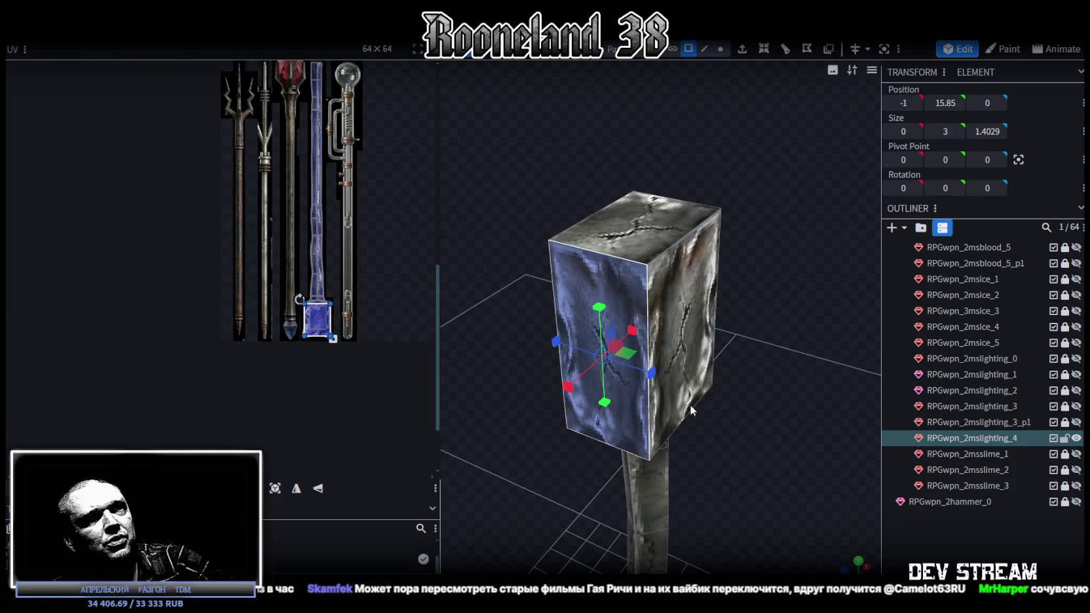
scroll(325, 290, down, 2)
scroll(327, 295, down, 2)
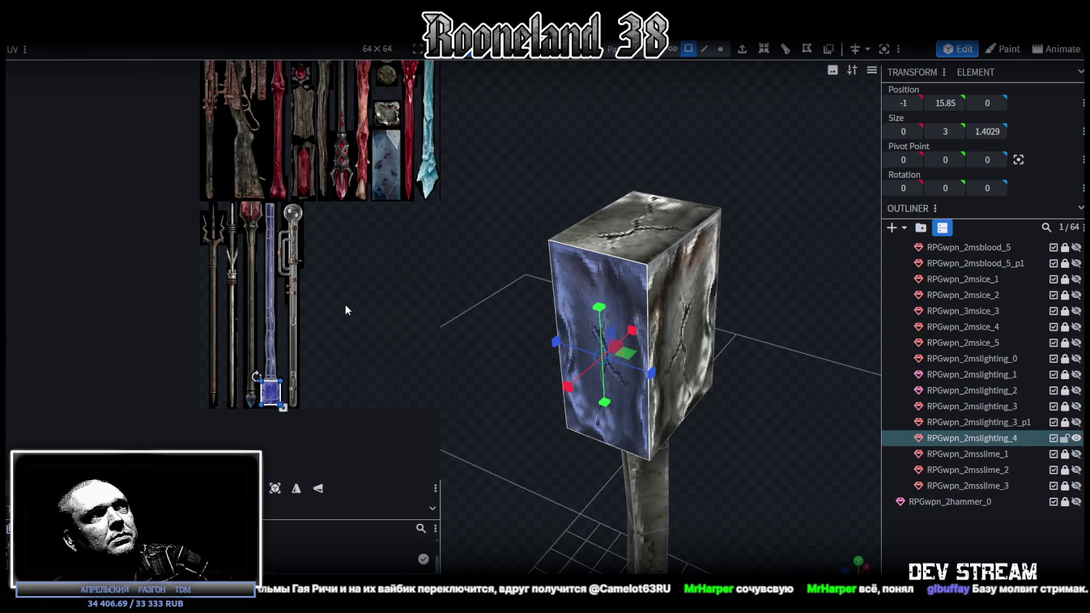
scroll(337, 301, down, 2)
mouse_move(458, 377)
mouse_down()
mouse_move(539, 432)
mouse_move(783, 395)
mouse_move(672, 368)
mouse_move(721, 521)
mouse_move(689, 323)
mouse_move(720, 411)
mouse_move(634, 445)
mouse_move(723, 417)
mouse_move(724, 462)
mouse_move(781, 483)
mouse_move(732, 447)
mouse_move(710, 453)
mouse_move(667, 505)
mouse_move(595, 489)
mouse_move(680, 484)
mouse_move(631, 406)
mouse_move(722, 446)
mouse_up()
click(630, 448)
drag(640, 429, 634, 436)
mouse_move(522, 463)
mouse_down()
mouse_move(576, 354)
mouse_move(566, 351)
mouse_move(747, 385)
mouse_move(732, 416)
mouse_move(753, 410)
mouse_move(730, 286)
mouse_move(743, 369)
mouse_move(756, 351)
mouse_move(773, 378)
mouse_move(711, 483)
mouse_up()
drag(753, 380, 748, 346)
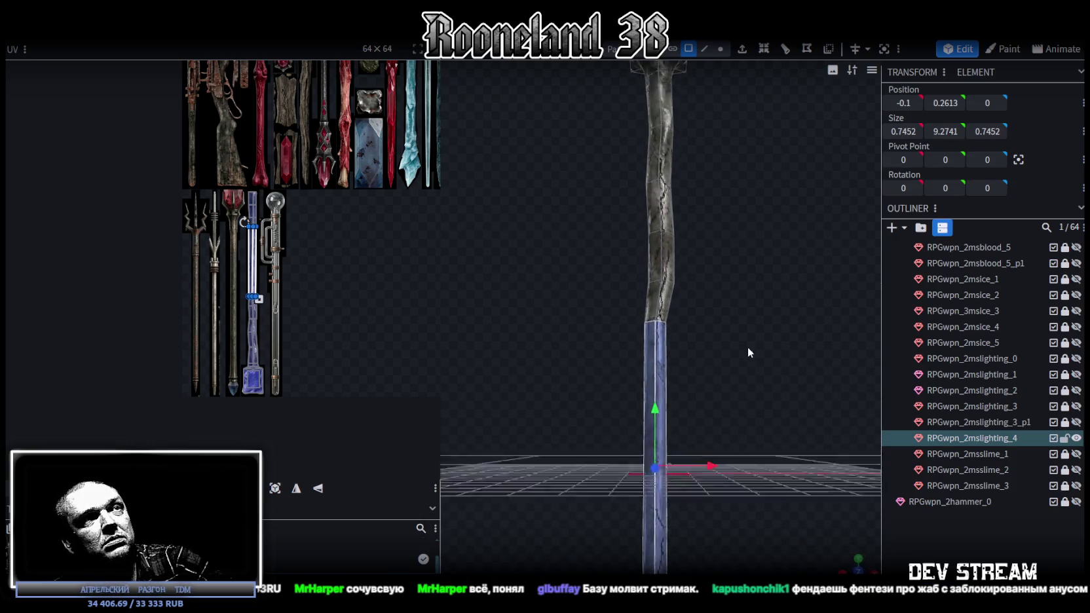
Add a two-cut loop cut along the staff shaft.
drag(669, 297, 663, 286)
click(786, 49)
mouse_move(747, 275)
mouse_down()
mouse_move(738, 306)
mouse_move(769, 355)
mouse_move(744, 464)
mouse_move(730, 316)
mouse_move(721, 321)
mouse_up()
scroll(725, 530, up, 1)
scroll(649, 524, down, 1)
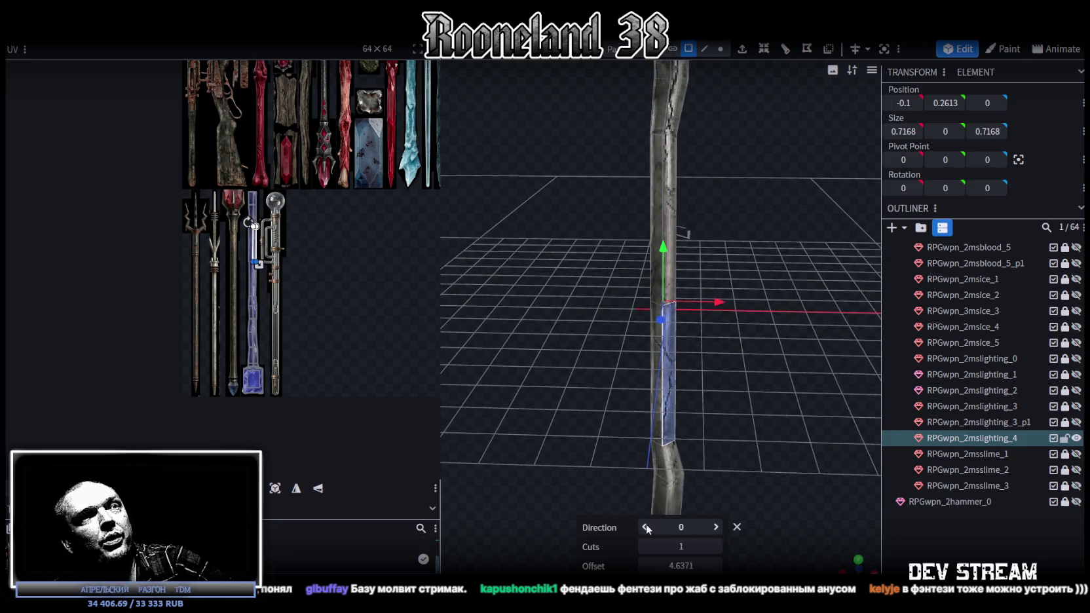
scroll(717, 547, up, 1)
drag(722, 507, 750, 367)
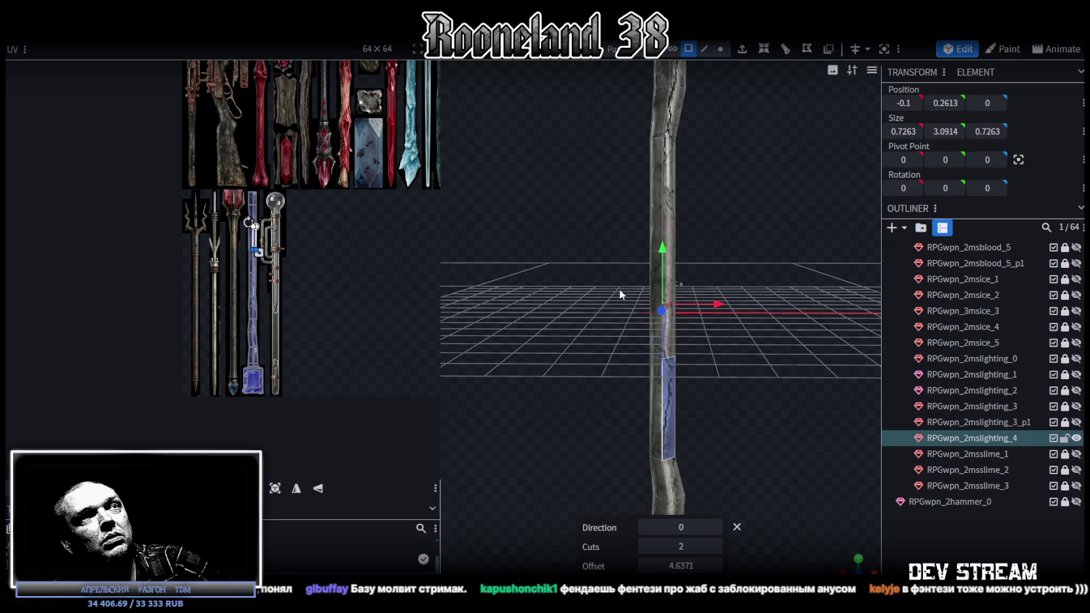
click(662, 293)
Shift the staff along X to position 0.15.
mouse_move(774, 294)
mouse_down()
mouse_move(724, 306)
mouse_move(713, 298)
mouse_up()
mouse_move(735, 388)
mouse_down()
mouse_move(743, 327)
mouse_move(711, 394)
mouse_move(728, 364)
mouse_move(716, 354)
mouse_up()
key(ctrl+z)
drag(709, 259, 716, 258)
drag(732, 330, 751, 385)
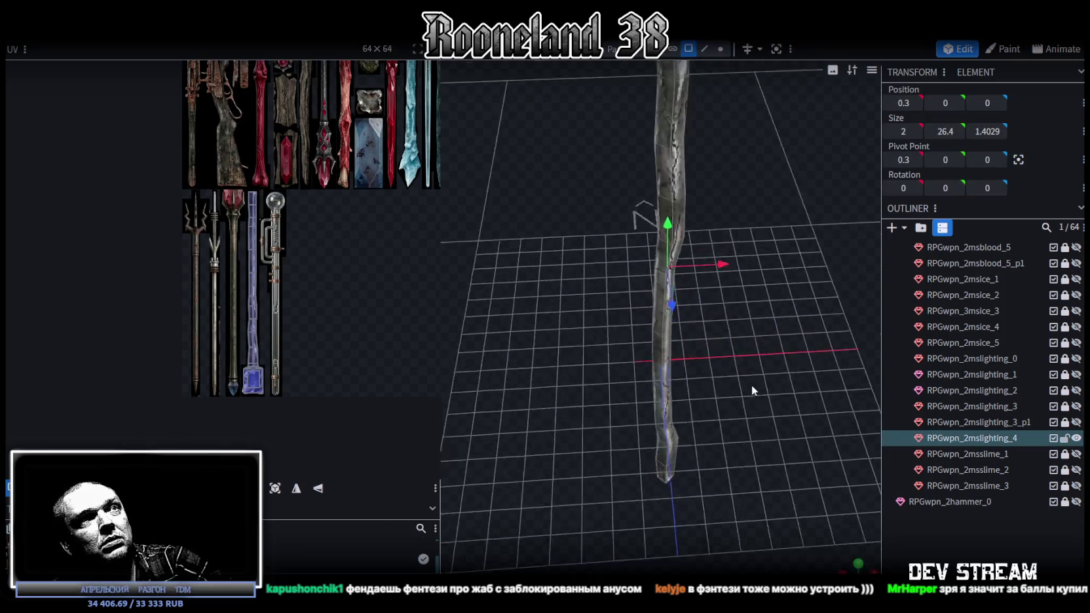
scroll(747, 380, up, 3)
drag(732, 148, 738, 177)
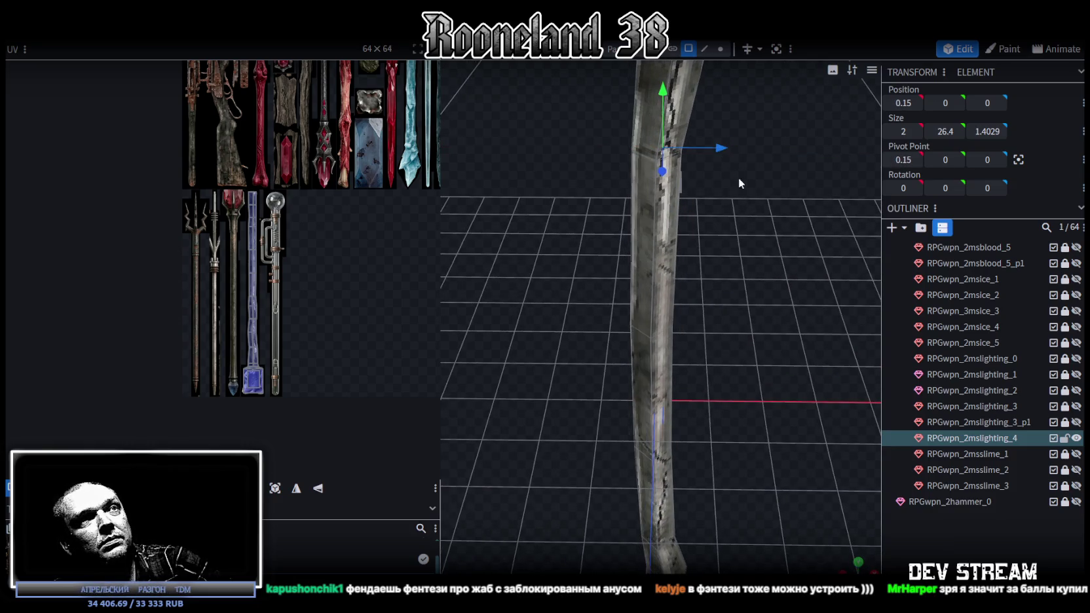
click(747, 402)
mouse_move(747, 402)
mouse_down()
mouse_move(531, 404)
mouse_move(730, 463)
mouse_move(635, 389)
mouse_move(647, 392)
mouse_up()
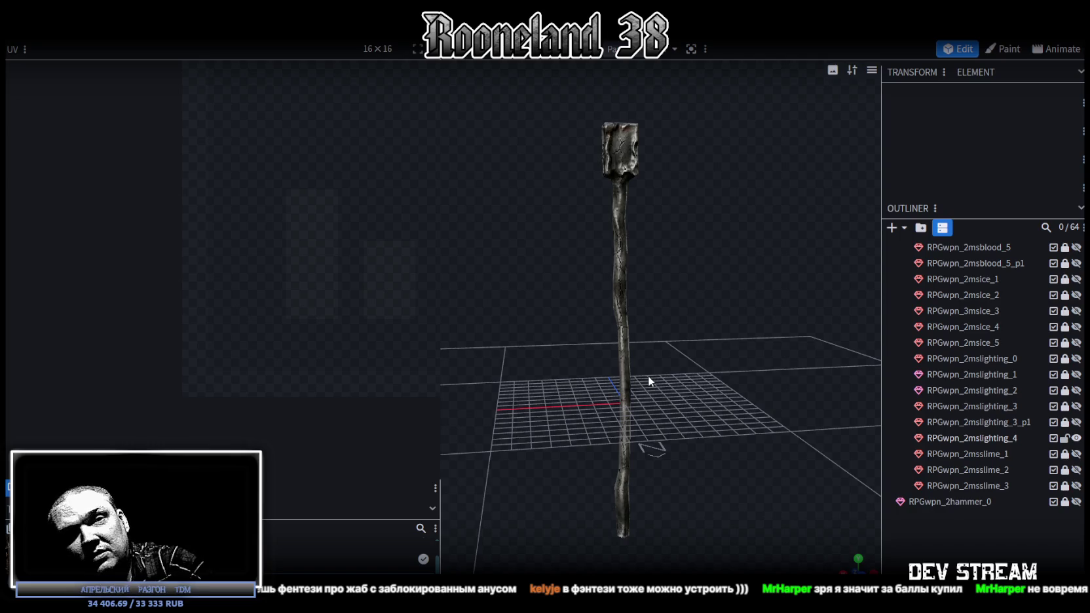
Reselect the staff and box-select the vertices around its middle bend in vertex mode.
click(619, 321)
scroll(715, 320, up, 3)
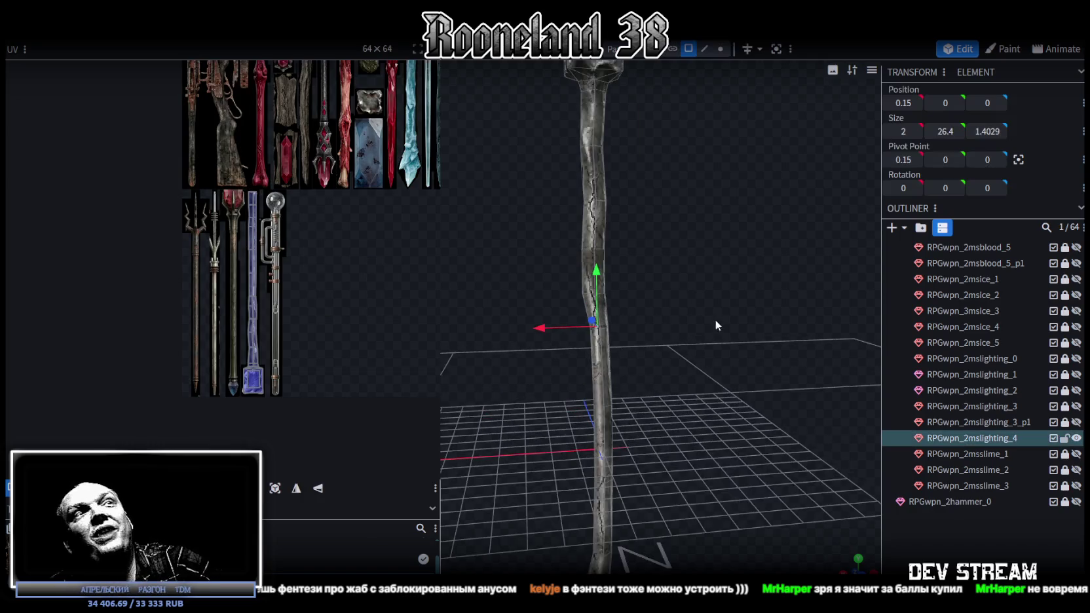
scroll(714, 320, up, 3)
scroll(681, 315, up, 3)
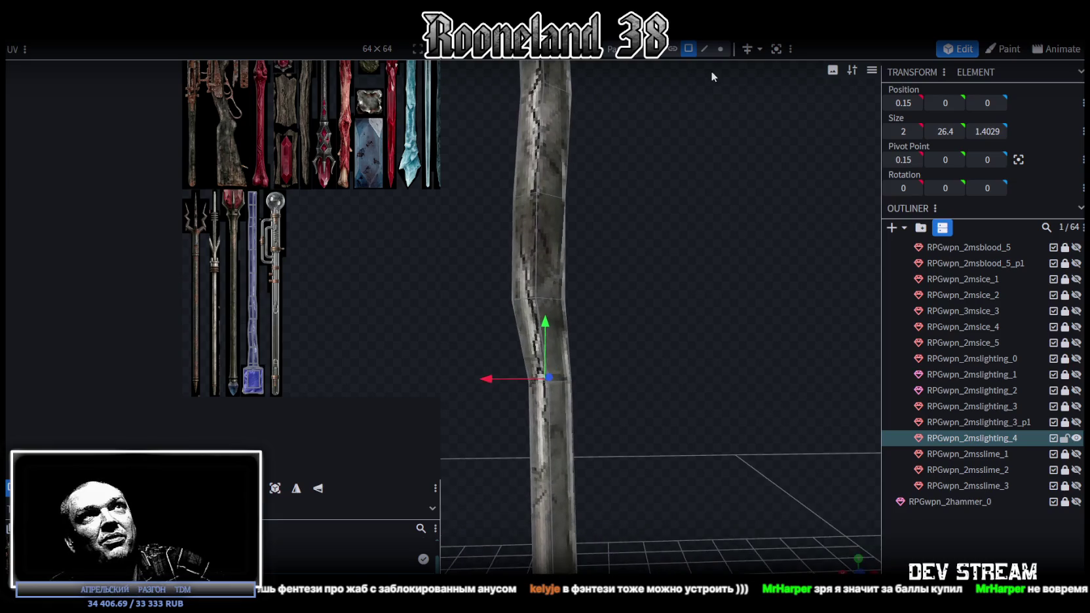
click(720, 49)
scroll(664, 281, up, 2)
scroll(610, 323, up, 2)
drag(582, 359, 509, 269)
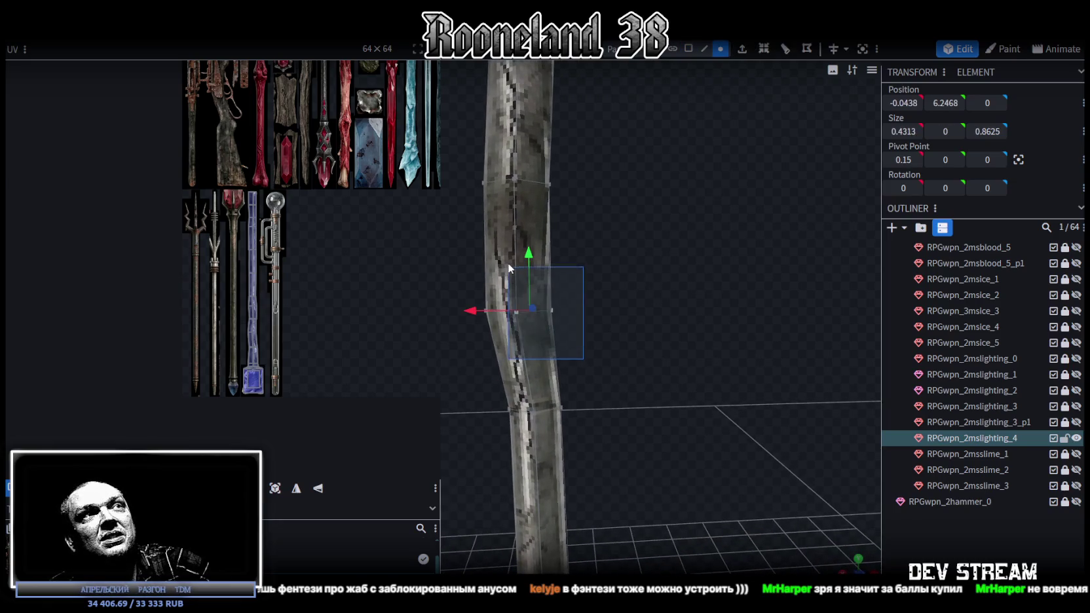
mouse_move(621, 281)
mouse_down()
mouse_move(513, 334)
mouse_move(632, 285)
mouse_move(609, 288)
mouse_move(638, 299)
mouse_up()
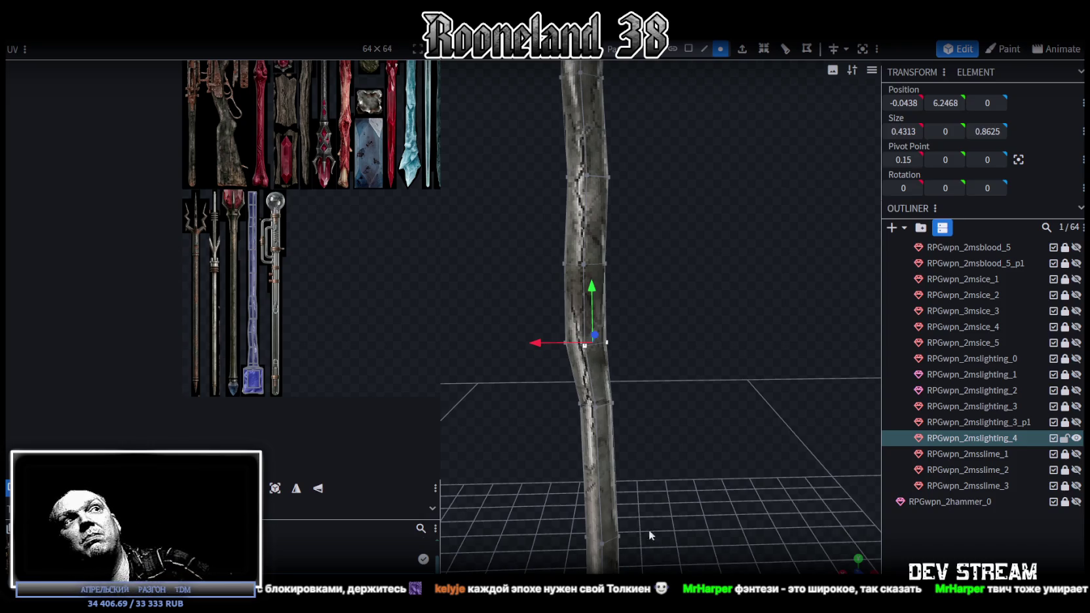
mouse_move(665, 422)
mouse_down()
mouse_move(836, 515)
mouse_move(709, 327)
mouse_move(732, 319)
mouse_move(717, 271)
mouse_move(717, 289)
mouse_move(610, 226)
mouse_up()
Push selected faces on the staff back along Z.
click(612, 232)
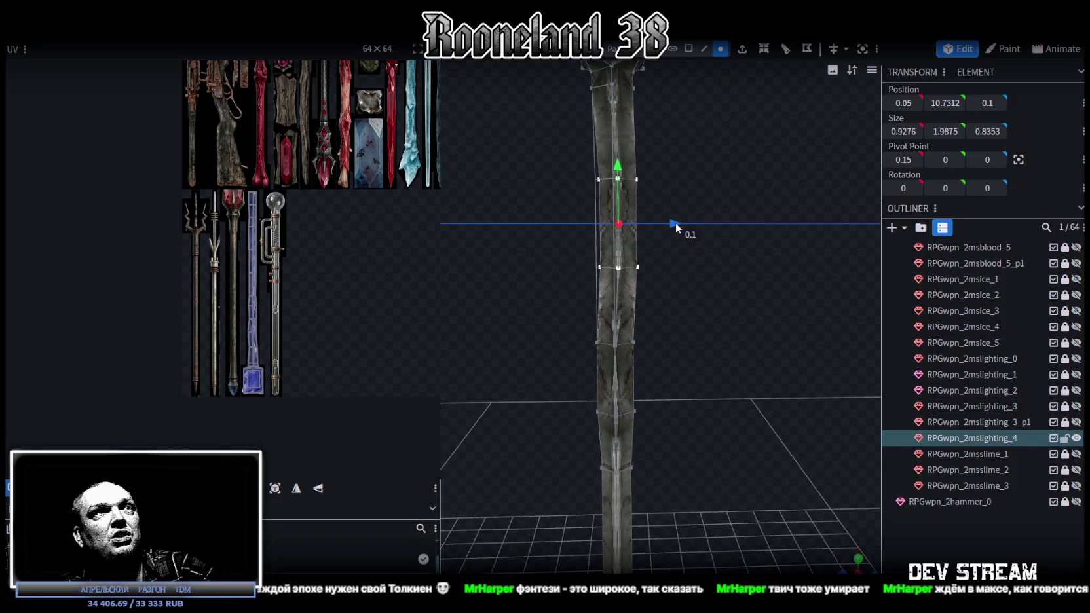
click(632, 324)
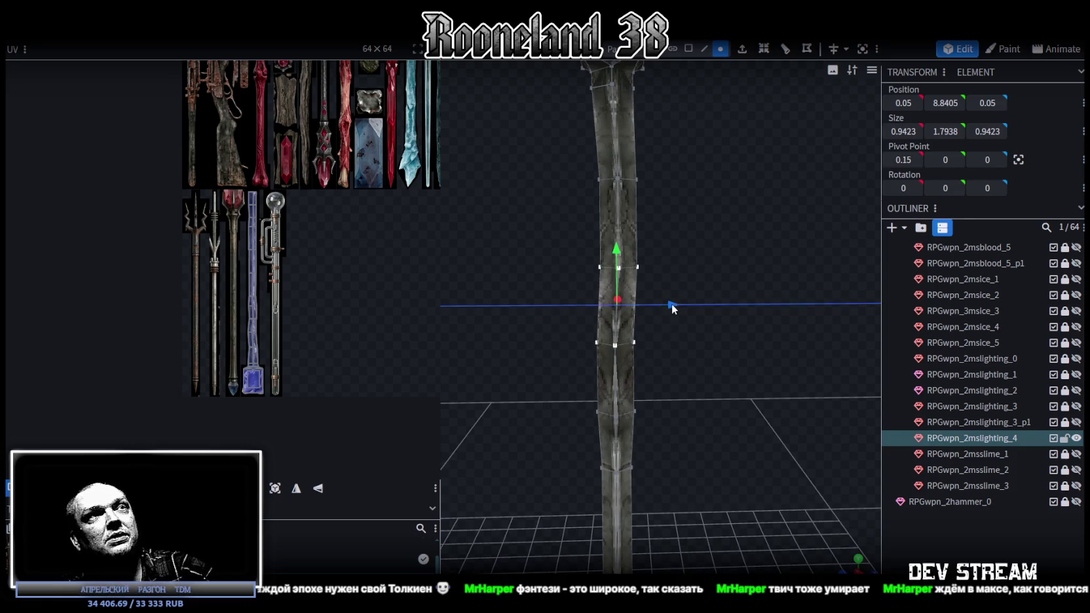
mouse_move(670, 303)
mouse_down()
mouse_move(691, 396)
mouse_move(705, 292)
mouse_up()
click(628, 317)
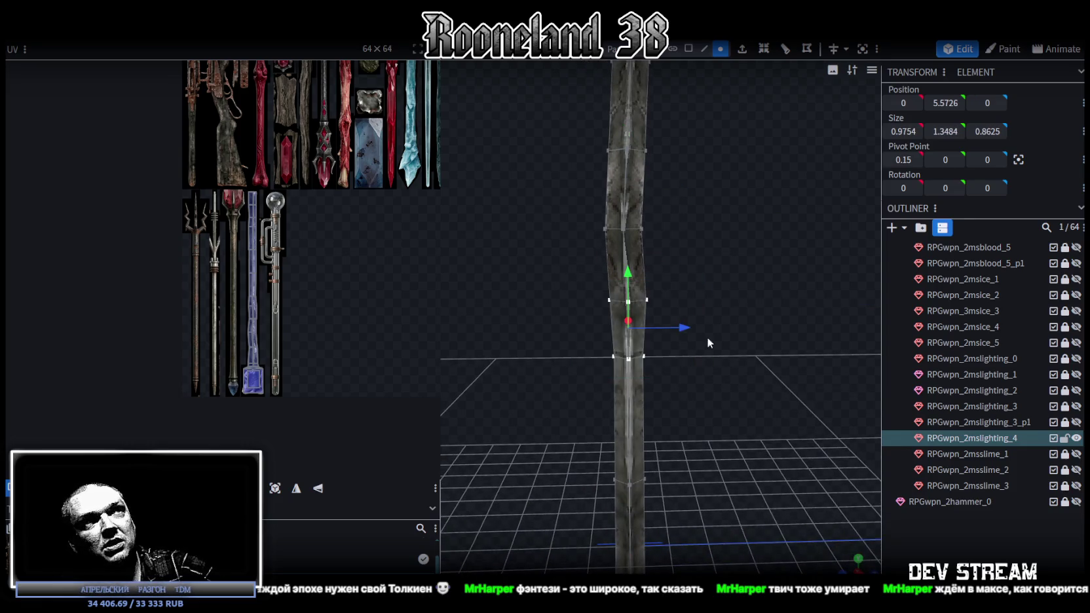
drag(687, 327, 732, 291)
Nudge two horizontal edge loops of the shaft along Z for an irregular shape.
click(628, 257)
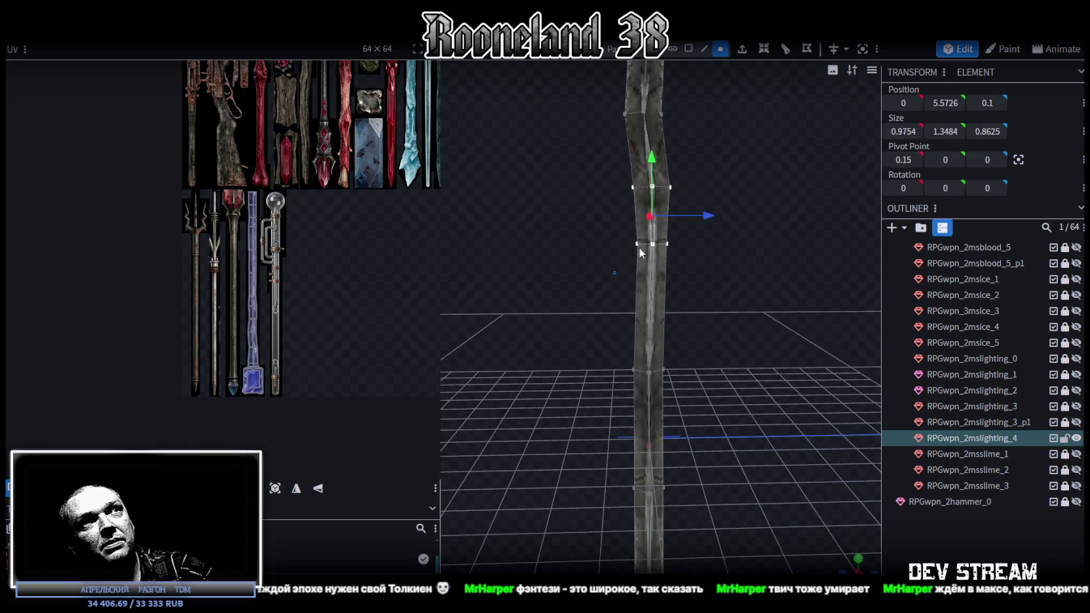
mouse_move(712, 244)
mouse_down()
mouse_move(701, 272)
mouse_move(704, 212)
mouse_up()
click(654, 261)
click(654, 261)
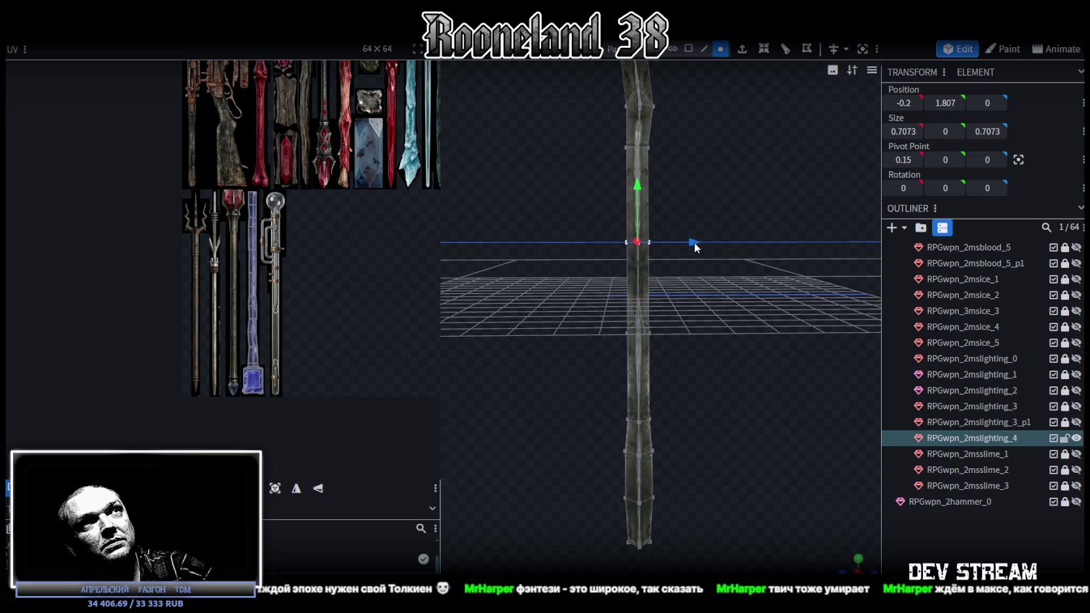
drag(599, 357, 709, 224)
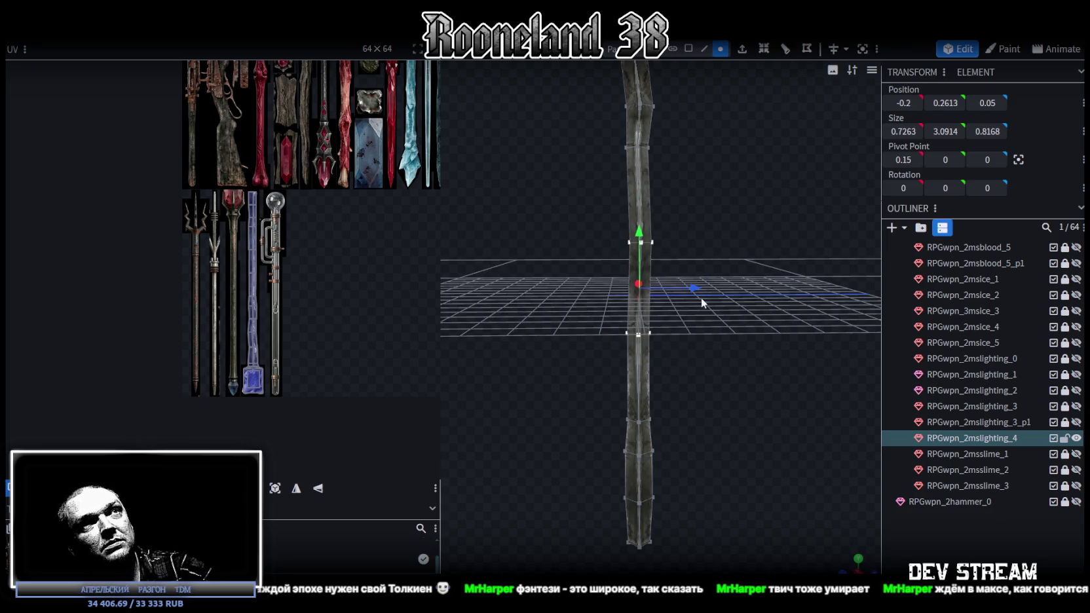
drag(704, 364, 668, 283)
mouse_move(601, 293)
mouse_down()
mouse_move(695, 348)
mouse_move(702, 321)
mouse_up()
mouse_move(703, 388)
mouse_down()
mouse_move(600, 398)
mouse_move(692, 324)
mouse_move(954, 549)
mouse_up()
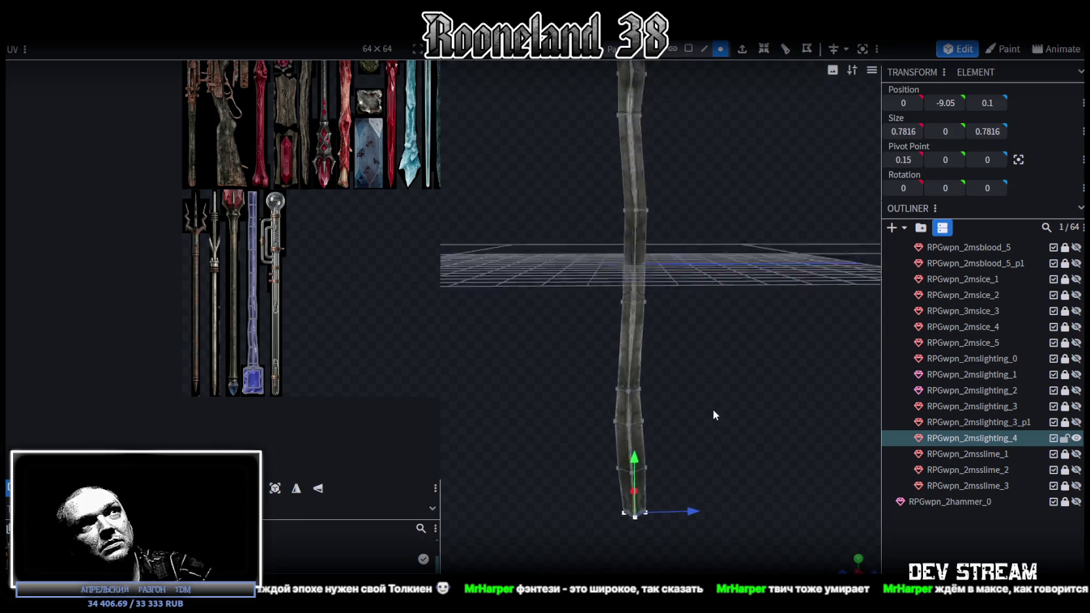
Review the whole staff, then hide RPGwpn_2mslighting_4 in the Outliner.
click(789, 241)
mouse_move(789, 241)
mouse_down()
mouse_move(692, 304)
mouse_move(668, 290)
mouse_move(530, 327)
mouse_move(677, 306)
mouse_move(721, 317)
mouse_move(711, 264)
mouse_up()
click(664, 254)
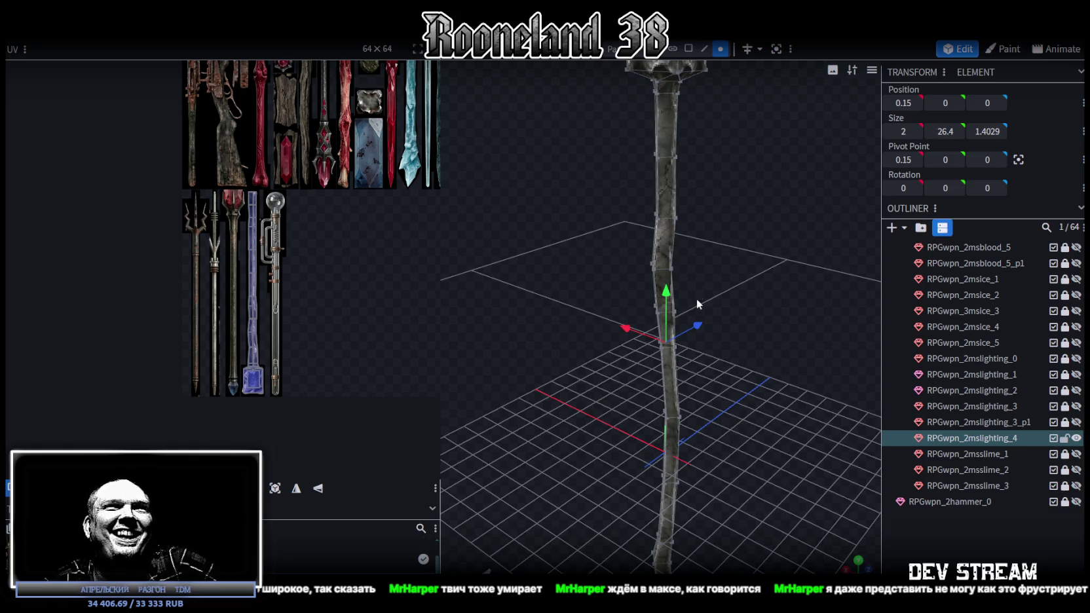
scroll(696, 295, down, 5)
drag(575, 317, 651, 288)
scroll(670, 296, up, 2)
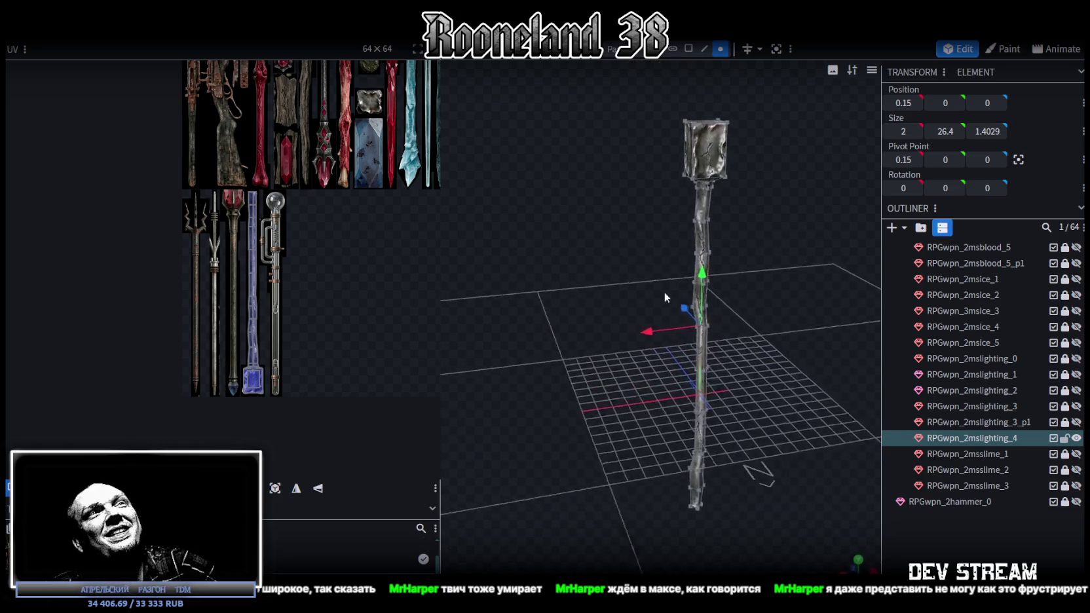
scroll(616, 264, up, 2)
scroll(658, 269, up, 2)
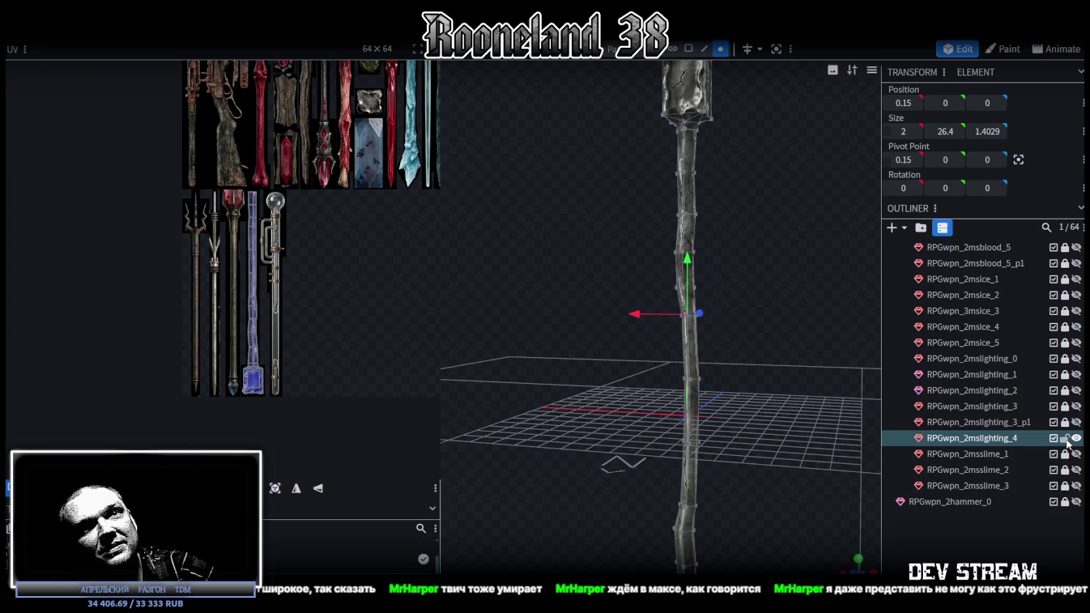
click(1076, 438)
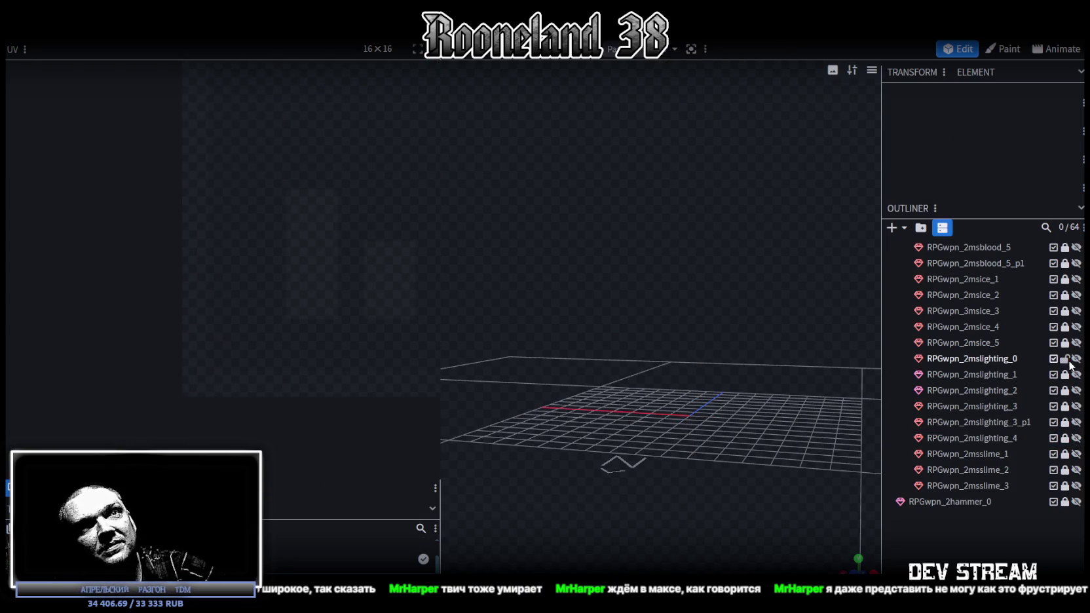
Duplicate RPGwpn_2mslighting_0 as RPGwpn_2mslighting_5 below RPGwpn_2mslighting_4, then delete the original.
click(994, 360)
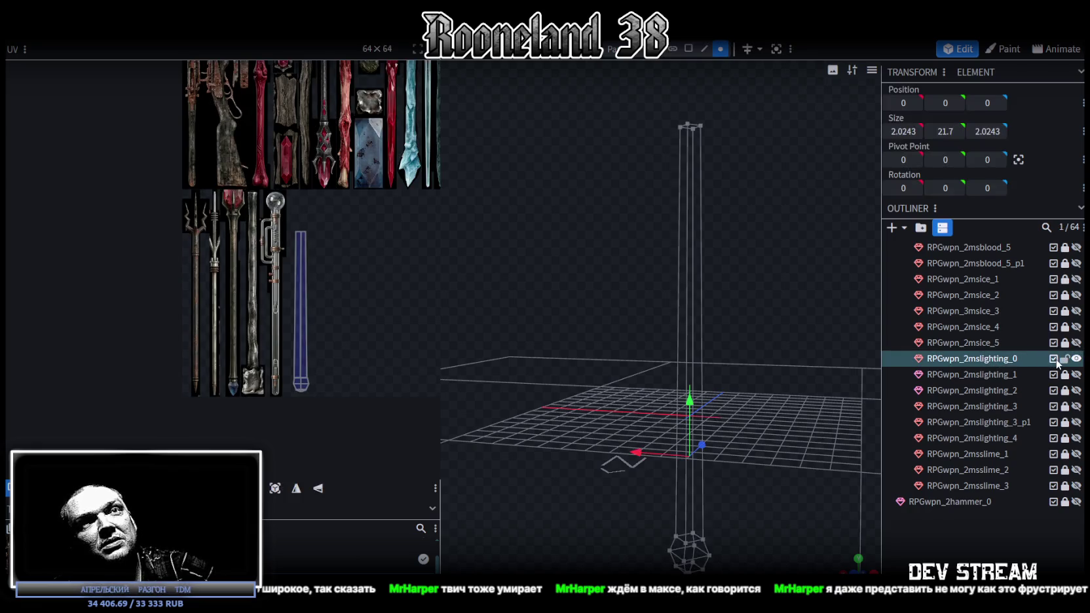
key(ctrl+d)
drag(1022, 374, 1017, 456)
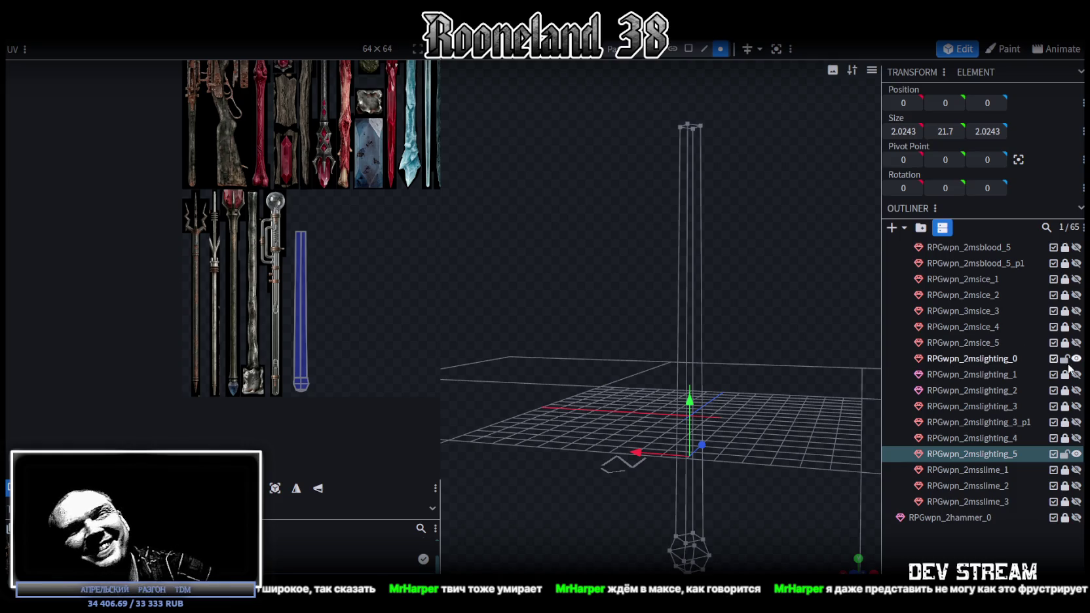
click(996, 359)
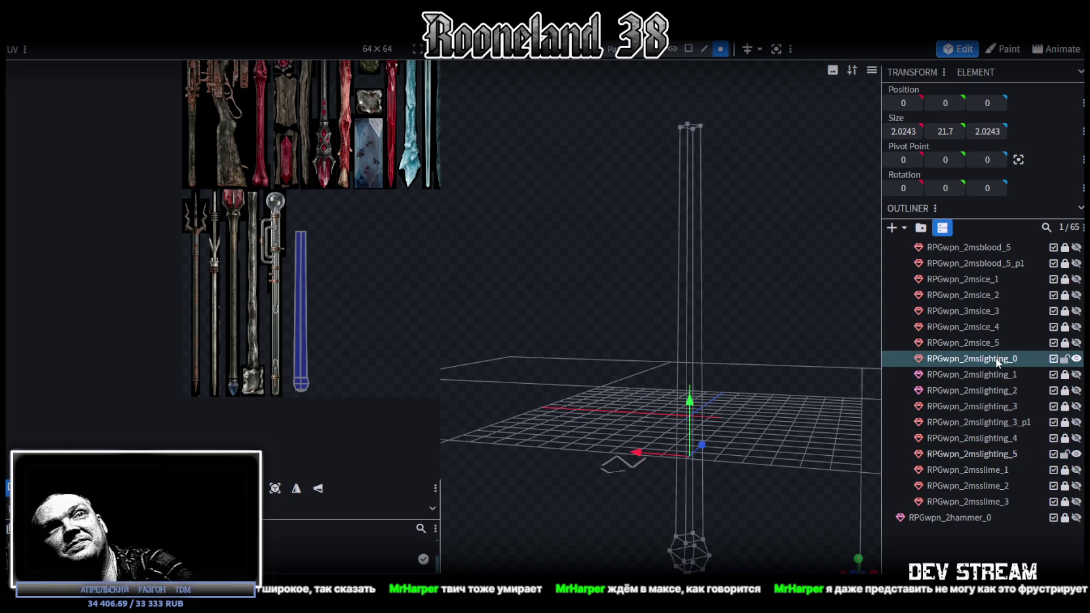
key(Delete)
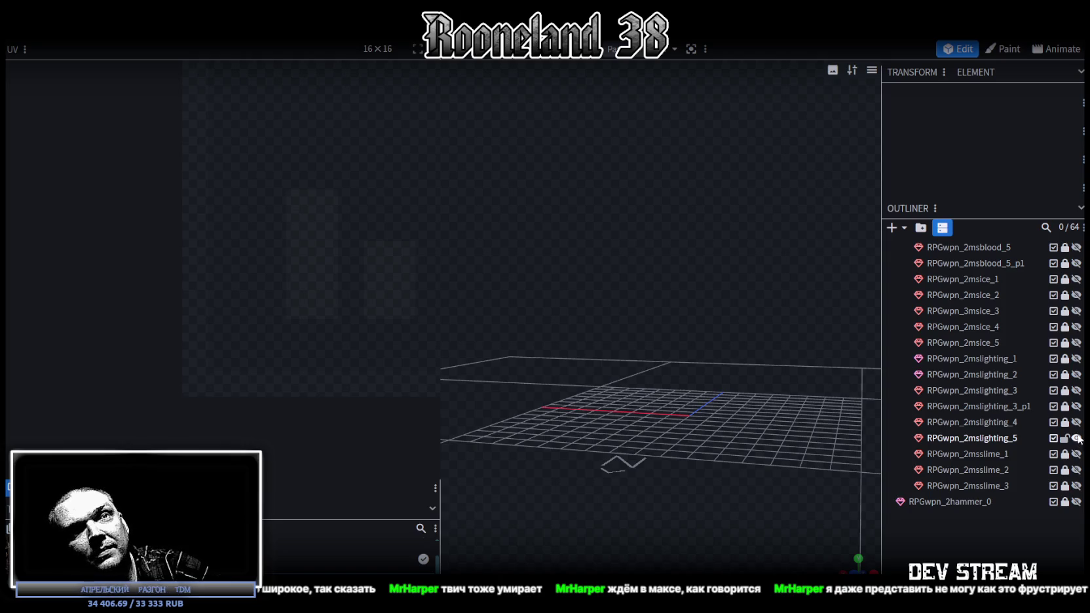
click(1026, 438)
mouse_move(698, 337)
mouse_down()
mouse_move(755, 445)
mouse_move(767, 437)
mouse_move(726, 393)
mouse_move(751, 450)
mouse_move(749, 337)
mouse_move(795, 360)
mouse_move(756, 329)
mouse_up()
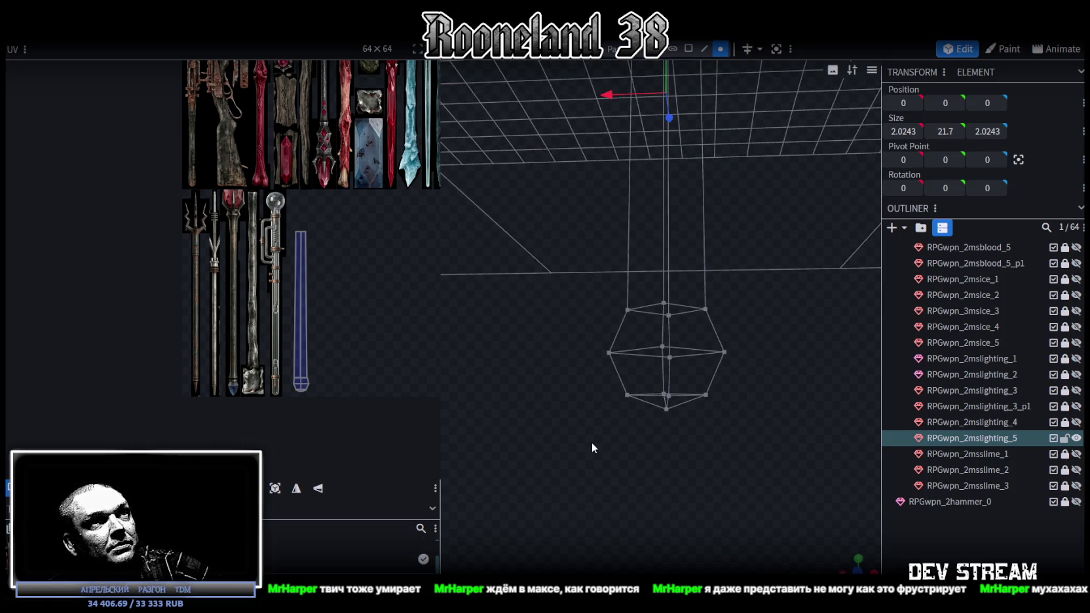
Try merging the tube's bottom vertex ring into one point, then undo it.
mouse_move(703, 381)
mouse_down()
mouse_move(751, 410)
mouse_move(734, 409)
mouse_up()
mouse_move(791, 431)
mouse_down()
mouse_move(757, 441)
mouse_move(760, 452)
mouse_up()
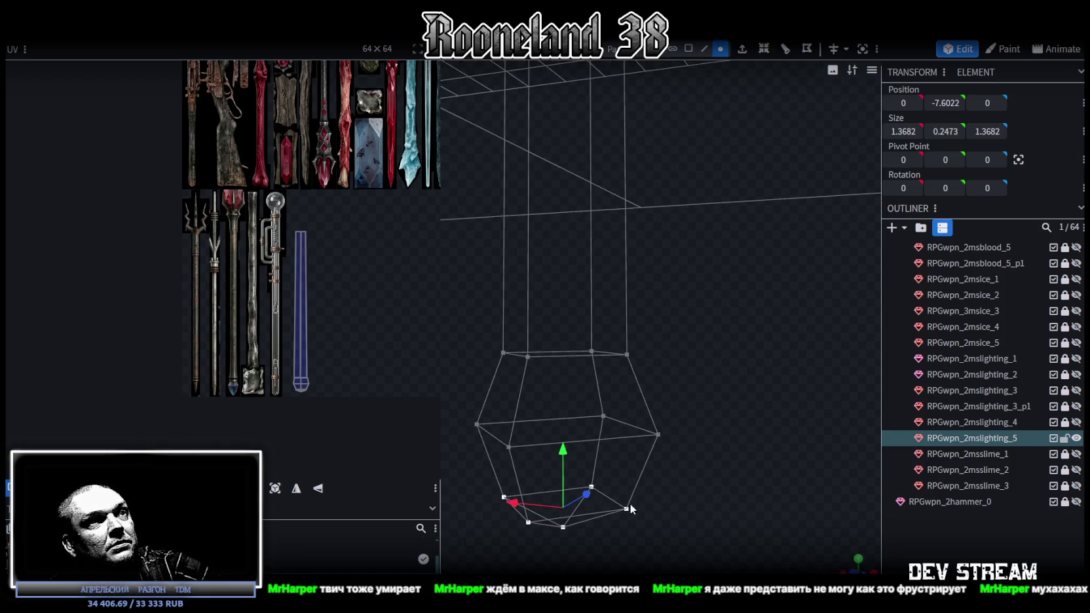
right_click(633, 510)
click(786, 242)
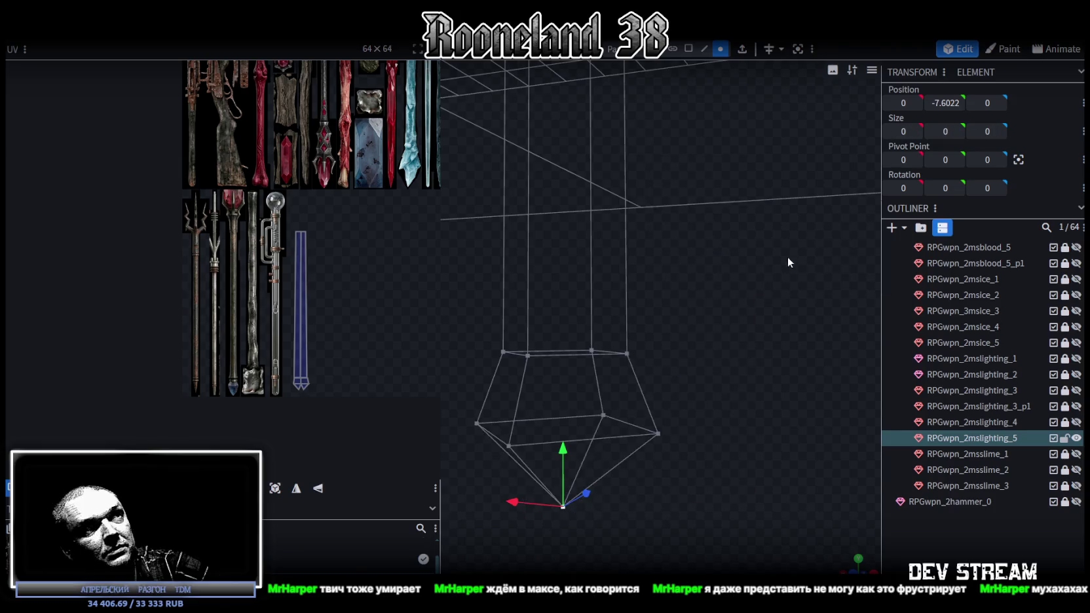
mouse_move(787, 256)
mouse_down()
mouse_move(749, 372)
mouse_move(775, 420)
mouse_move(792, 381)
mouse_move(754, 298)
mouse_move(795, 321)
mouse_move(743, 405)
mouse_move(762, 434)
mouse_move(685, 404)
mouse_move(705, 435)
mouse_move(644, 315)
mouse_move(666, 330)
mouse_move(701, 291)
mouse_move(778, 286)
mouse_move(840, 382)
mouse_move(835, 337)
mouse_move(729, 387)
mouse_move(781, 429)
mouse_move(745, 380)
mouse_move(753, 248)
mouse_move(711, 334)
mouse_move(671, 371)
mouse_move(749, 390)
mouse_move(672, 290)
mouse_move(599, 283)
mouse_move(573, 374)
mouse_move(694, 316)
mouse_move(746, 402)
mouse_move(667, 321)
mouse_move(666, 300)
mouse_up()
key(ctrl+z)
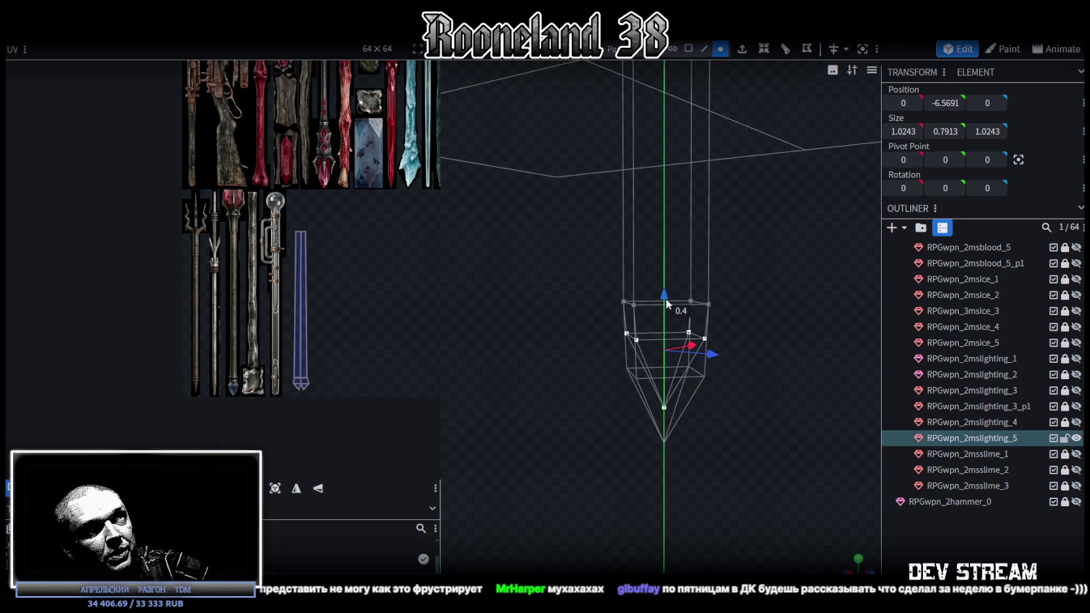
Raise the tube's bottom tip vertex slightly, then select a top vertex.
click(665, 407)
drag(664, 354, 670, 300)
mouse_move(611, 398)
mouse_down()
mouse_move(709, 400)
mouse_move(710, 450)
mouse_move(735, 363)
mouse_move(764, 353)
mouse_move(732, 364)
mouse_move(736, 393)
mouse_move(709, 437)
mouse_move(712, 389)
mouse_up()
mouse_move(711, 388)
mouse_down()
mouse_move(707, 492)
mouse_move(730, 329)
mouse_move(676, 390)
mouse_move(791, 207)
mouse_move(781, 234)
mouse_move(707, 199)
mouse_up()
click(614, 210)
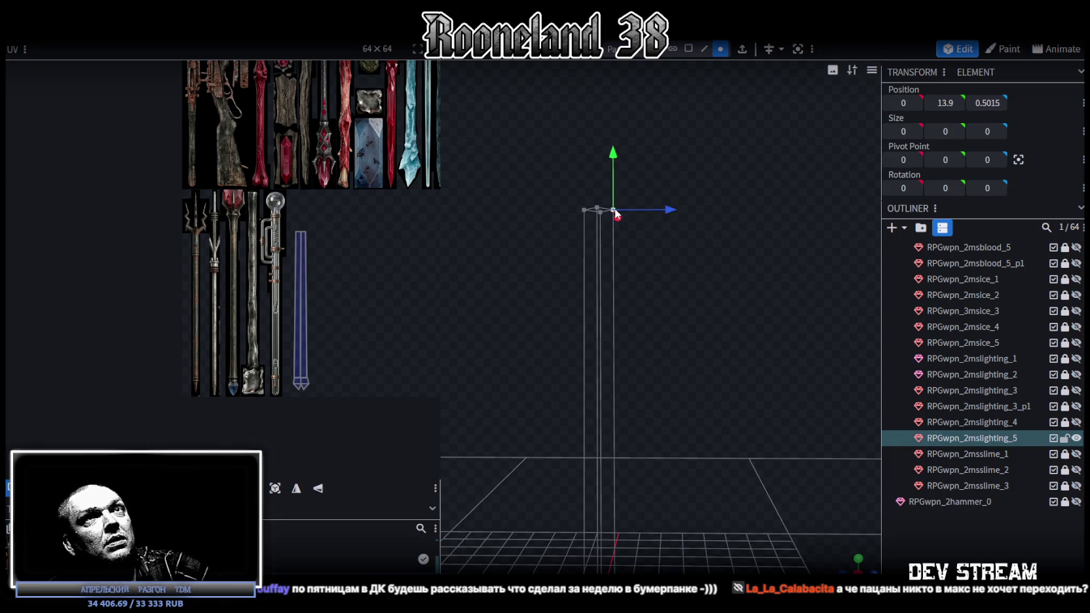
In edge mode, adjust a vertical tube edge's Z position.
mouse_move(638, 247)
mouse_down()
mouse_move(661, 321)
mouse_move(653, 170)
mouse_up()
click(704, 49)
click(623, 239)
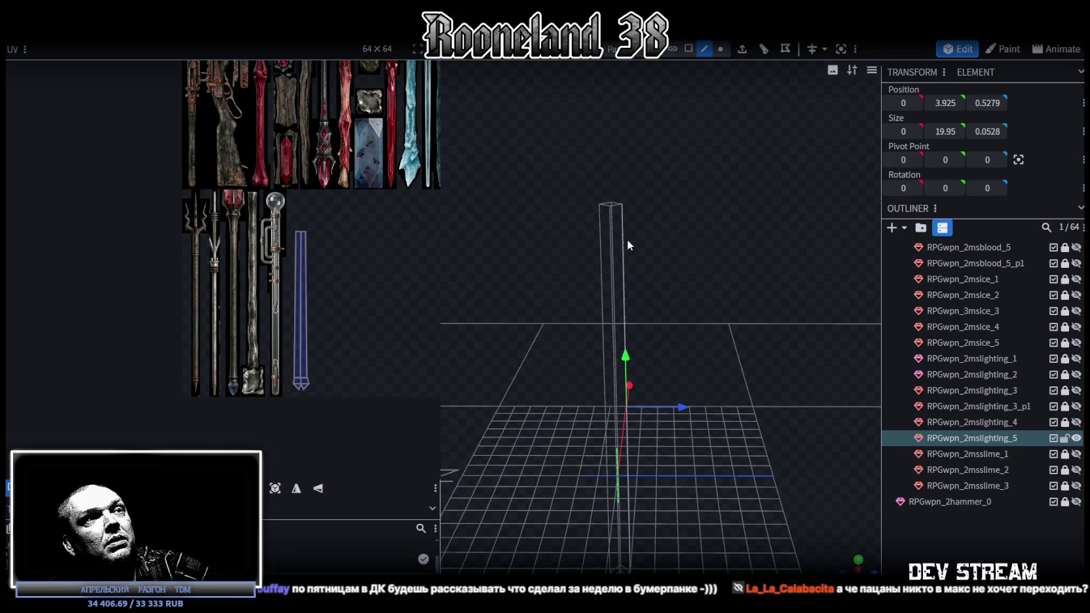
click(995, 113)
text(0.5)
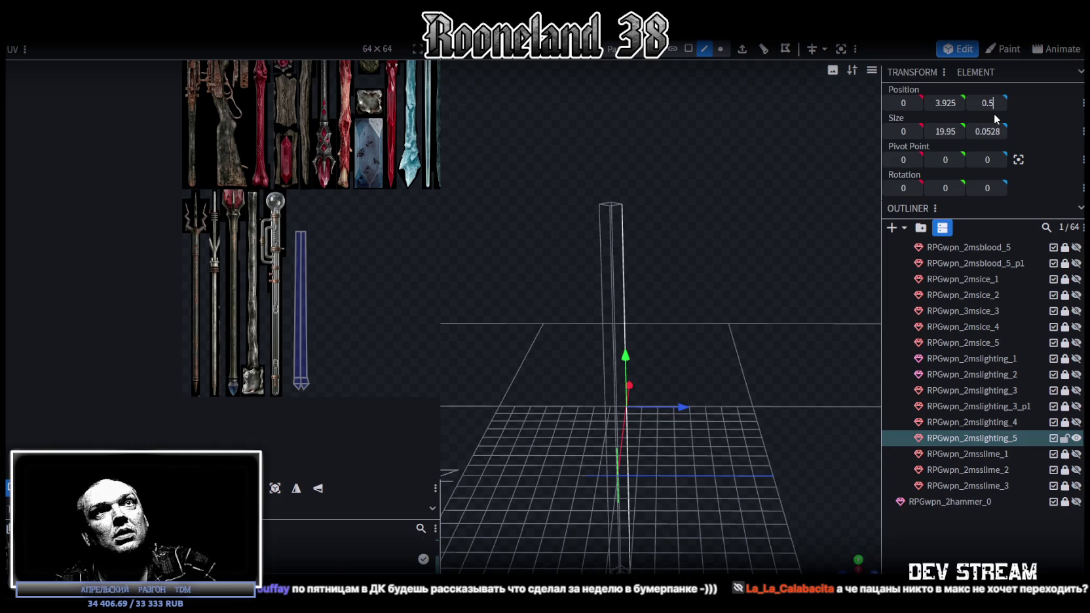
mouse_move(753, 295)
mouse_down()
mouse_move(610, 345)
mouse_move(664, 241)
mouse_up()
Set the tube's left edge to X position 0.5.
click(660, 233)
click(902, 104)
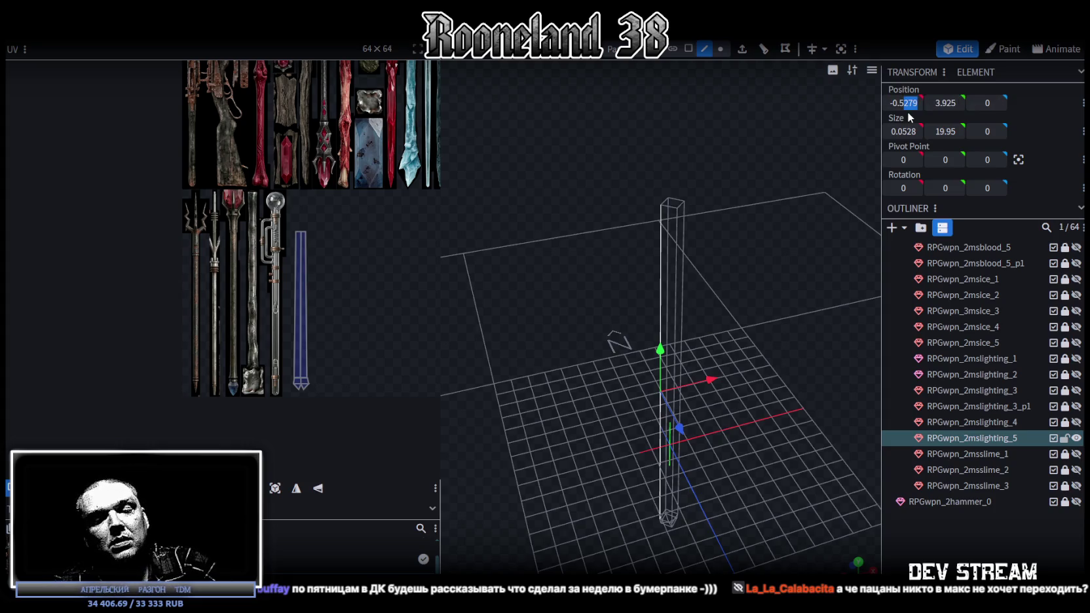
key(Return)
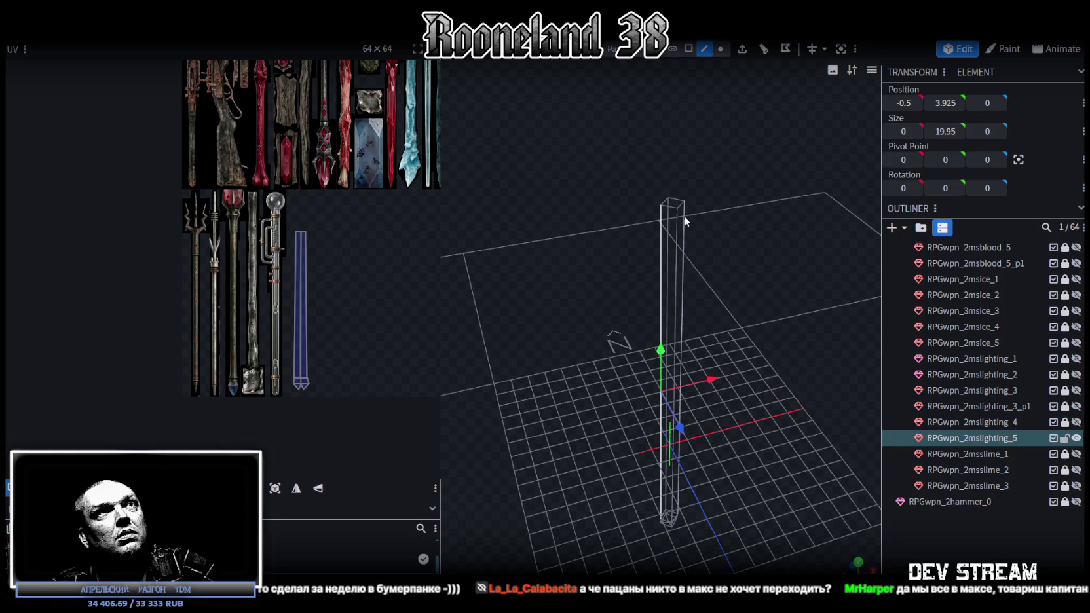
key(ctrl+z)
click(904, 103)
text(0.5)
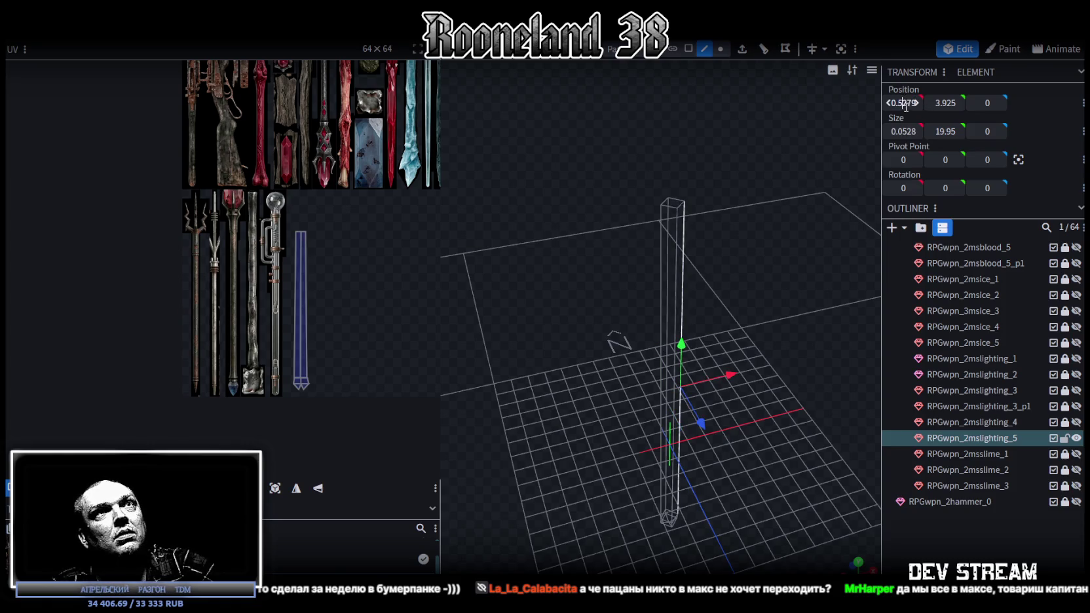
key(Return)
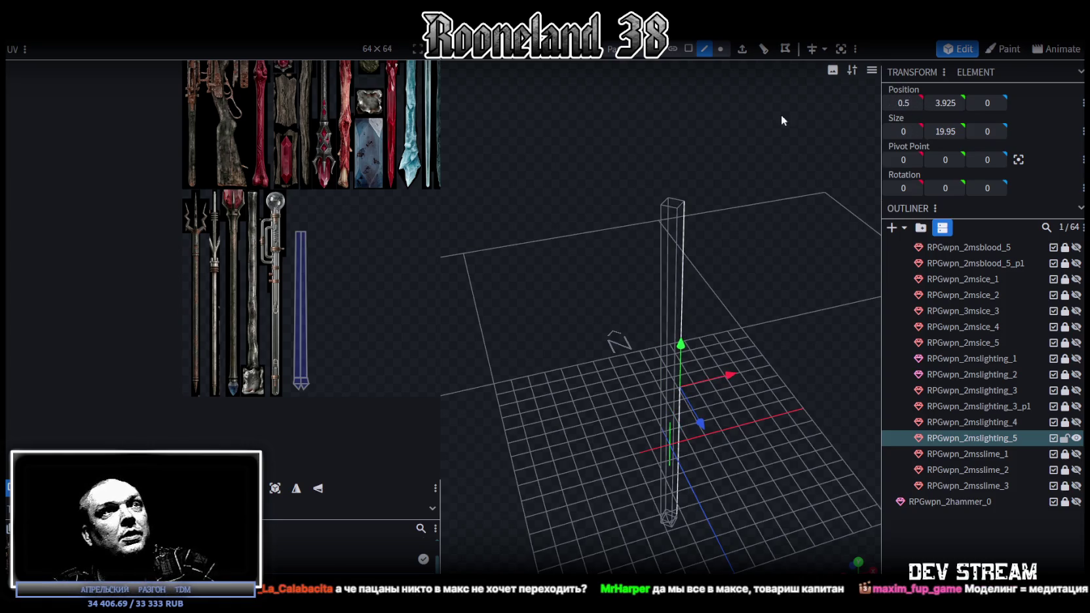
Set the pole's other off-axis edge to Z position -0.5.
drag(796, 119, 655, 254)
click(665, 255)
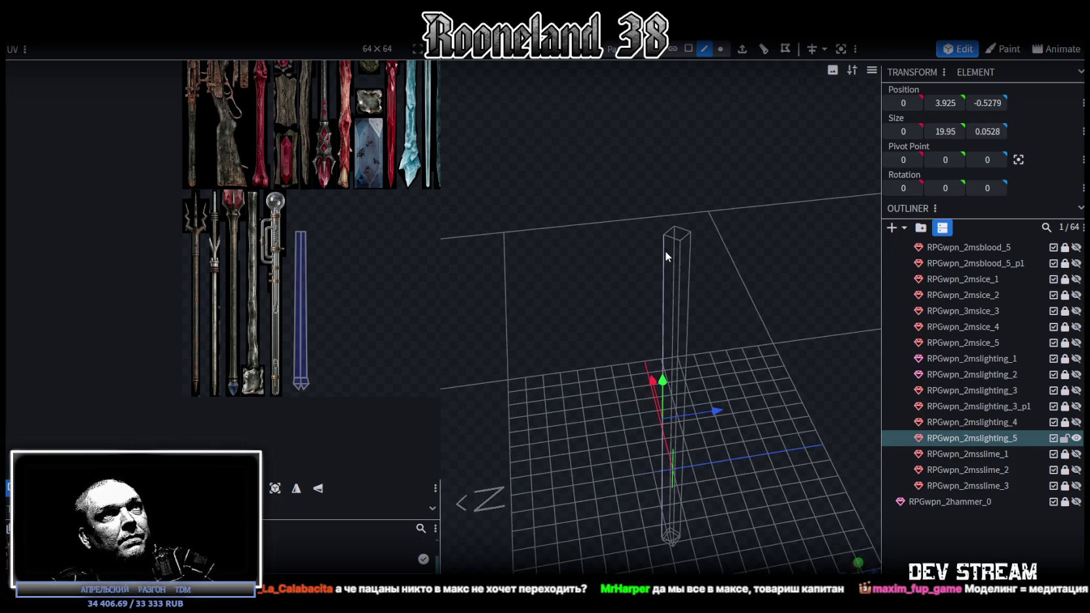
click(987, 103)
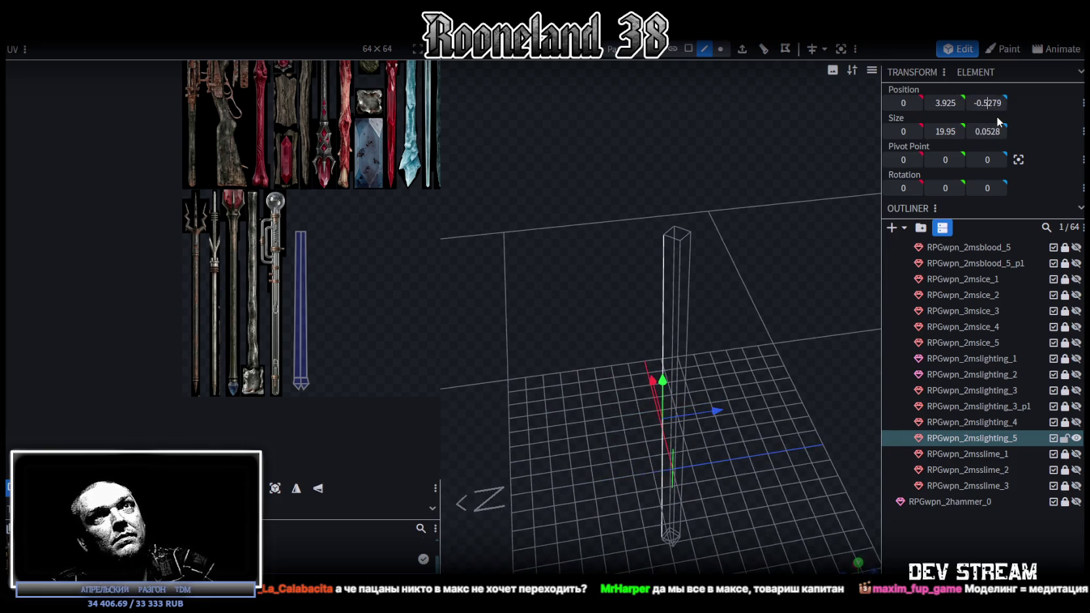
key(Return)
mouse_move(819, 262)
mouse_down()
mouse_move(729, 273)
mouse_move(730, 439)
mouse_up()
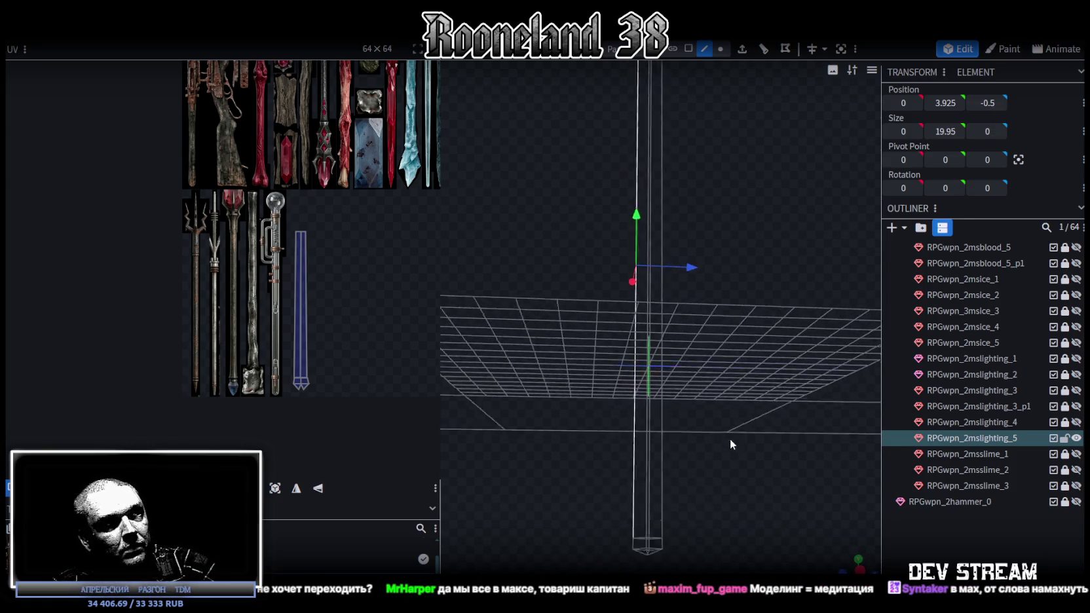
mouse_move(710, 169)
mouse_down()
mouse_move(702, 338)
mouse_move(690, 358)
mouse_up()
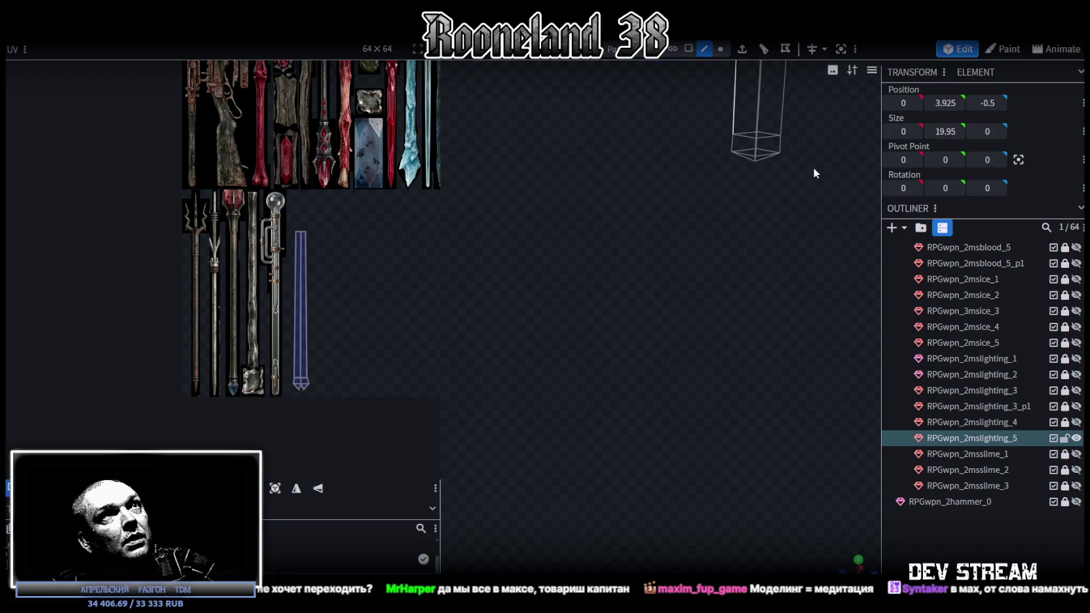
Select the pole's base vertices and scale them down to 0.8243 across on X and Z.
click(720, 48)
drag(719, 182, 761, 250)
drag(638, 280, 743, 311)
click(859, 561)
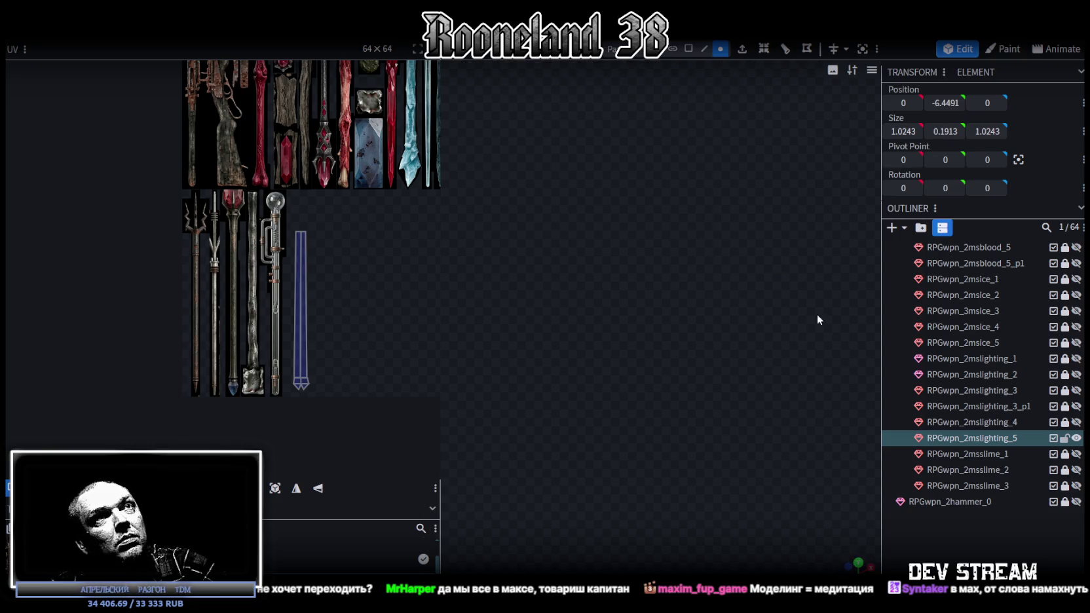
click(862, 48)
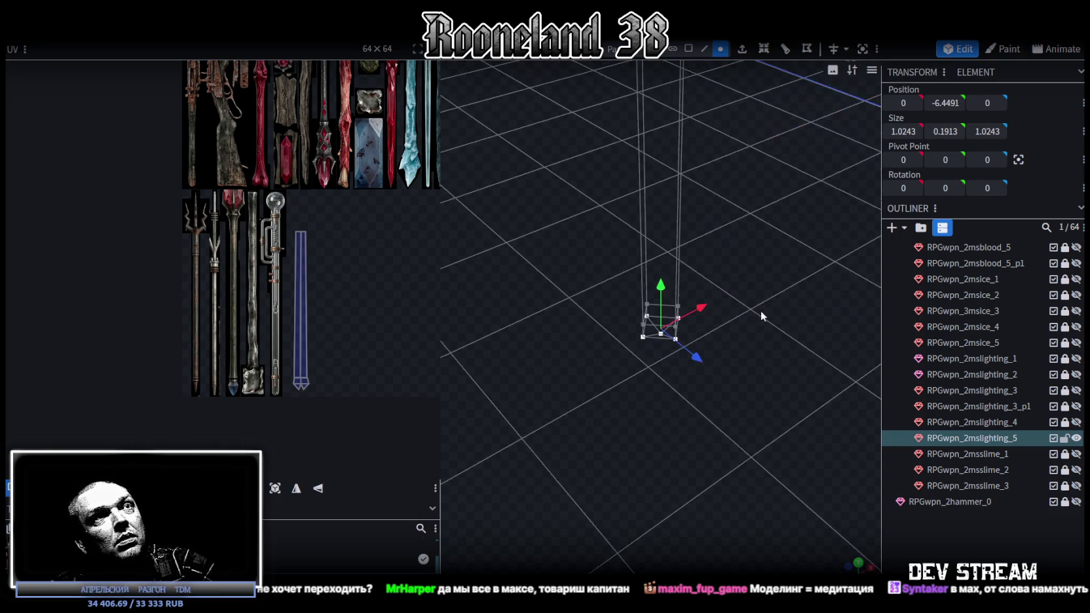
drag(702, 418, 712, 456)
key(s)
mouse_move(694, 370)
mouse_down()
mouse_move(666, 415)
mouse_move(678, 417)
mouse_up()
mouse_move(650, 349)
mouse_down()
mouse_move(632, 454)
mouse_move(654, 335)
mouse_move(725, 355)
mouse_move(721, 419)
mouse_move(658, 347)
mouse_move(609, 330)
mouse_up()
key(v)
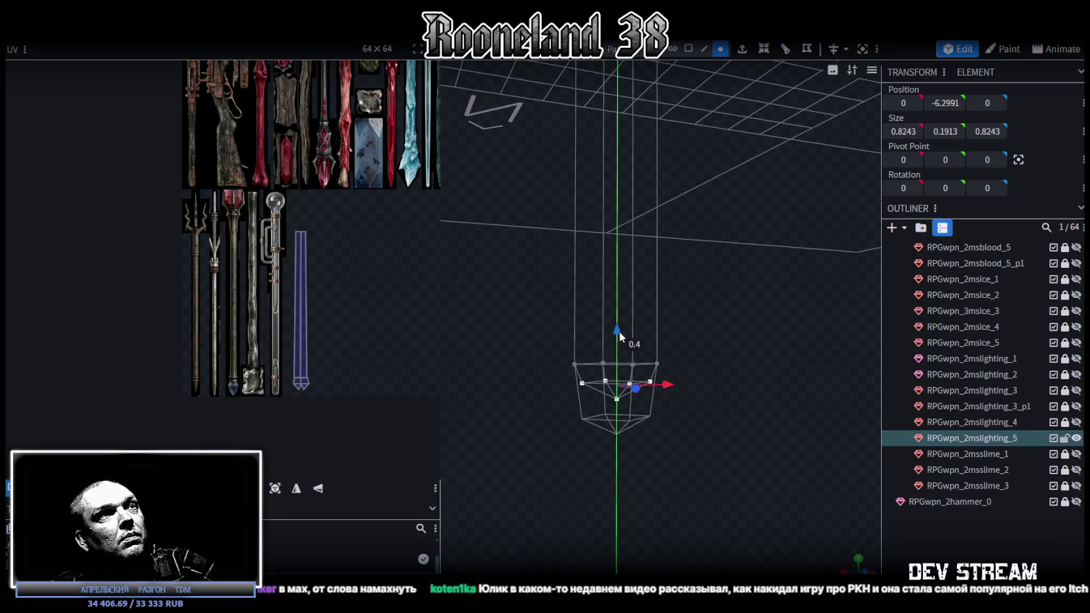
Orbit and zoom around the pole to inspect the tapered base.
scroll(290, 363, up, 3)
scroll(273, 388, up, 2)
mouse_move(590, 432)
mouse_down()
mouse_move(653, 482)
mouse_move(699, 474)
mouse_up()
scroll(321, 292, down, 3)
scroll(322, 293, down, 2)
scroll(324, 301, up, 1)
mouse_move(534, 432)
mouse_down()
mouse_move(566, 423)
mouse_move(613, 433)
mouse_move(596, 433)
mouse_move(723, 301)
mouse_move(655, 430)
mouse_move(665, 389)
mouse_move(695, 467)
mouse_move(709, 362)
mouse_move(726, 362)
mouse_move(708, 291)
mouse_up()
click(688, 49)
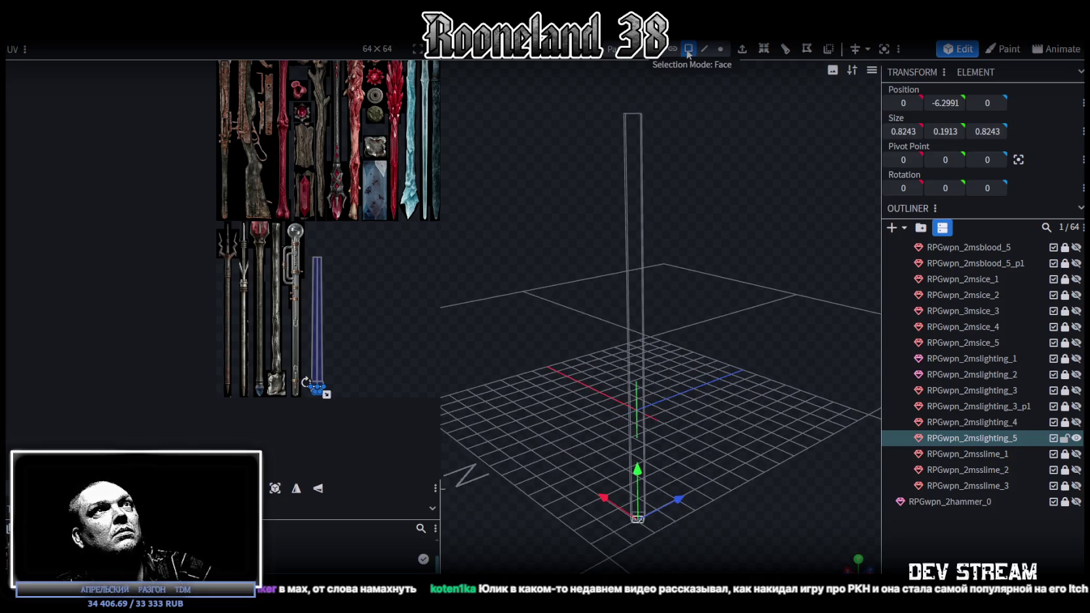
Raise the pole's top vertices to height 16.
mouse_move(515, 244)
mouse_down()
mouse_move(551, 229)
mouse_move(634, 290)
mouse_move(697, 71)
mouse_up()
click(706, 48)
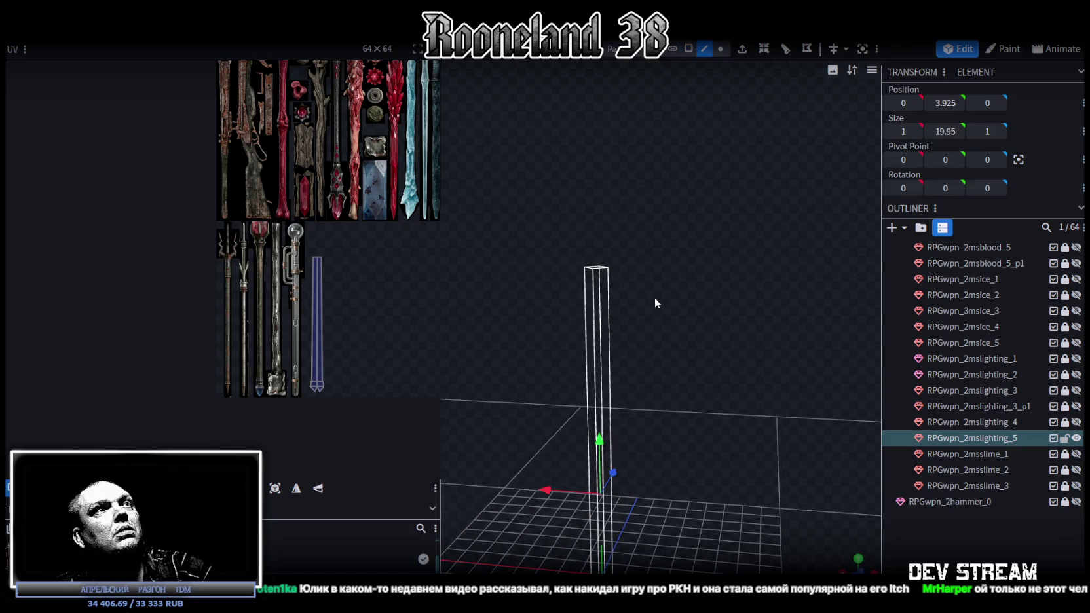
drag(654, 297, 695, 154)
click(722, 52)
drag(537, 218, 658, 271)
mouse_move(599, 206)
mouse_down()
mouse_move(609, 154)
mouse_move(678, 223)
mouse_up()
Extrude the pole's top face upward with an extend length of 0.5.
click(704, 49)
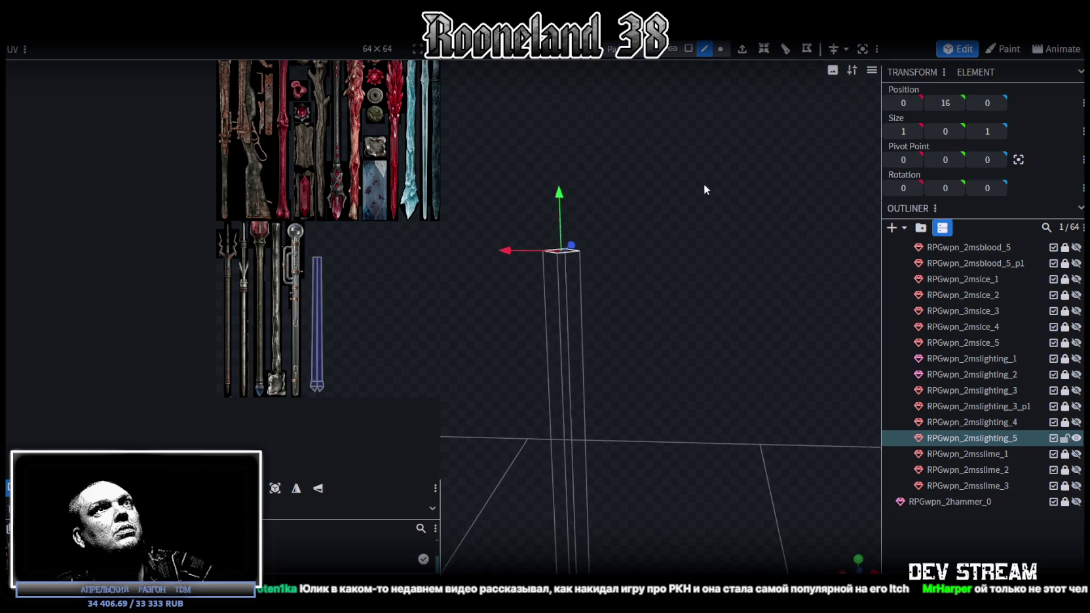
drag(705, 111, 706, 188)
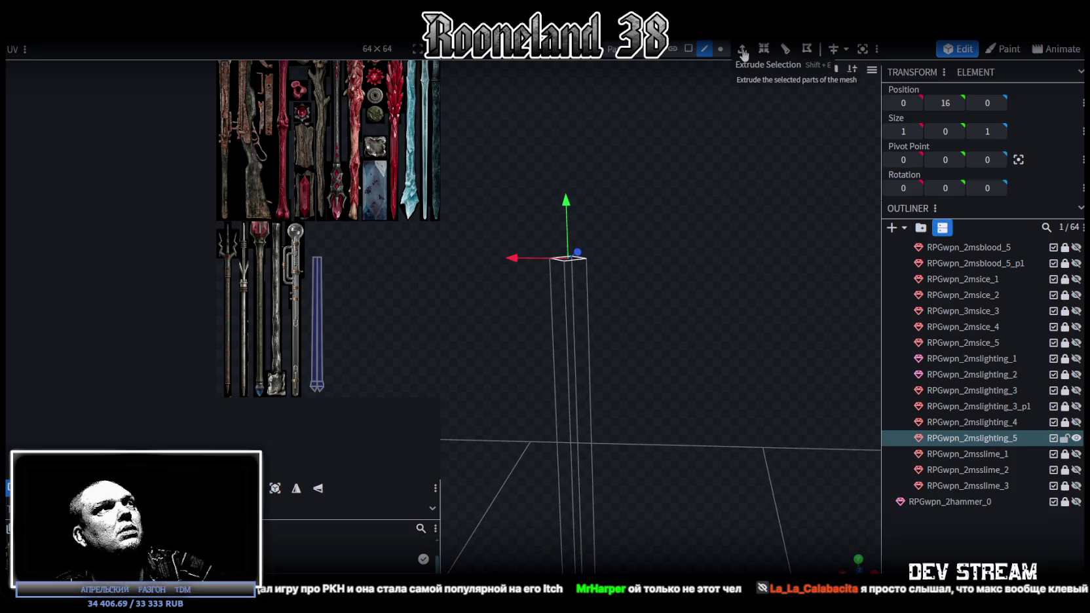
scroll(305, 235, up, 3)
scroll(304, 236, up, 3)
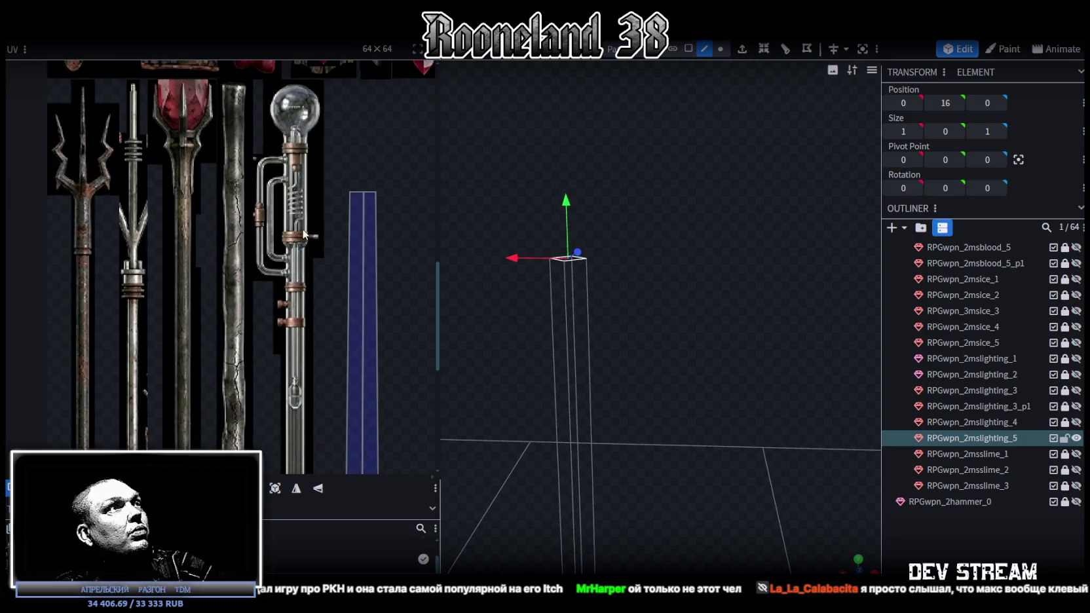
mouse_move(625, 272)
mouse_down()
mouse_move(626, 290)
mouse_move(623, 233)
mouse_move(658, 259)
mouse_move(660, 287)
mouse_up()
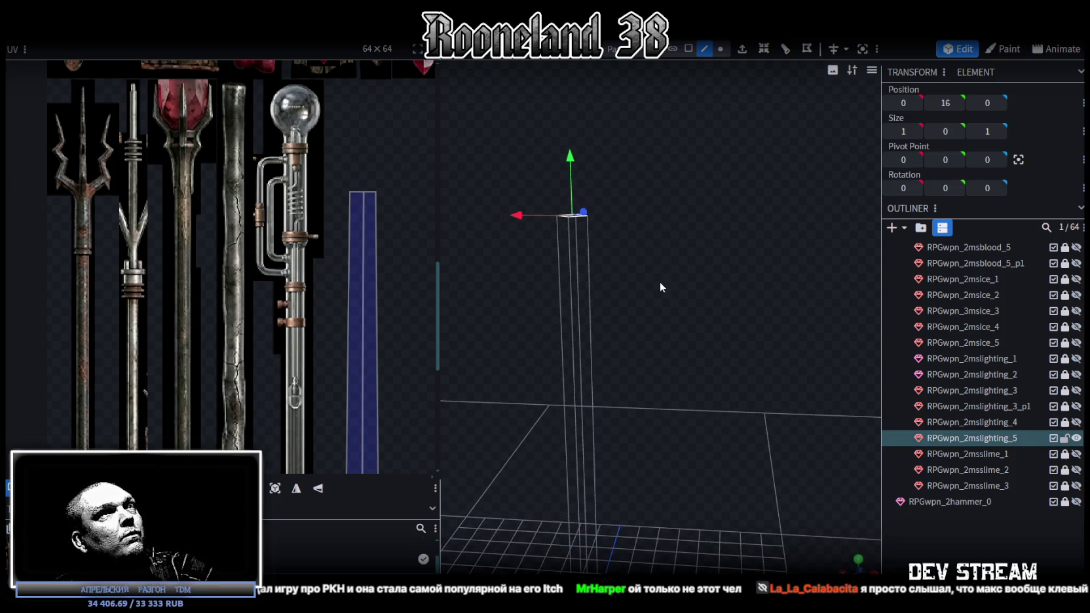
click(744, 45)
click(657, 545)
click(699, 547)
mouse_move(681, 350)
mouse_down()
mouse_move(701, 383)
mouse_move(695, 350)
mouse_up()
Loop-cut the 0.5 extrusion and select the resulting flared 1.3-wide top collar.
drag(523, 155, 678, 229)
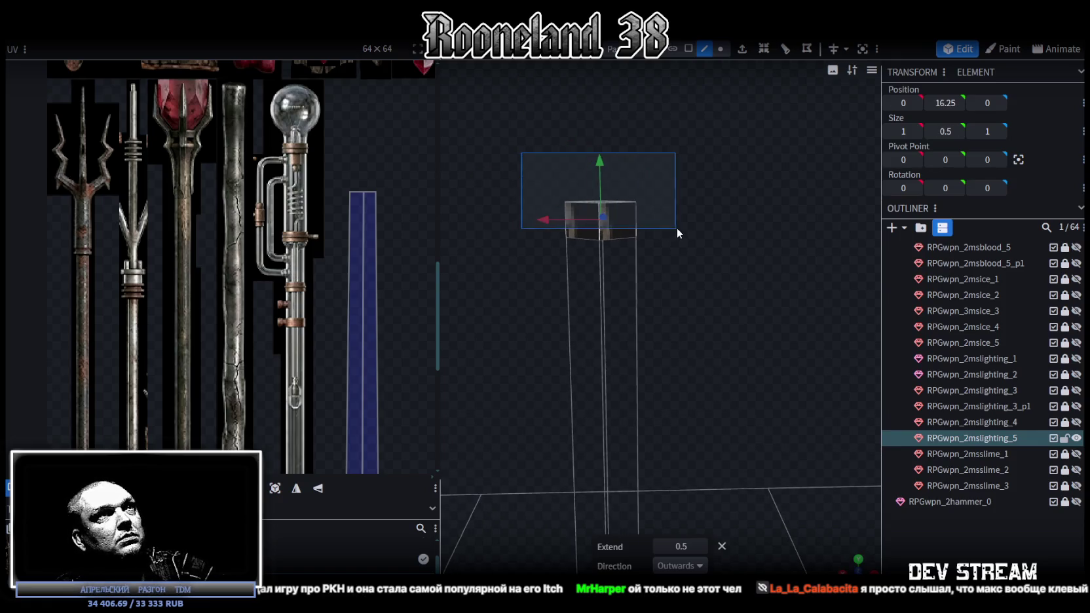
click(636, 223)
click(767, 51)
mouse_move(667, 70)
mouse_down()
mouse_move(596, 322)
mouse_move(636, 349)
mouse_move(625, 389)
mouse_move(643, 362)
mouse_move(580, 280)
mouse_move(602, 280)
mouse_move(571, 281)
mouse_move(568, 377)
mouse_move(636, 323)
mouse_move(713, 302)
mouse_up()
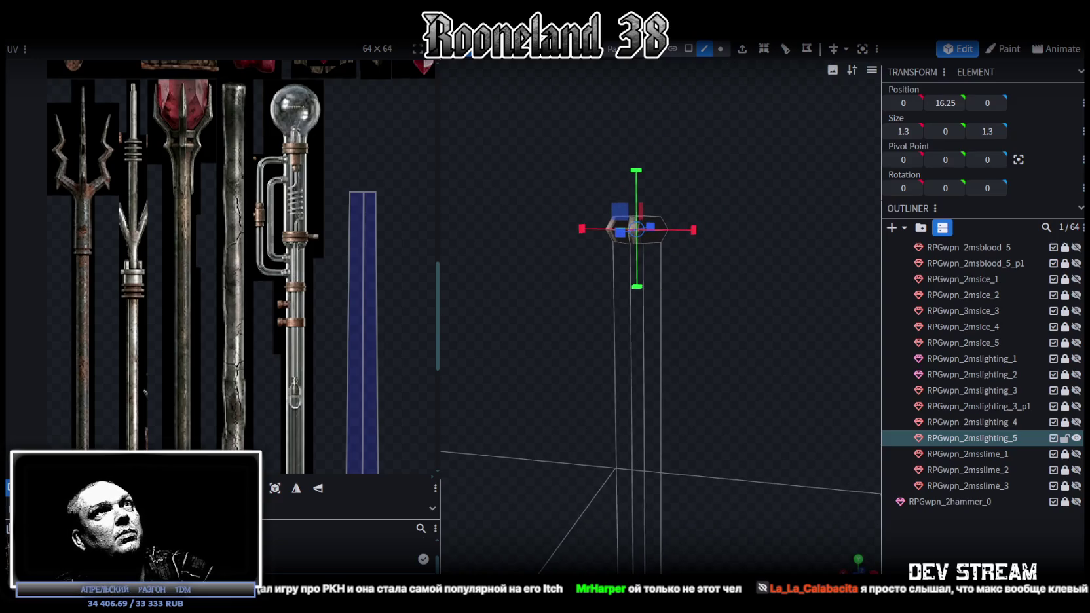
click(689, 48)
drag(678, 165, 675, 155)
drag(568, 157, 709, 229)
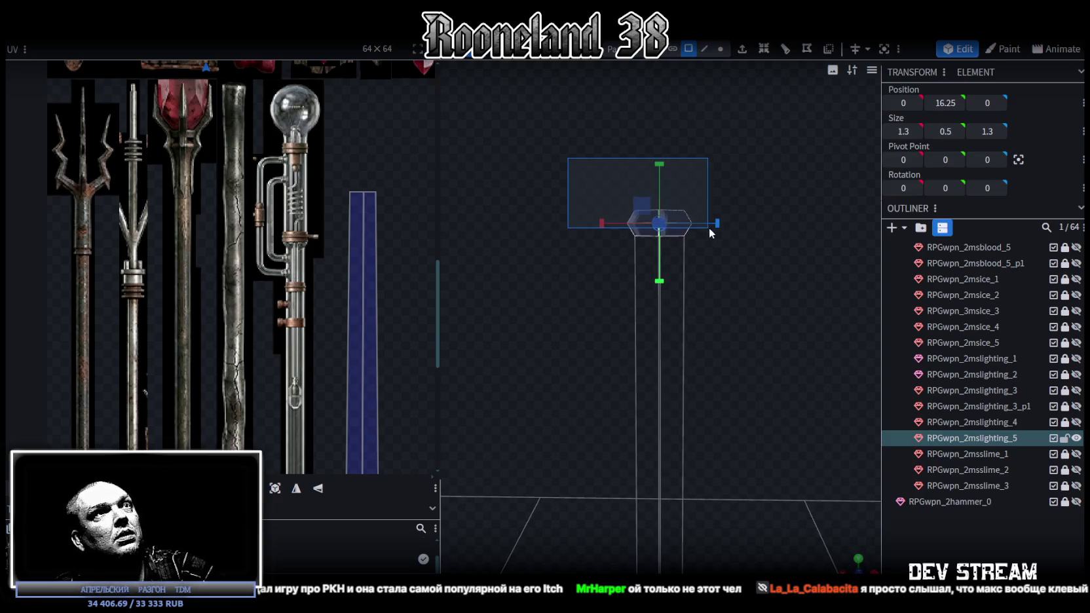
key(ctrl+z)
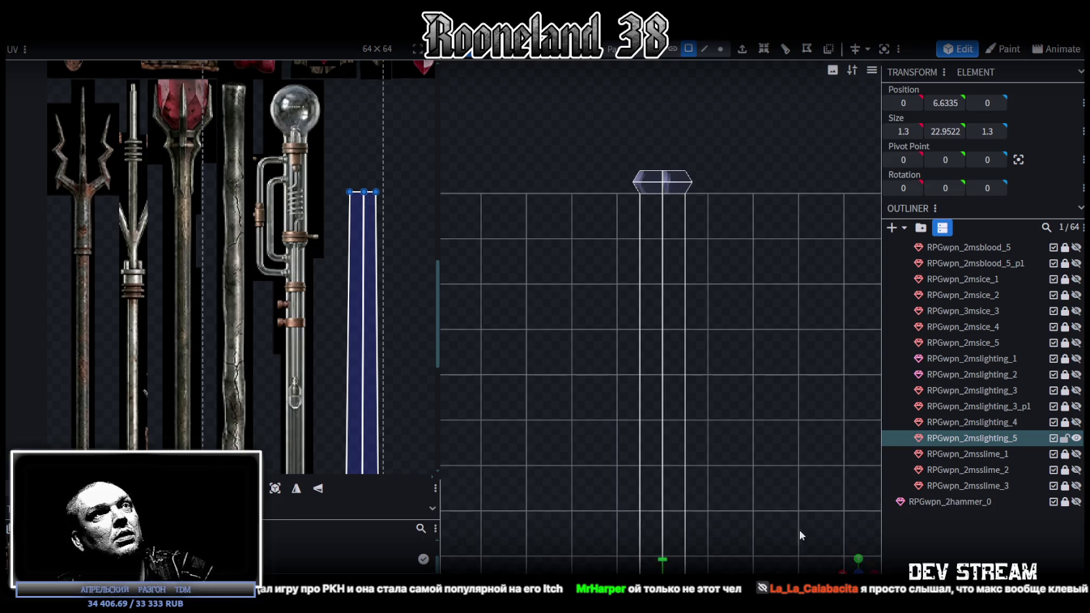
Move the cap's UV island onto the glass tube texture, lining it up with the tube top.
scroll(798, 530, down, 2)
scroll(716, 462, down, 2)
scroll(730, 439, down, 1)
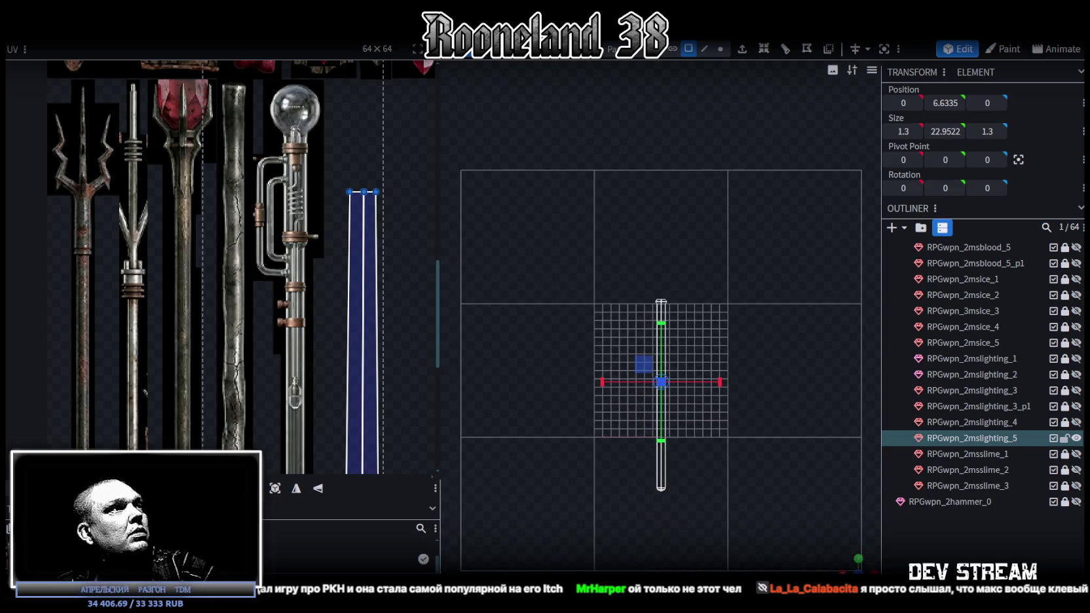
scroll(305, 287, down, 3)
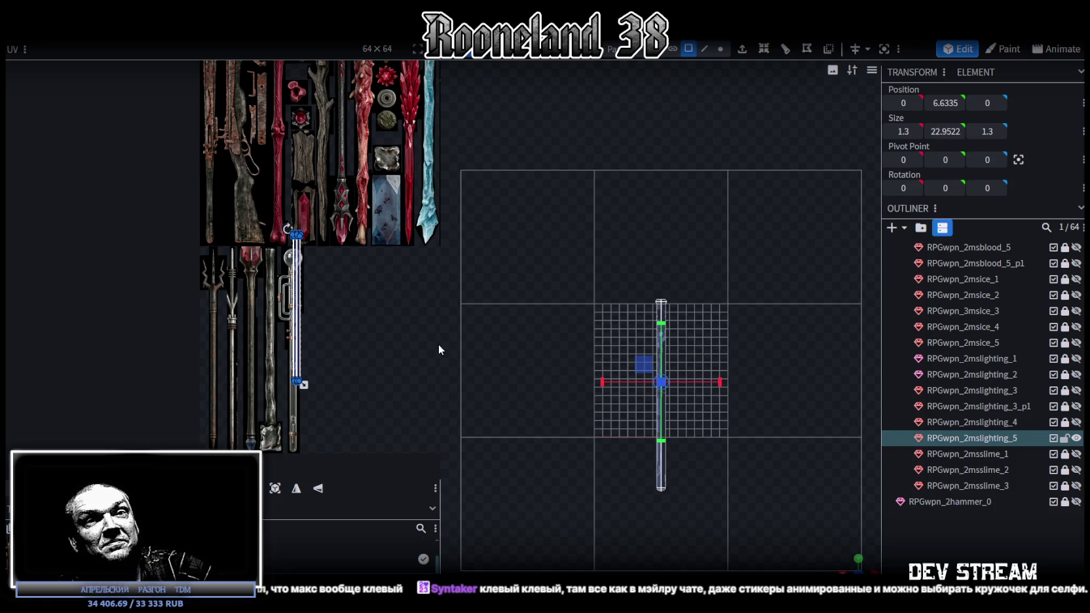
scroll(311, 196, up, 2)
scroll(311, 170, up, 3)
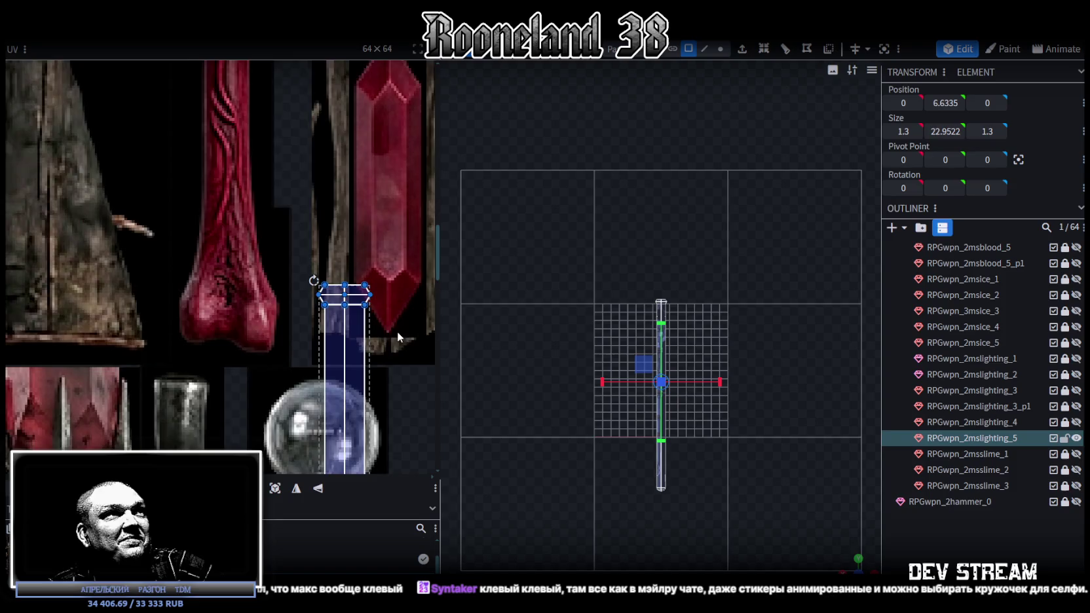
scroll(310, 145, down, 1)
drag(325, 322, 314, 446)
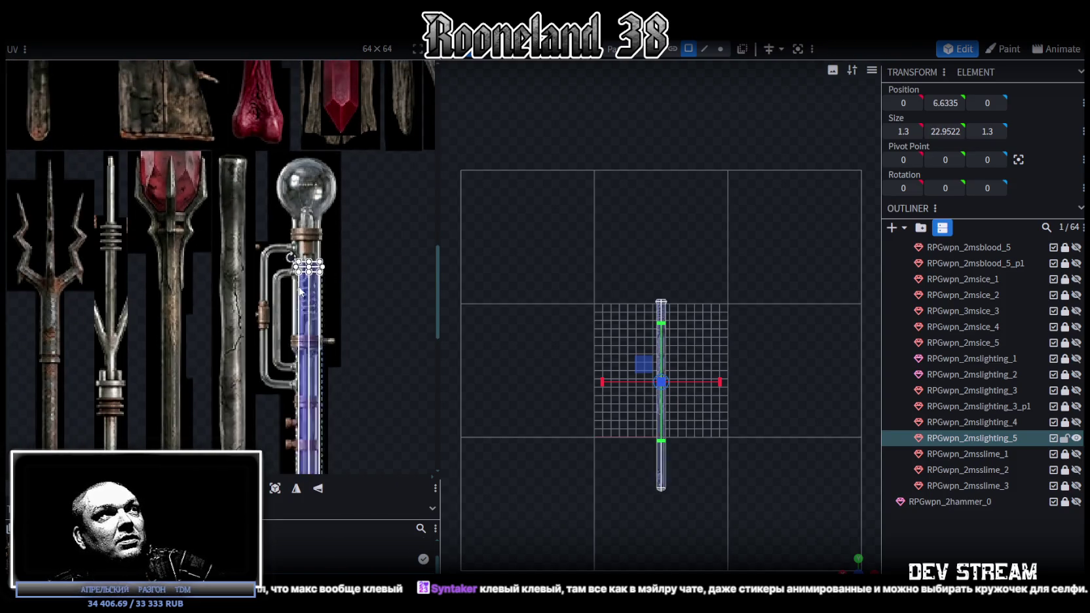
scroll(344, 241, down, 3)
scroll(347, 171, up, 3)
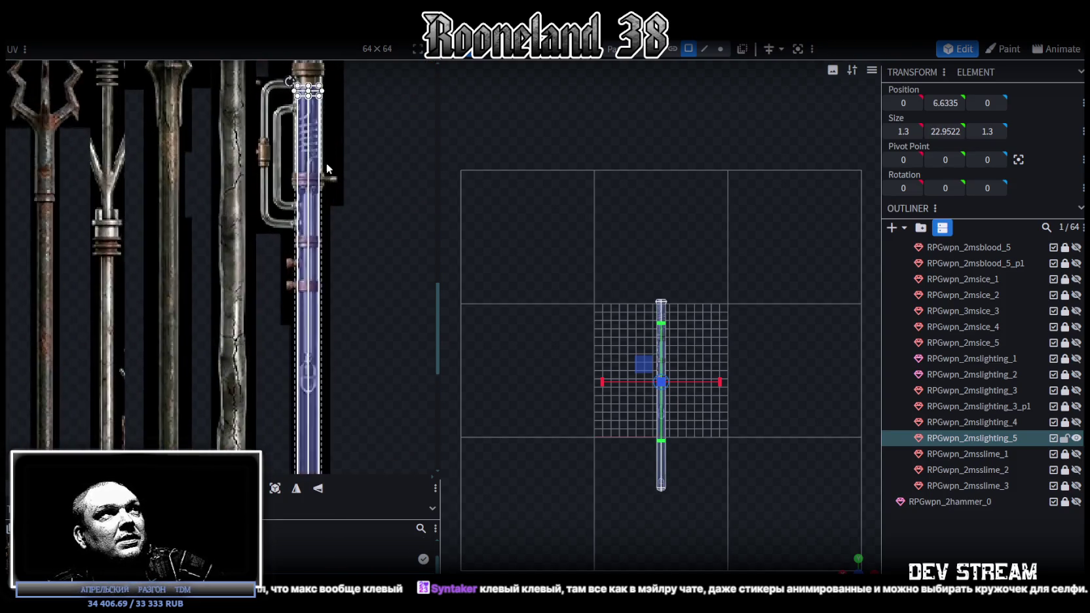
scroll(338, 143, up, 2)
key(ctrl+z)
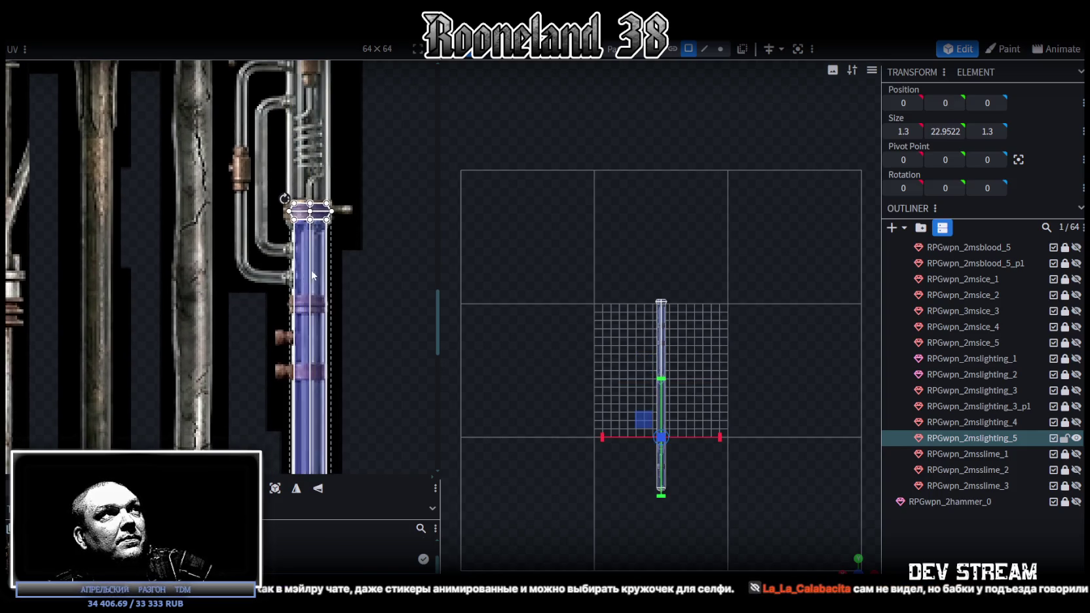
scroll(294, 249, up, 3)
scroll(275, 234, up, 3)
drag(267, 236, 272, 239)
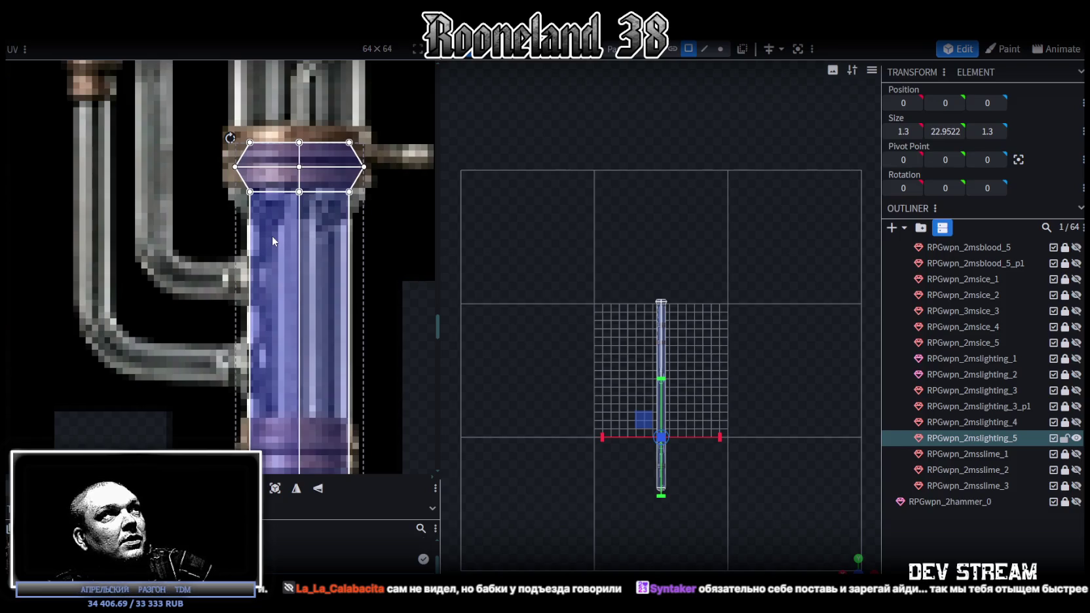
Frame the tube layout in the UV editor and box-select the top cap faces over the copper collar.
scroll(272, 258, down, 2)
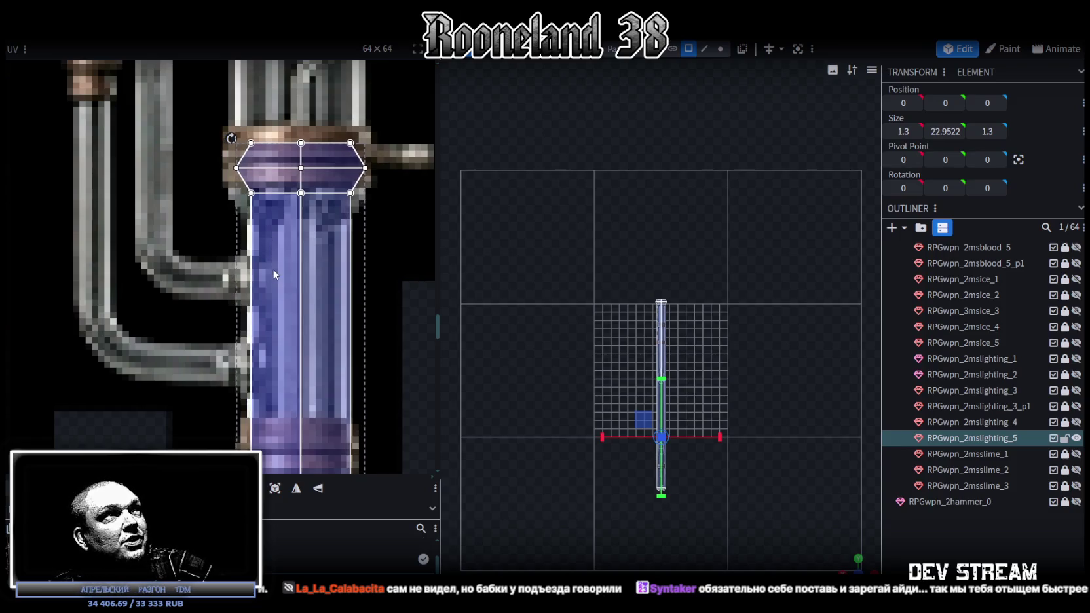
scroll(275, 267, down, 3)
scroll(288, 265, down, 3)
scroll(348, 367, up, 2)
scroll(325, 326, up, 2)
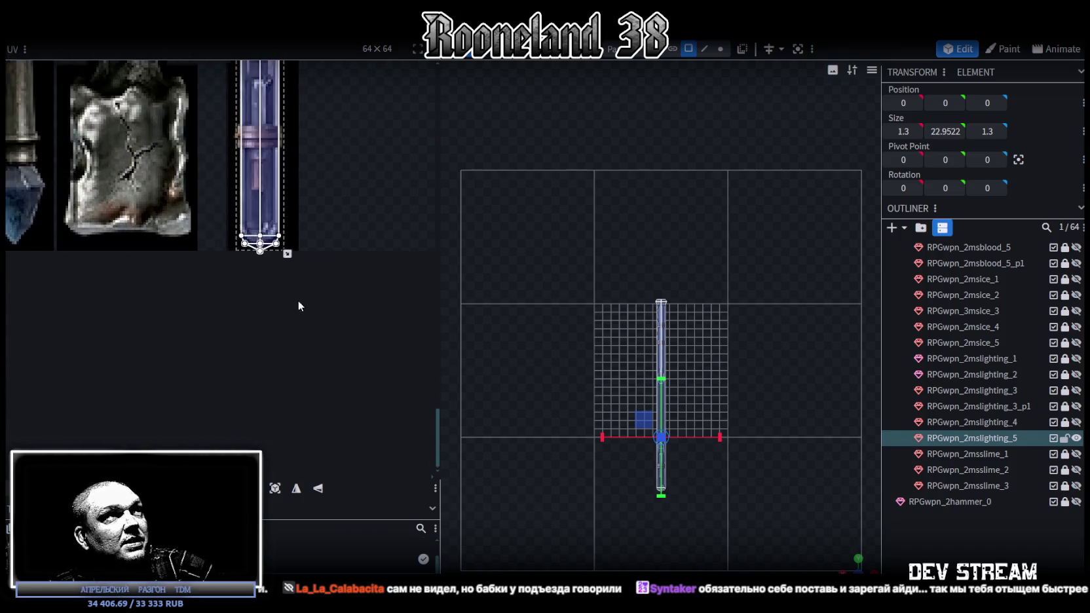
scroll(271, 256, up, 2)
scroll(229, 245, up, 2)
scroll(229, 298, down, 1)
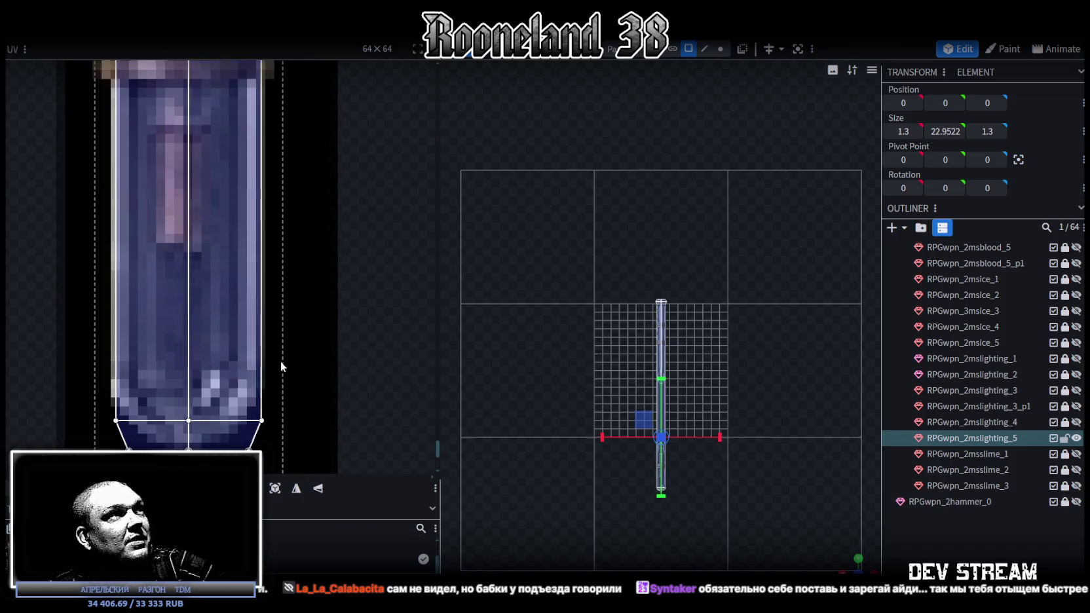
scroll(262, 347, down, 1)
middle_drag(235, 304, 239, 284)
scroll(239, 286, down, 1)
scroll(239, 275, down, 5)
scroll(249, 288, down, 4)
scroll(280, 321, up, 3)
scroll(262, 316, up, 3)
scroll(256, 318, up, 2)
scroll(253, 275, up, 2)
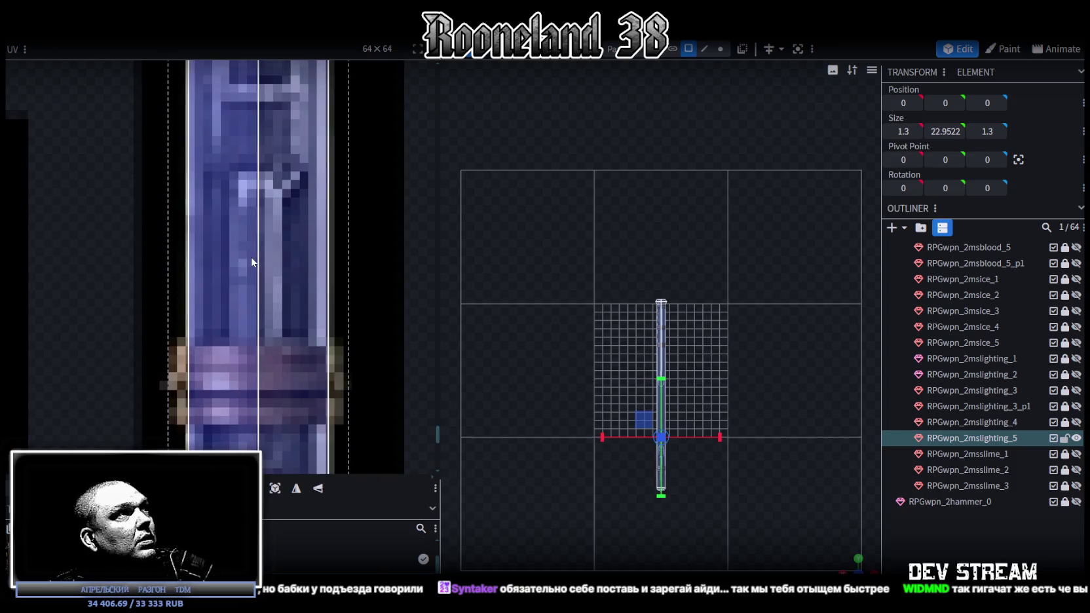
scroll(255, 256, down, 4)
scroll(295, 209, up, 3)
scroll(326, 165, up, 2)
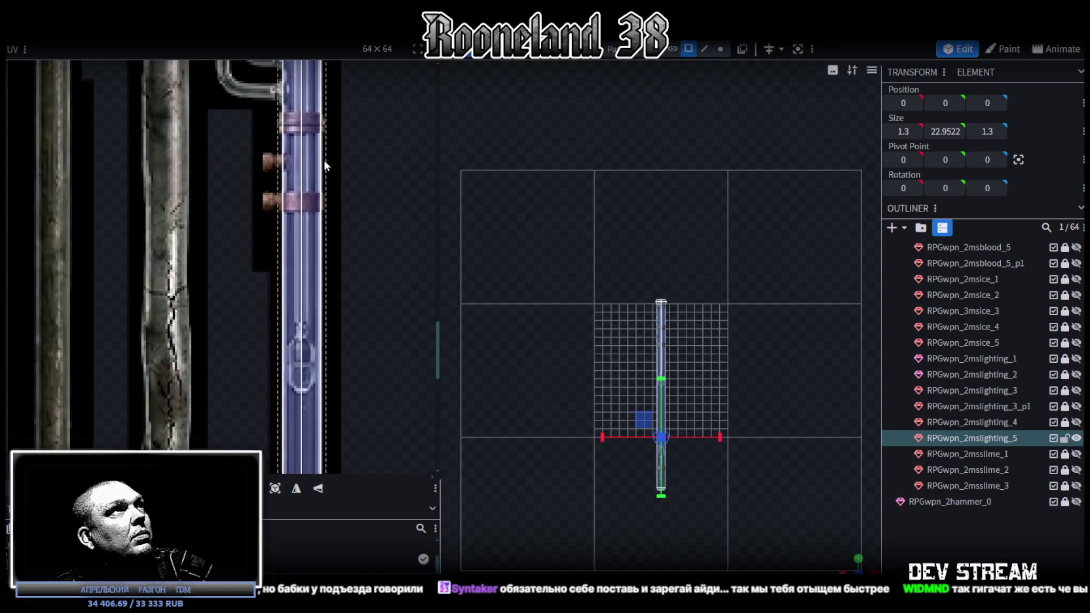
scroll(326, 166, up, 2)
scroll(321, 209, up, 2)
scroll(319, 249, up, 2)
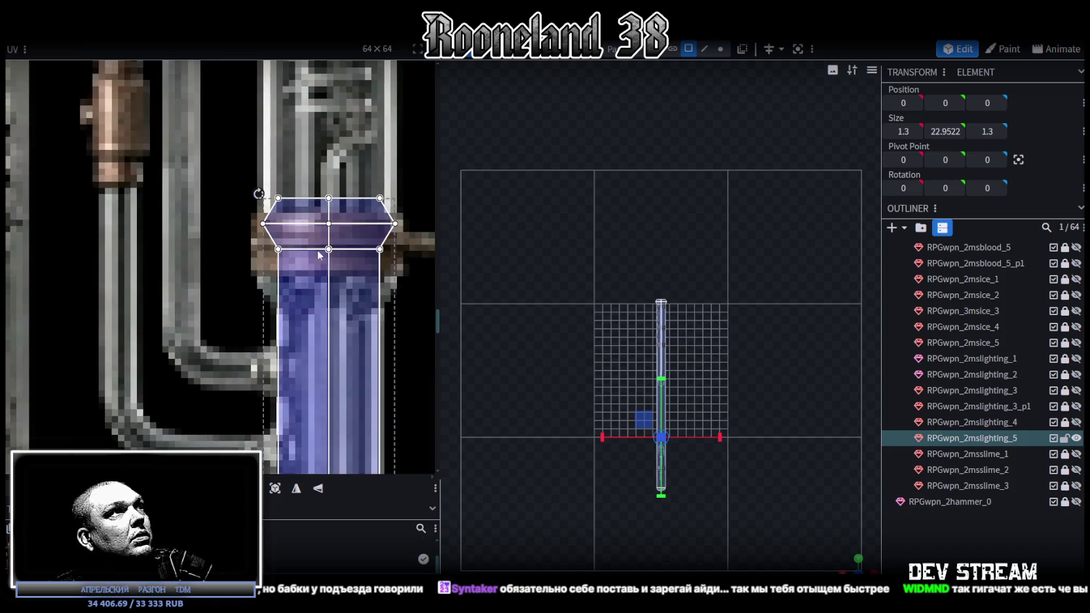
drag(236, 169, 411, 244)
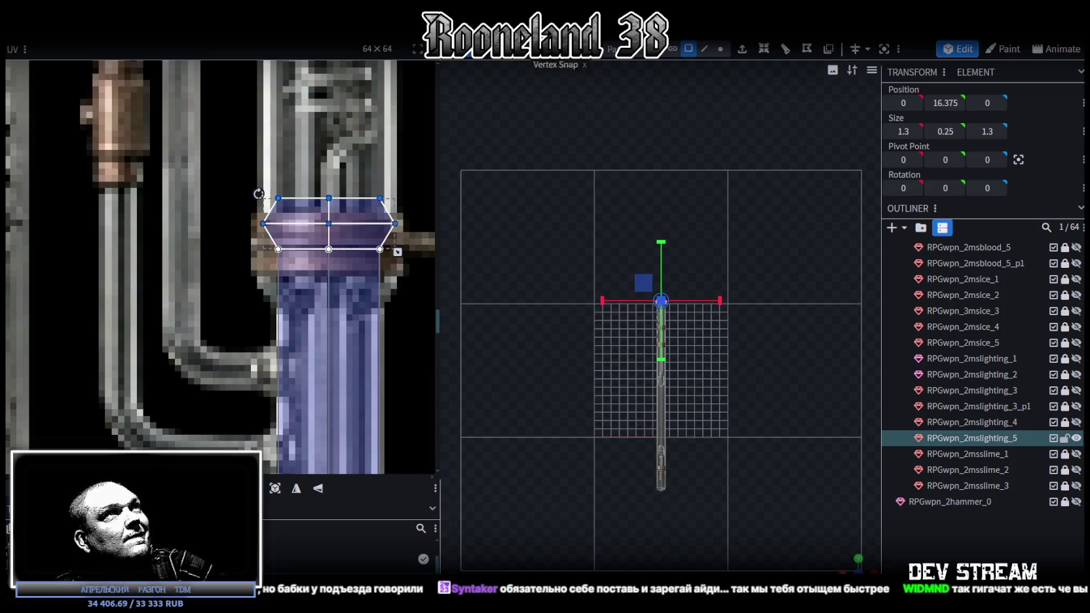
Select all faces of the shaft's top cap.
click(706, 51)
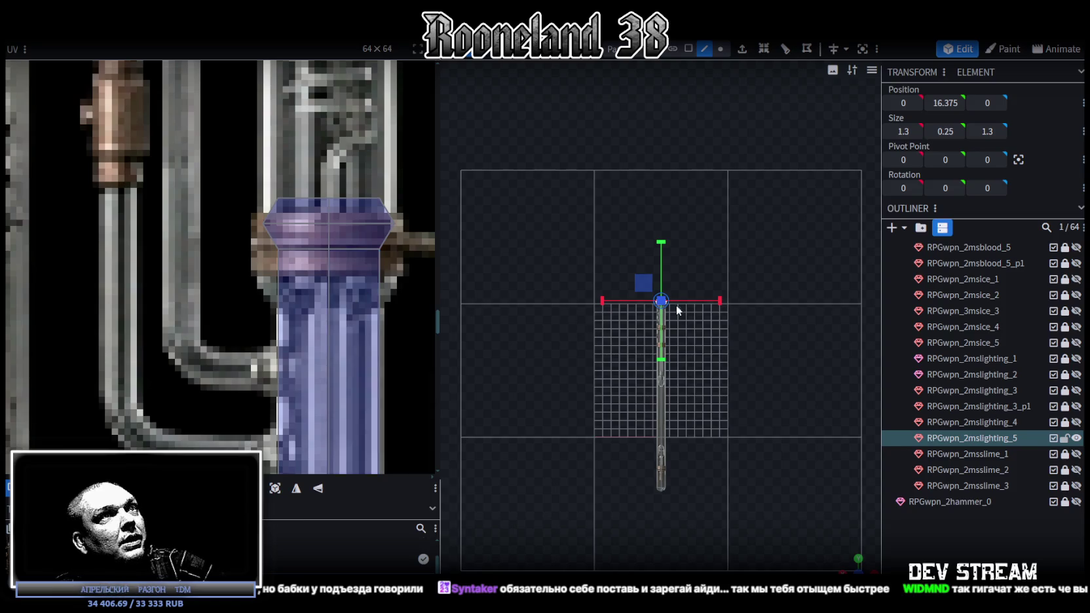
scroll(679, 319, up, 2)
scroll(687, 309, up, 3)
scroll(695, 273, up, 2)
scroll(658, 300, up, 1)
right_drag(658, 304, 638, 278)
click(632, 282)
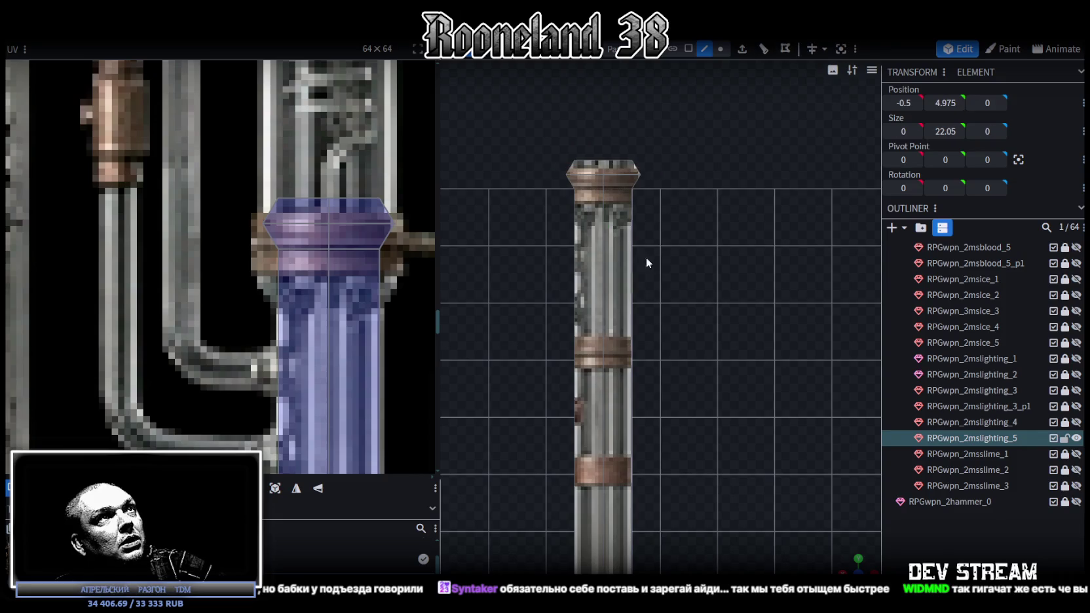
click(689, 49)
double_click(576, 177)
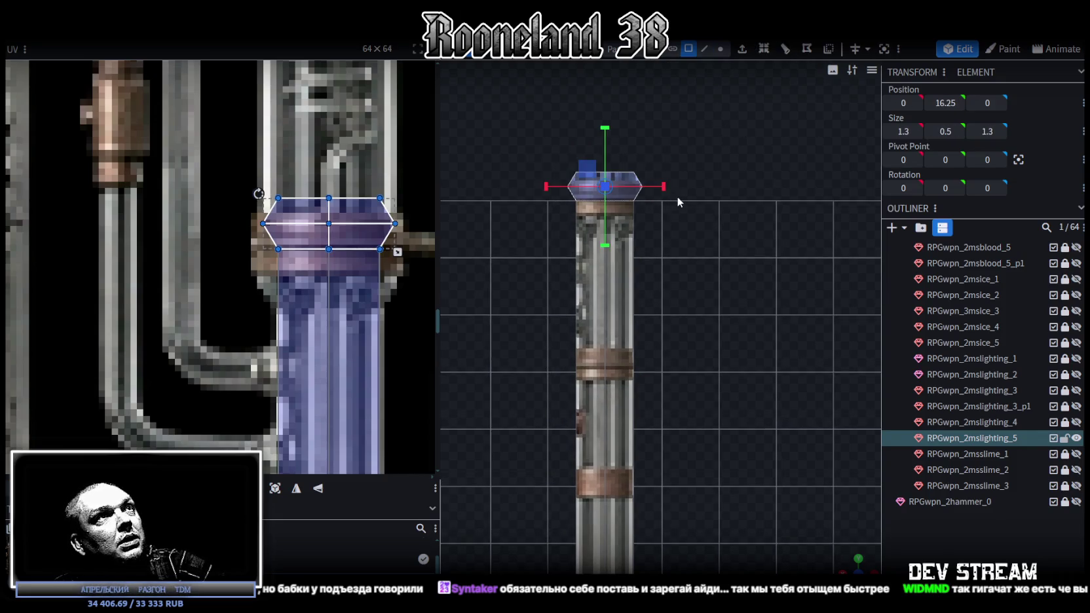
Paste a copy of the top cap as mesh and raise it to height 13.15 as a ring band.
key(ctrl+c)
click(708, 204)
drag(605, 130, 606, 421)
scroll(656, 441, down, 3)
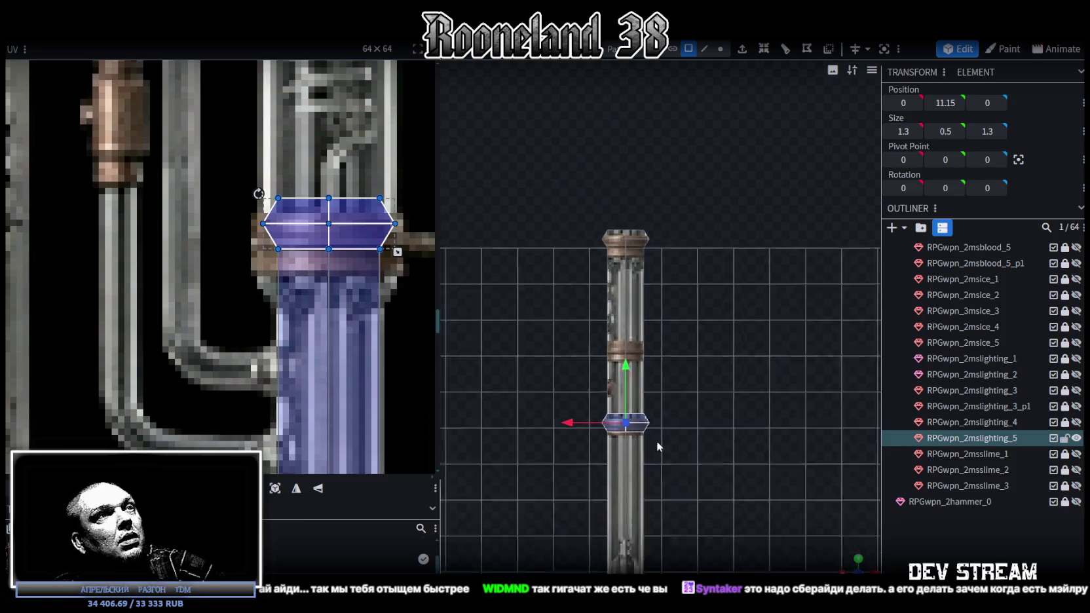
scroll(656, 441, down, 2)
scroll(675, 380, up, 2)
scroll(629, 409, up, 4)
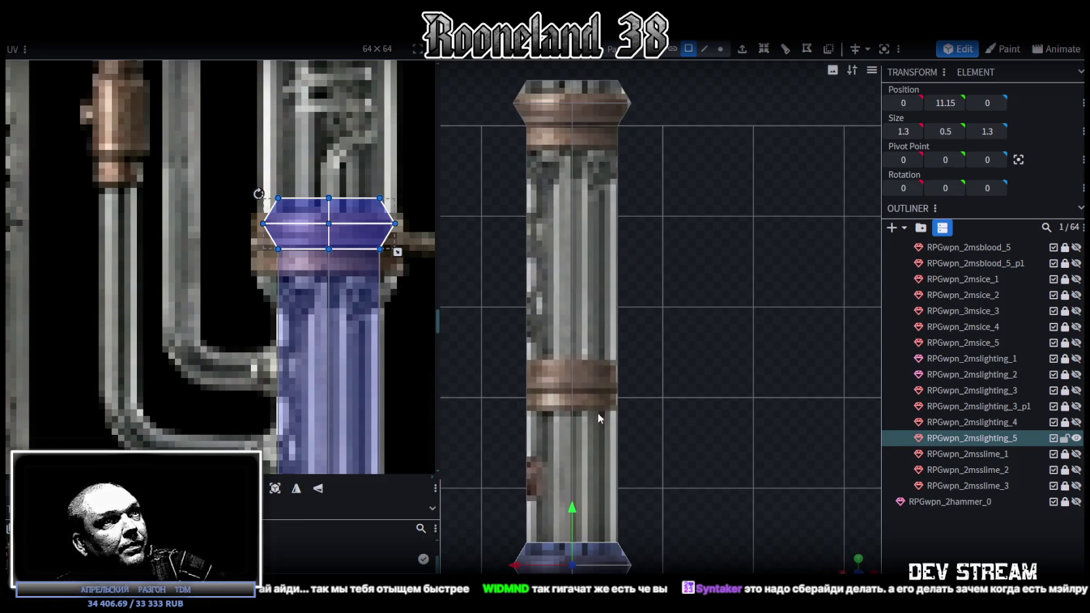
drag(572, 511, 583, 336)
scroll(334, 270, down, 3)
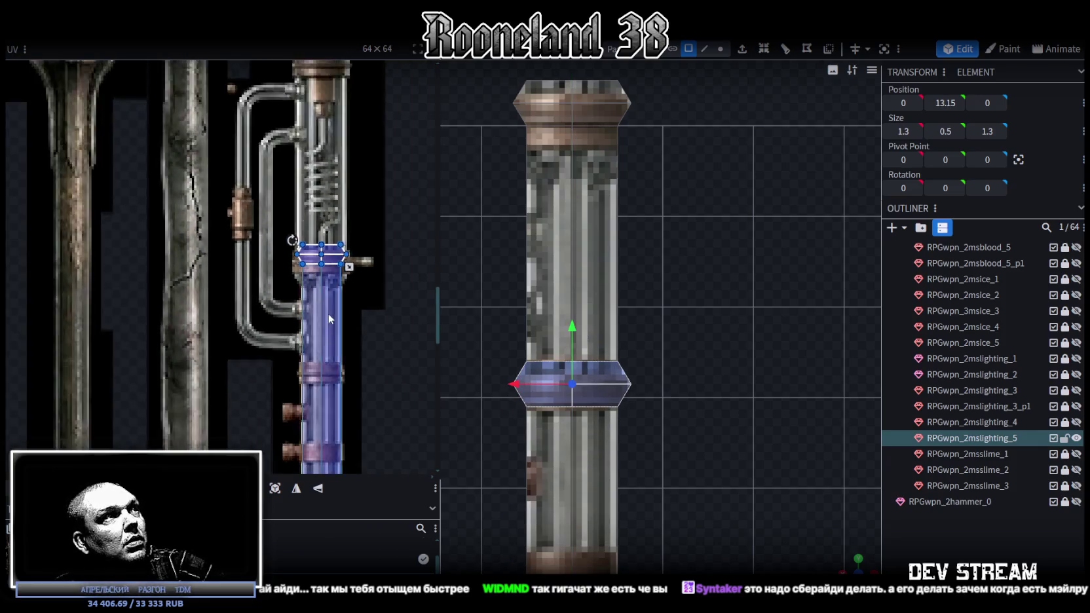
scroll(327, 315, down, 2)
scroll(270, 279, up, 5)
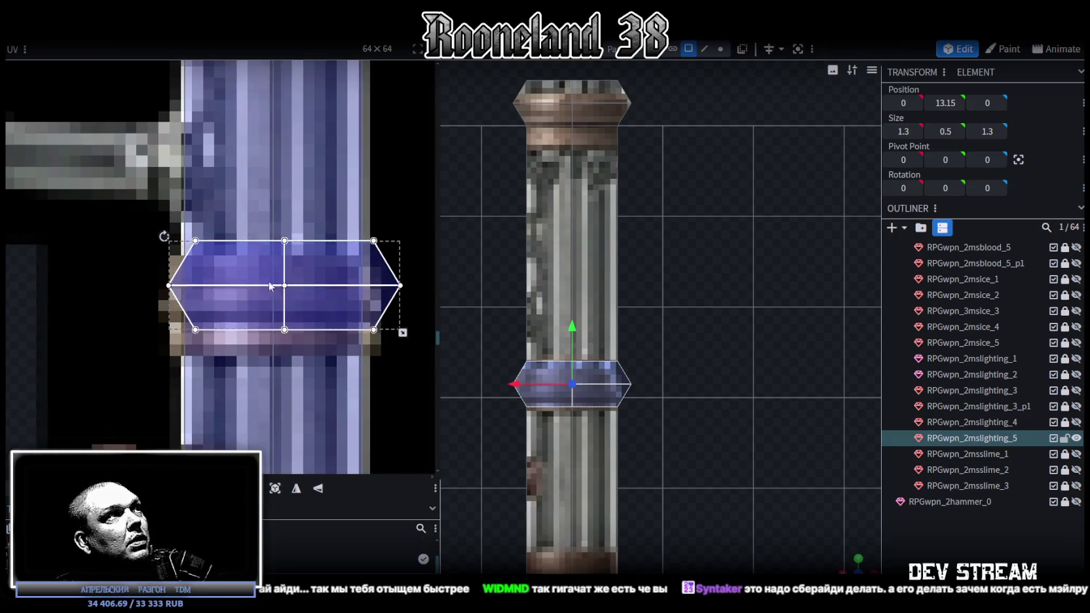
Copy the ring band and move the duplicate two units further down the shaft.
click(220, 314)
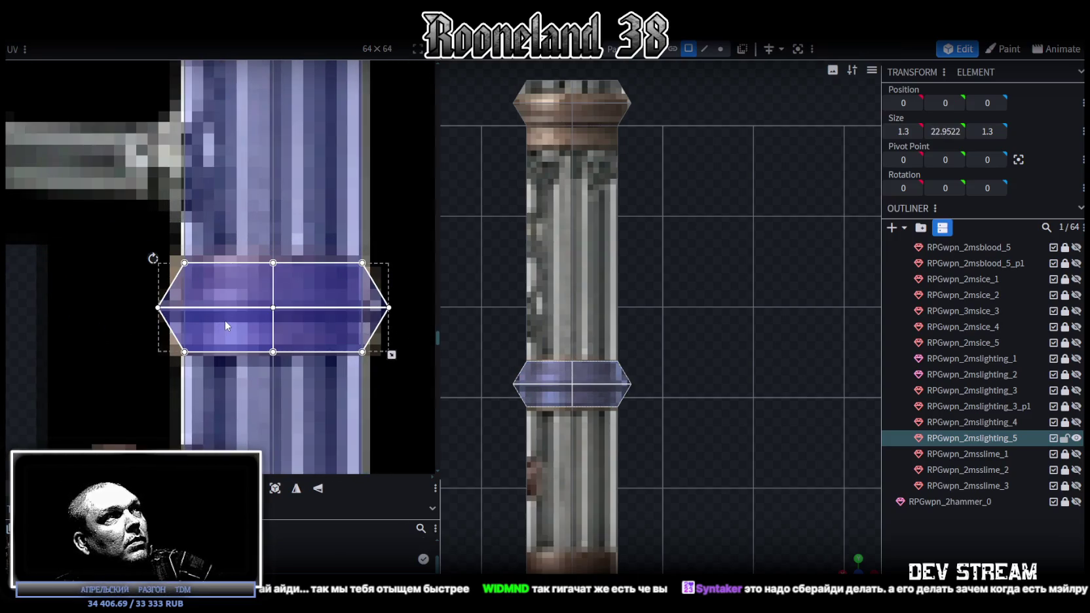
scroll(641, 412, down, 2)
scroll(428, 351, down, 3)
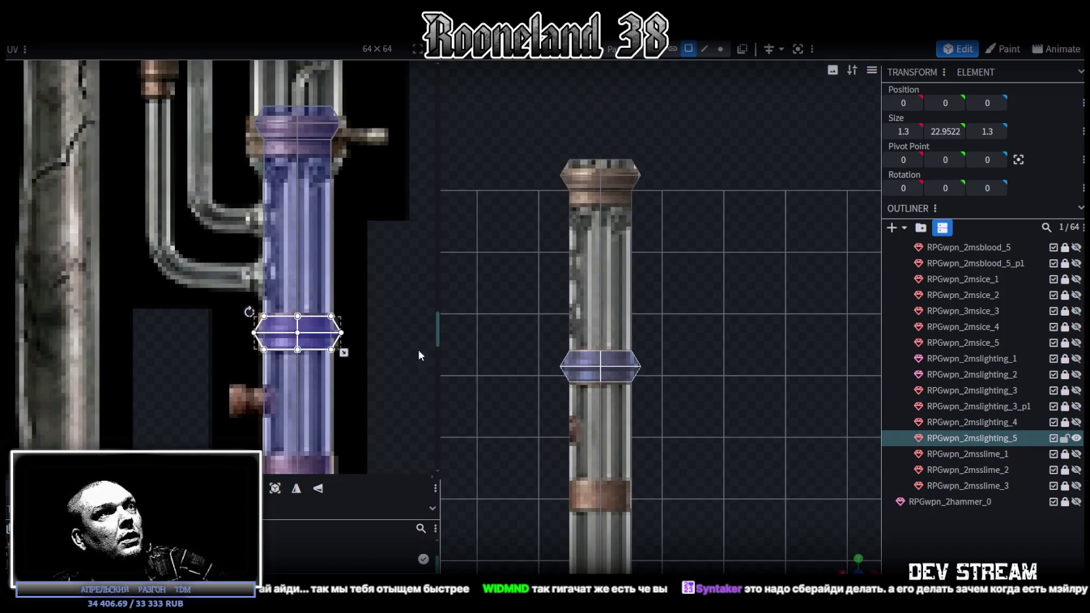
scroll(660, 352, down, 2)
scroll(653, 299, down, 1)
click(652, 288)
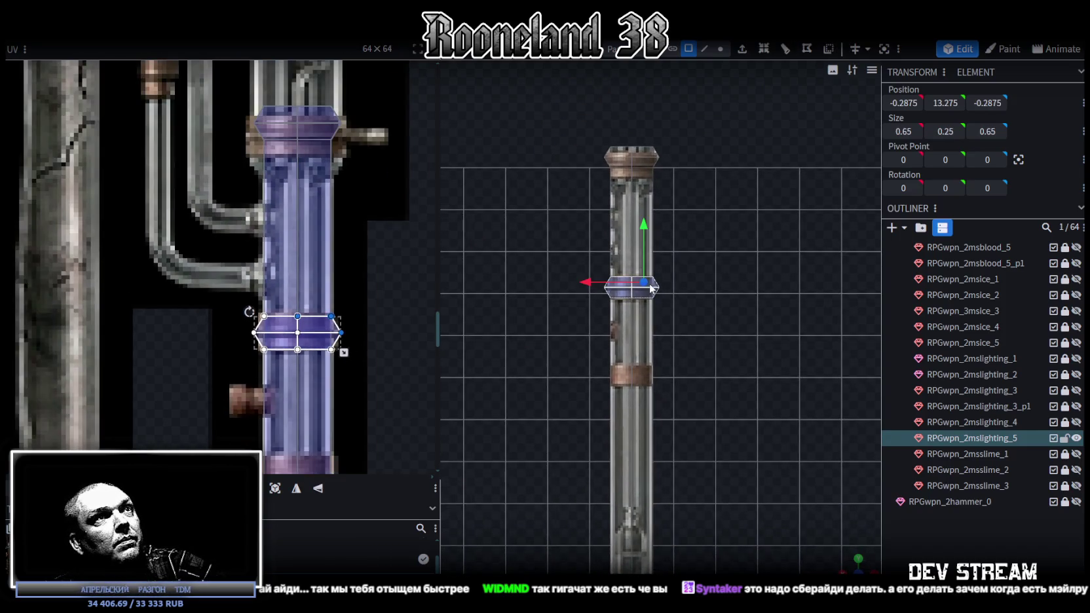
key(ctrl+c)
right_click(653, 289)
key(Escape)
drag(644, 228, 651, 313)
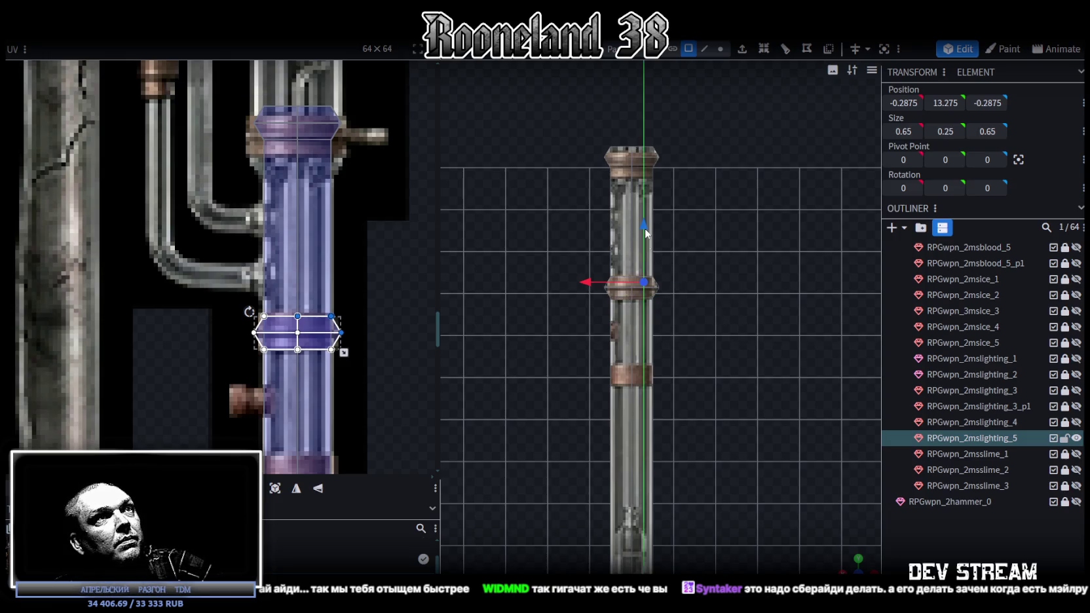
drag(645, 359, 666, 361)
click(667, 361)
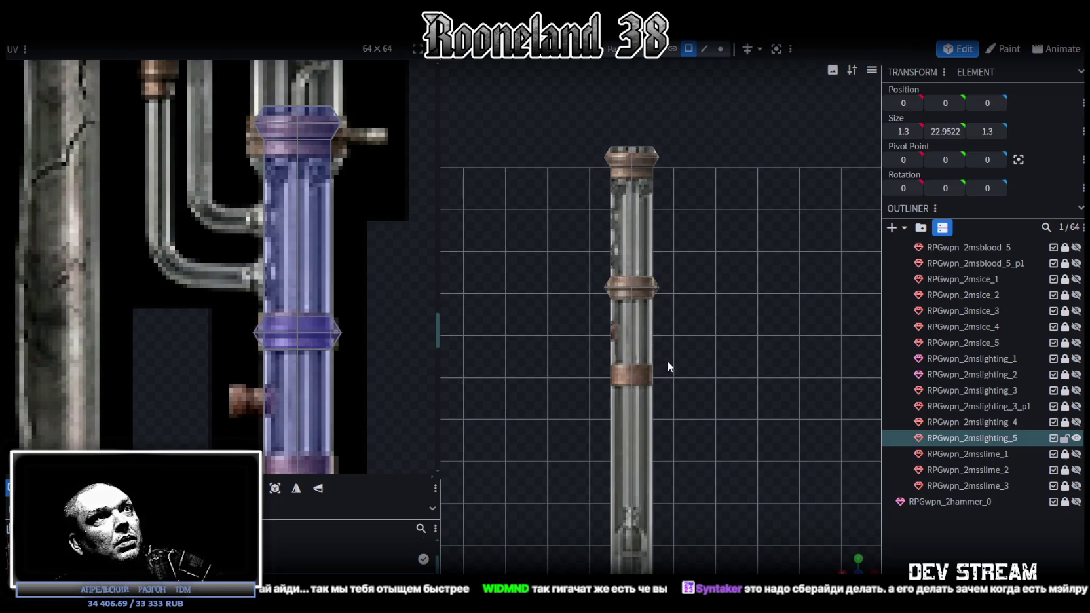
Select the middle ring band and copy-paste it for another ring.
scroll(658, 289, up, 2)
scroll(646, 288, up, 3)
right_drag(642, 289, 662, 423)
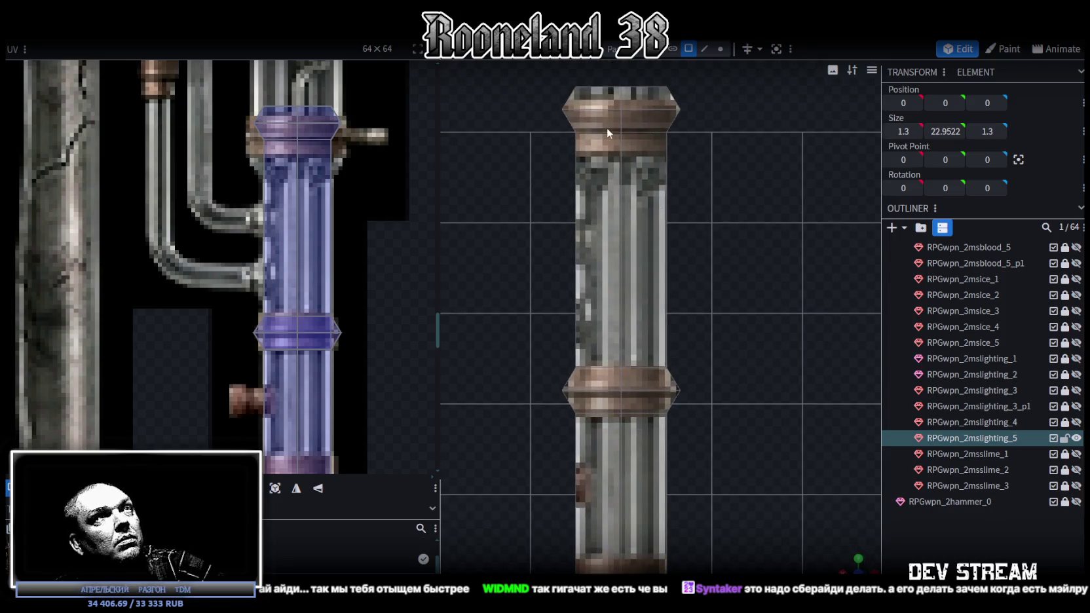
click(720, 49)
drag(508, 312, 737, 450)
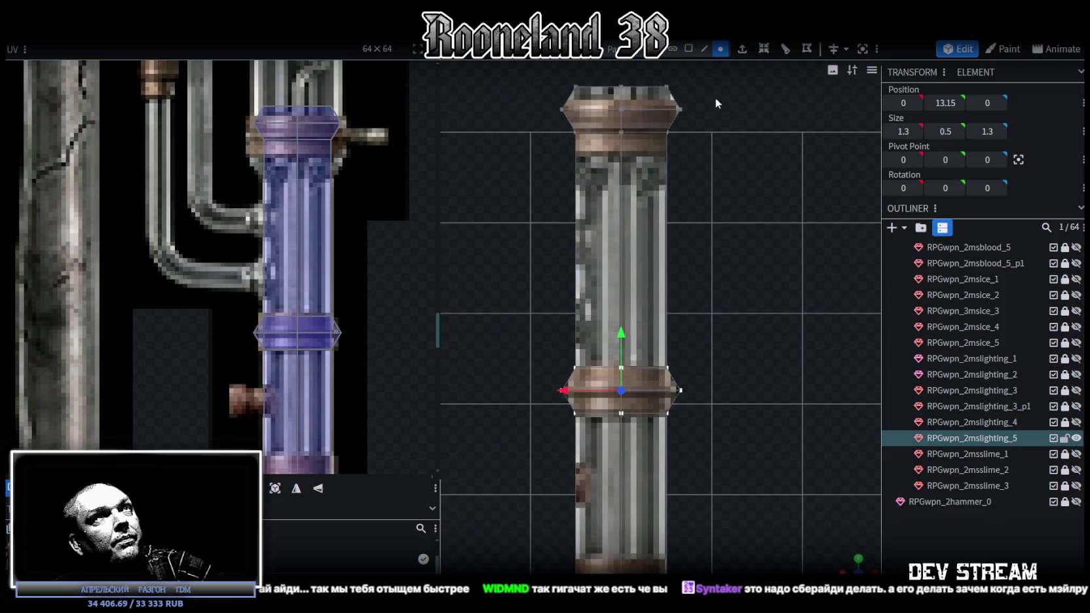
click(688, 49)
key(ctrl+c)
key(ctrl+v)
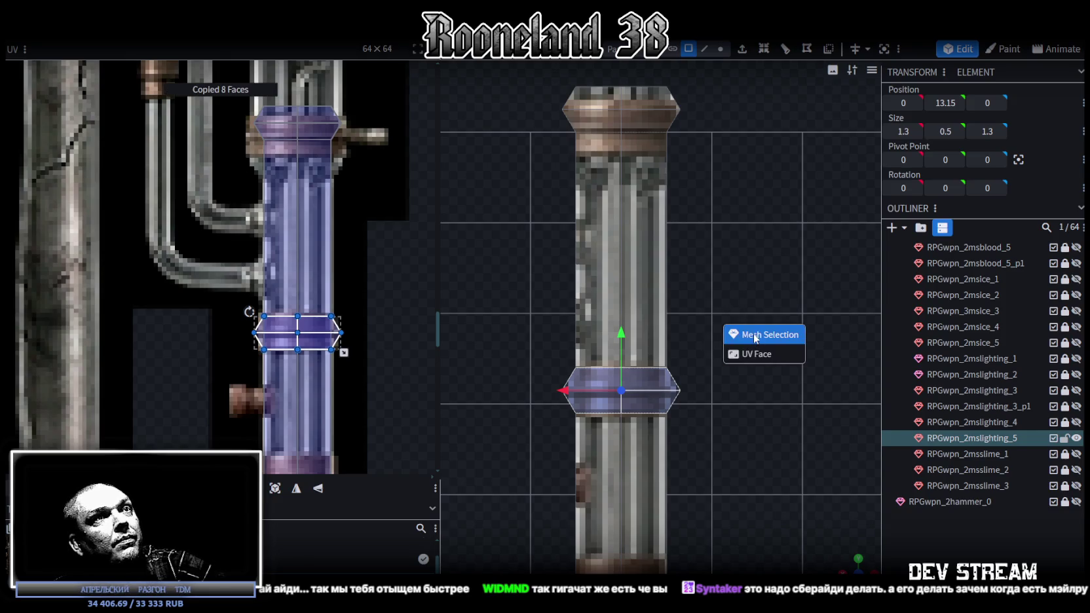
Paste the ring copy as new mesh geometry and drag it down to height 11.15.
click(754, 333)
right_drag(665, 346, 663, 304)
mouse_move(630, 276)
mouse_down()
mouse_move(634, 393)
mouse_move(634, 374)
mouse_up()
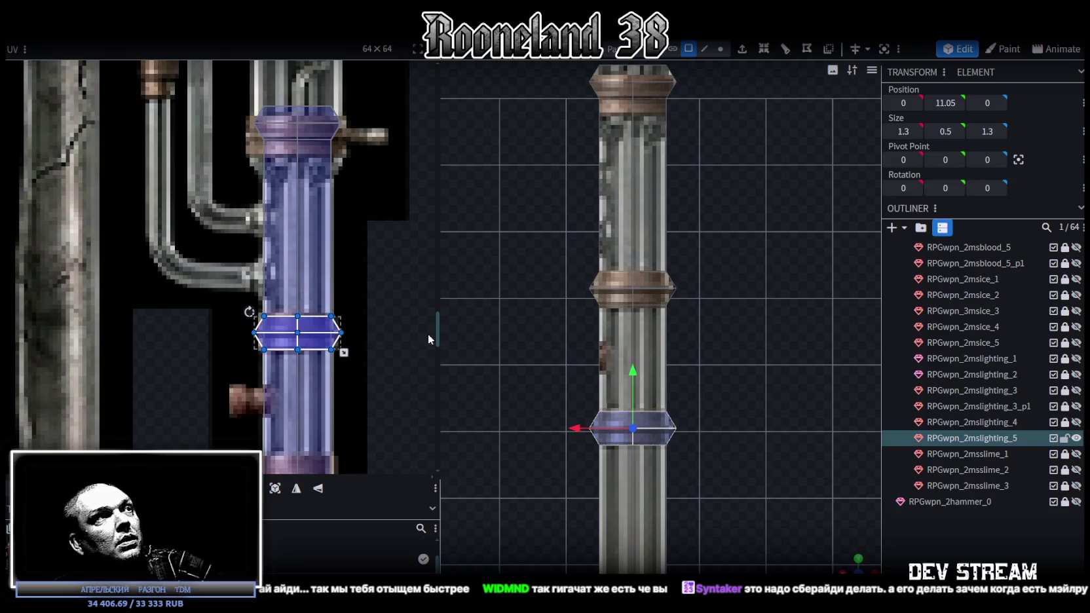
Shift the ring copy's UV box lower down the tube strip in the UV editor.
scroll(354, 315, down, 3)
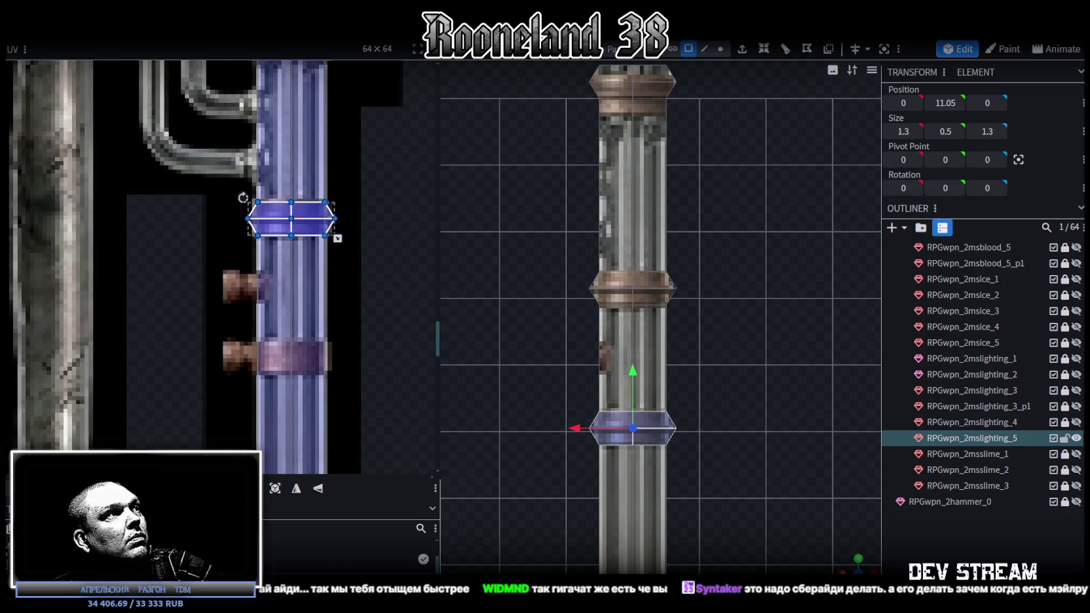
drag(292, 218, 292, 356)
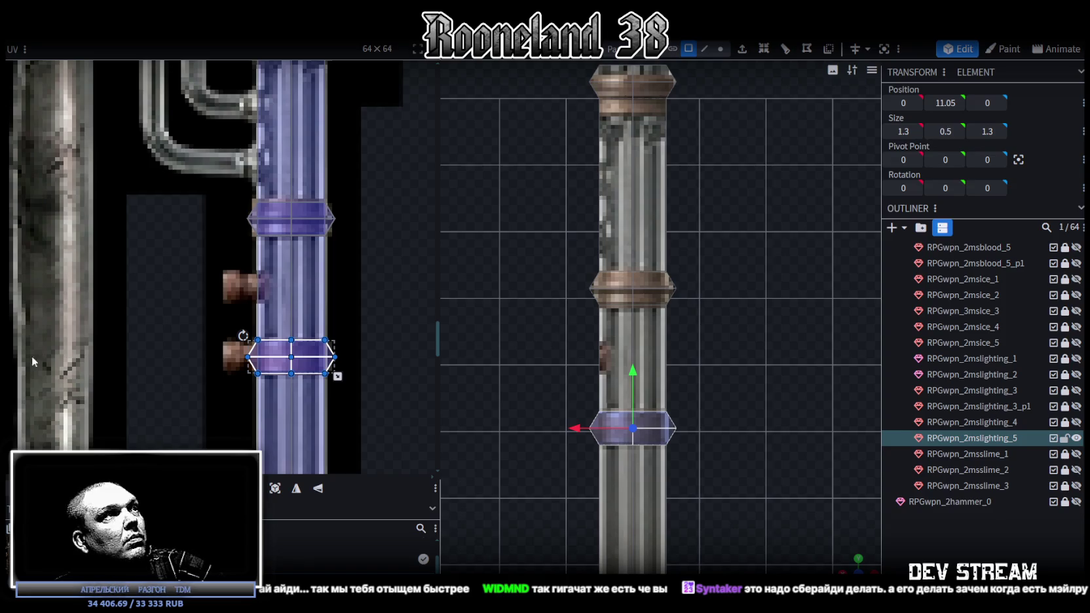
scroll(256, 380, up, 3)
scroll(255, 380, up, 3)
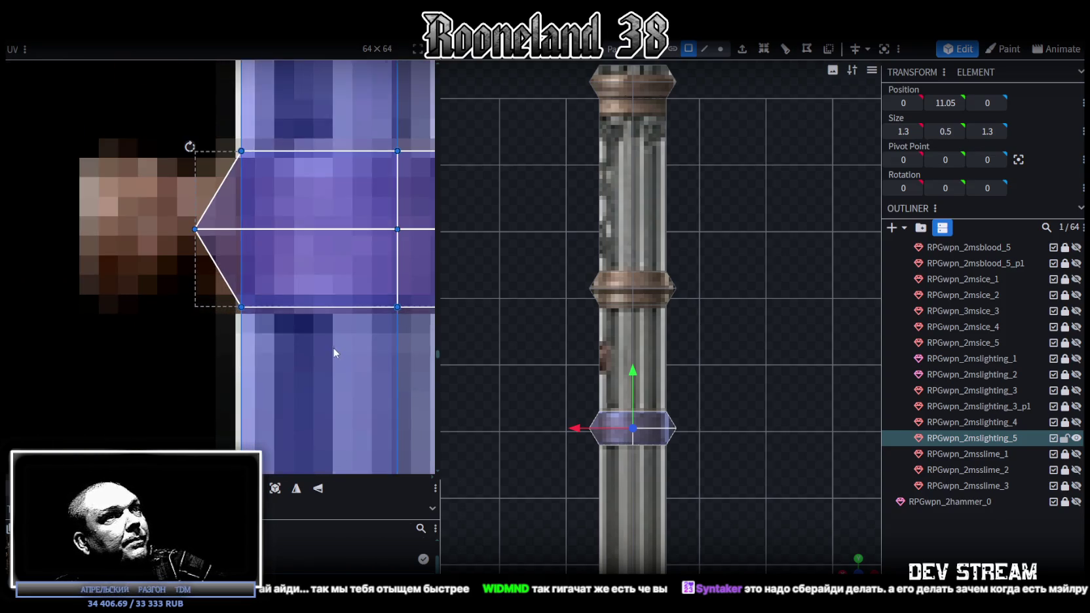
scroll(333, 347, down, 3)
scroll(333, 347, down, 2)
scroll(575, 440, down, 3)
scroll(633, 441, down, 2)
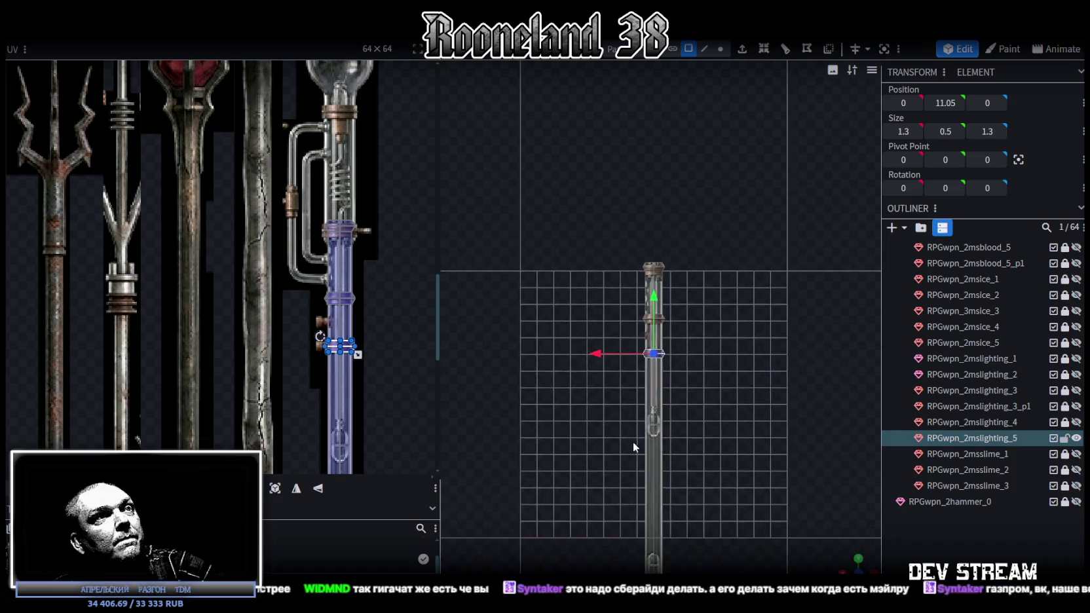
Lower the ring copy further down the shaft to height 7.05.
mouse_move(632, 441)
right_down()
mouse_move(609, 226)
mouse_move(606, 242)
mouse_move(587, 163)
right_up()
scroll(626, 129, up, 5)
right_drag(626, 128, 683, 329)
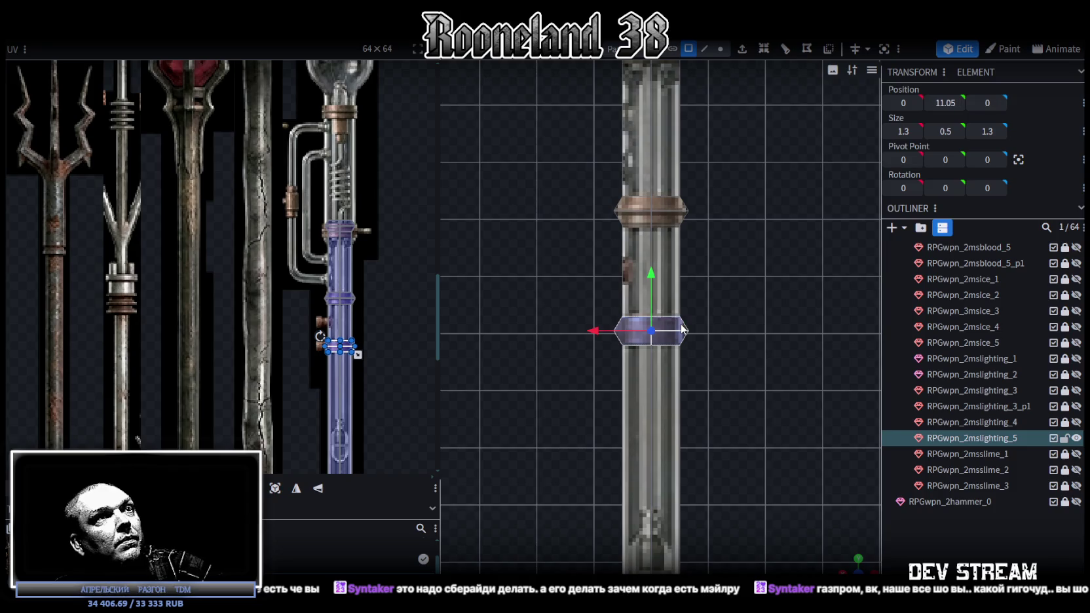
right_click(684, 334)
drag(656, 283, 656, 512)
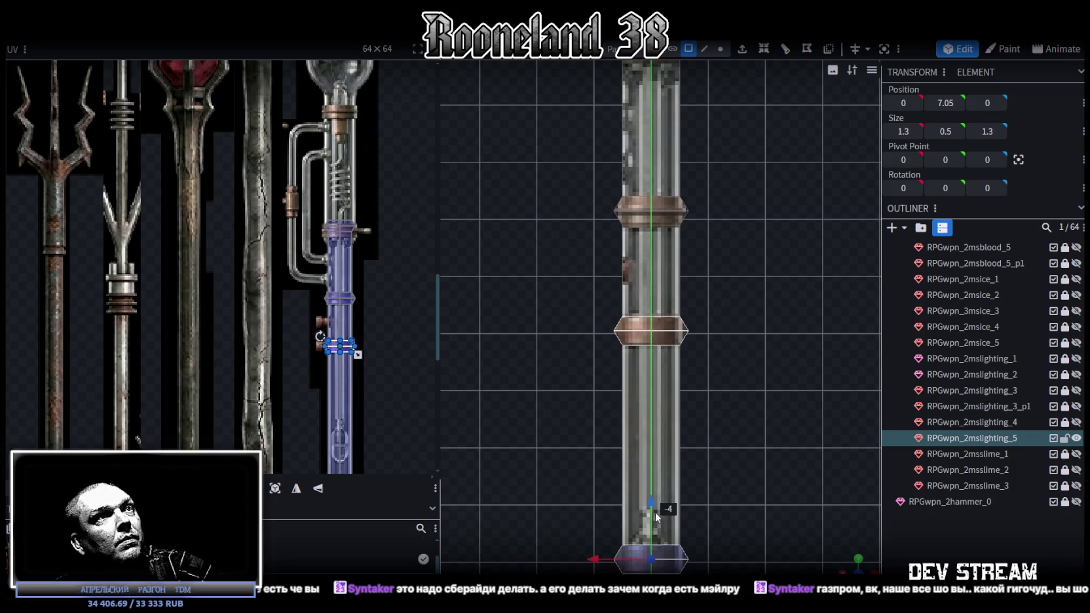
scroll(656, 511, down, 2)
scroll(698, 517, down, 2)
scroll(693, 460, down, 2)
scroll(668, 393, down, 2)
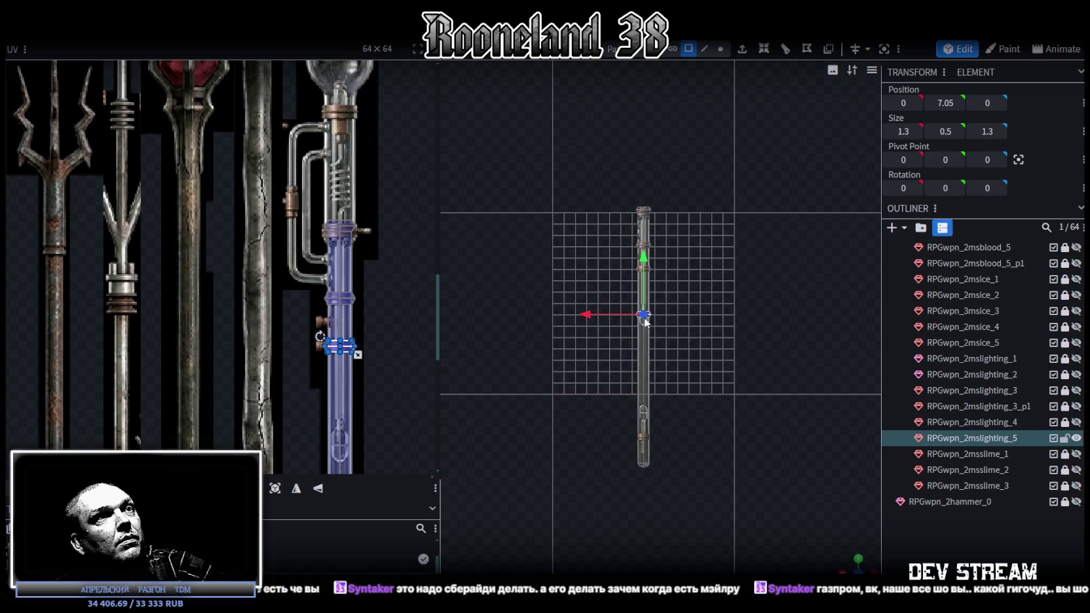
Drag the ring copy near the shaft's bottom, settling it at height -3.95.
drag(644, 265, 650, 385)
scroll(641, 488, up, 2)
scroll(661, 518, up, 2)
scroll(645, 518, up, 2)
scroll(629, 433, up, 1)
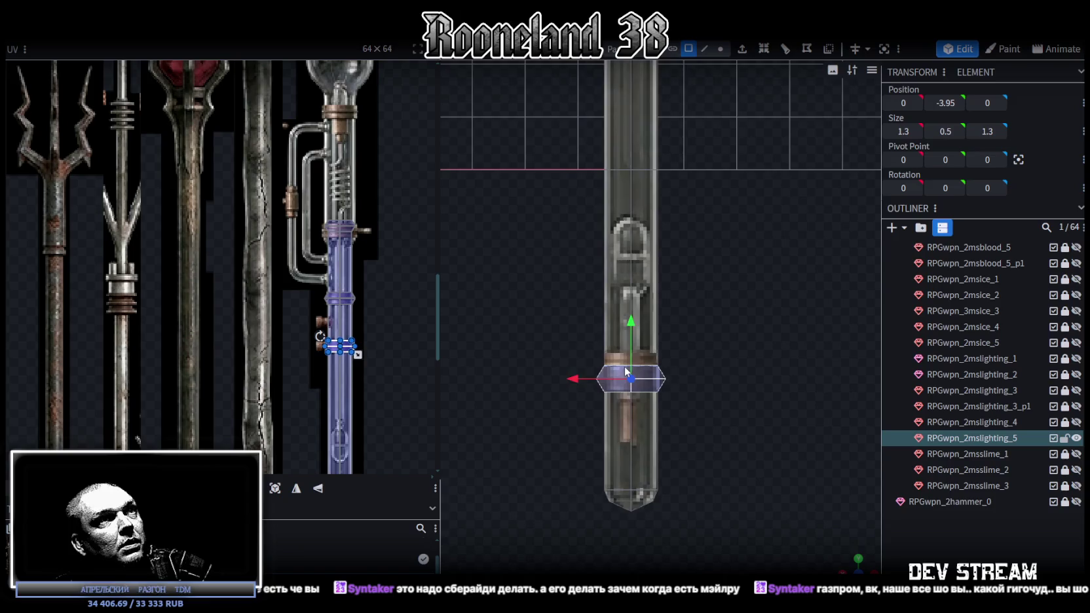
scroll(632, 393, up, 2)
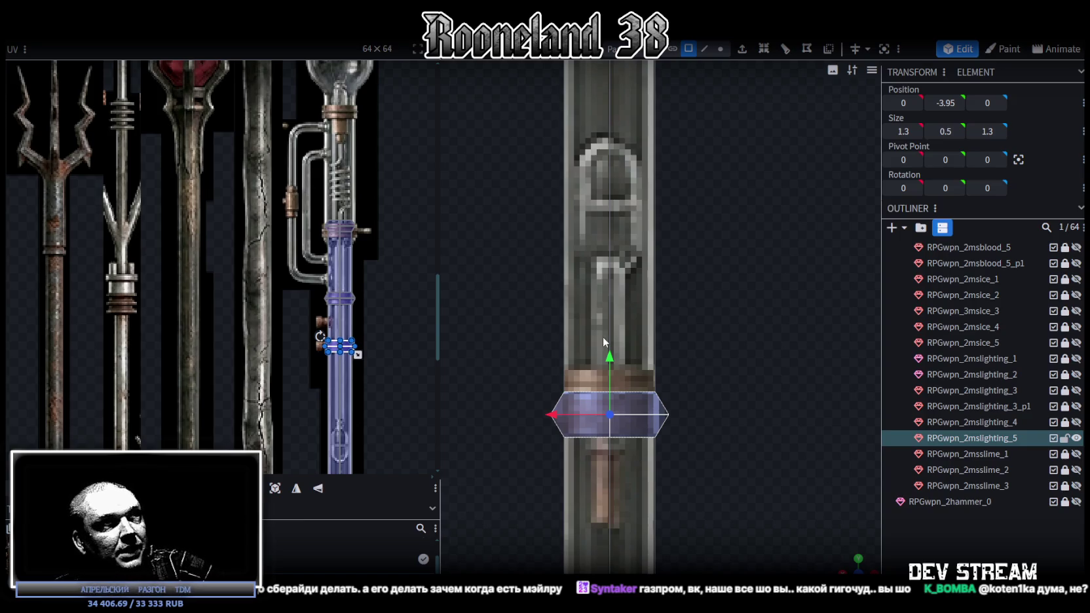
drag(609, 359, 610, 346)
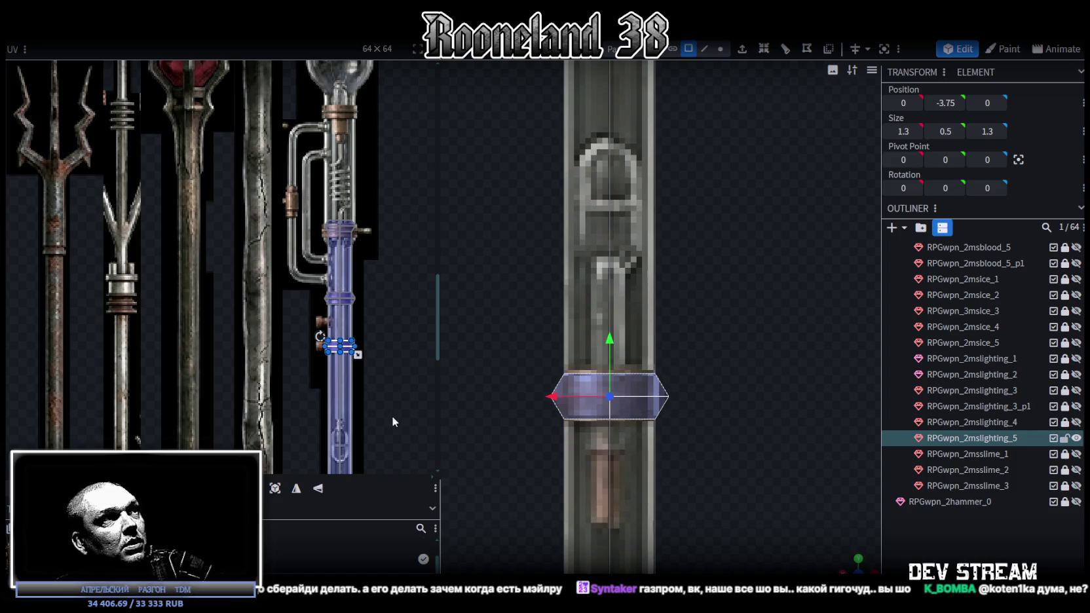
Drag the ring face's UV down onto a lower stretch of the blue glass-shaft texture.
scroll(393, 422, down, 5)
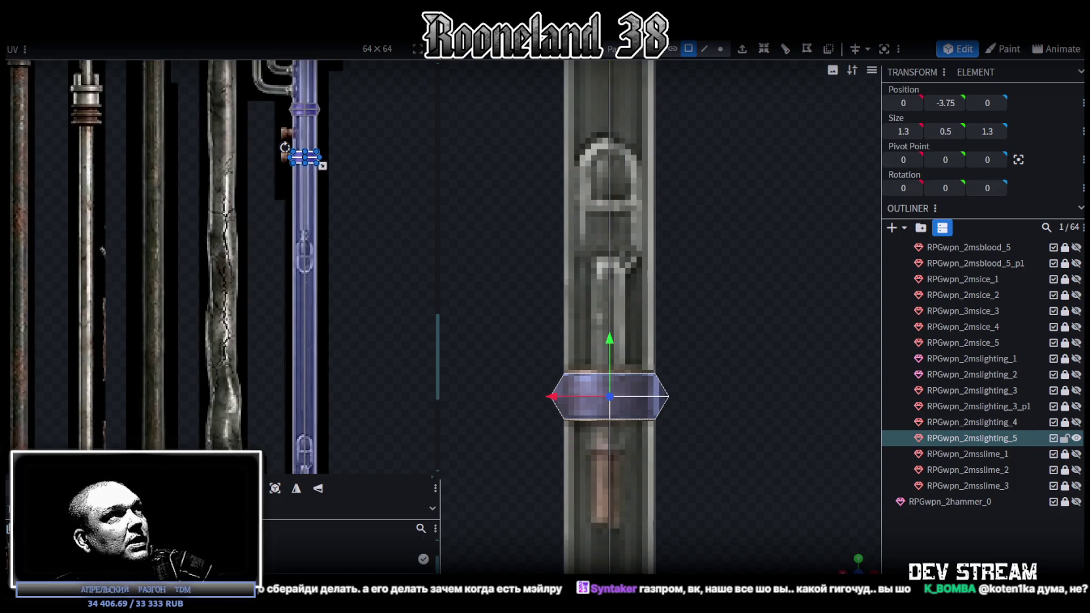
drag(304, 157, 305, 447)
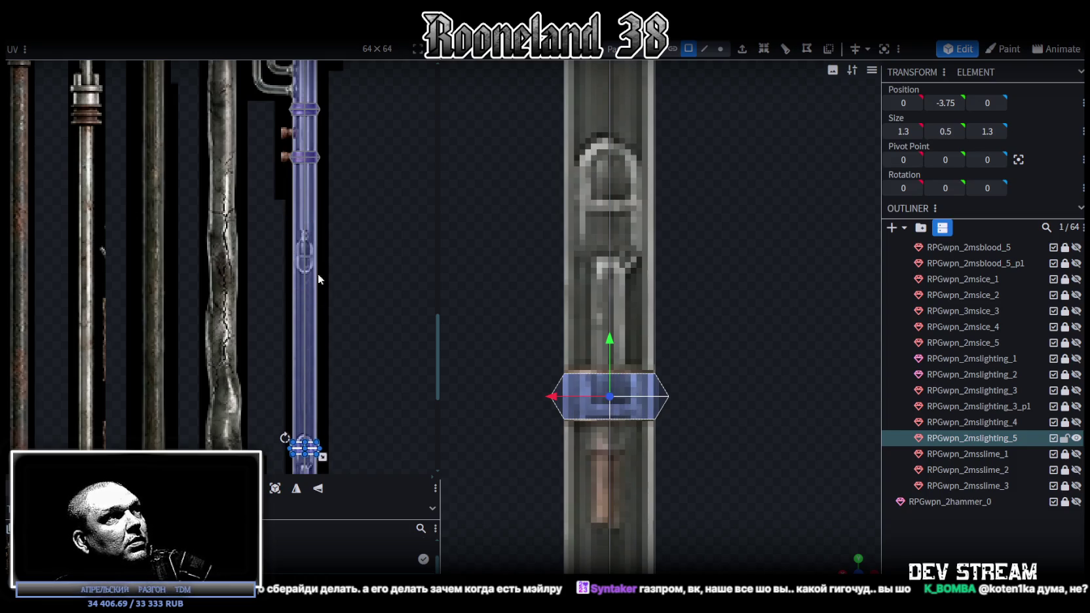
scroll(318, 278, down, 8)
scroll(337, 214, up, 4)
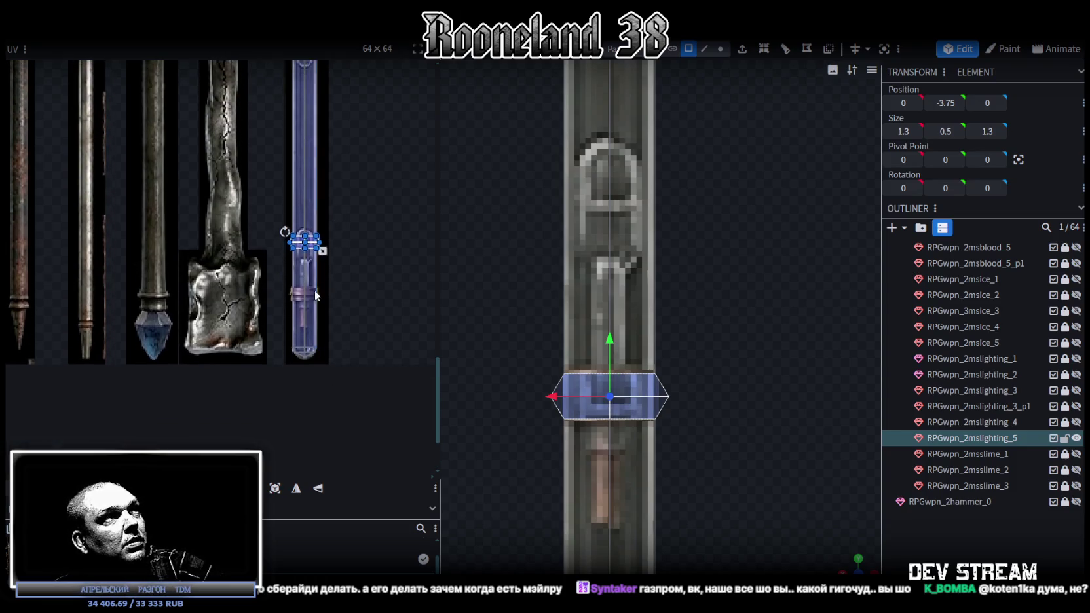
ctrl+scroll(314, 290, up, 2)
drag(292, 132, 293, 252)
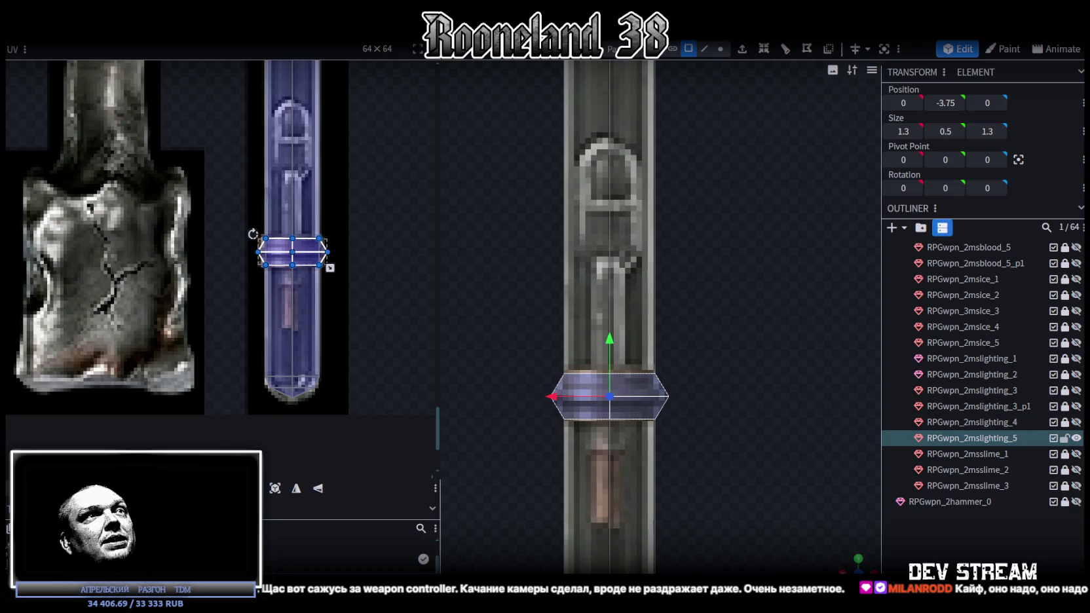
Zoom the view out around the 1.3×0.5×1.3 lower ring band at height -3.75.
scroll(416, 271, down, 2)
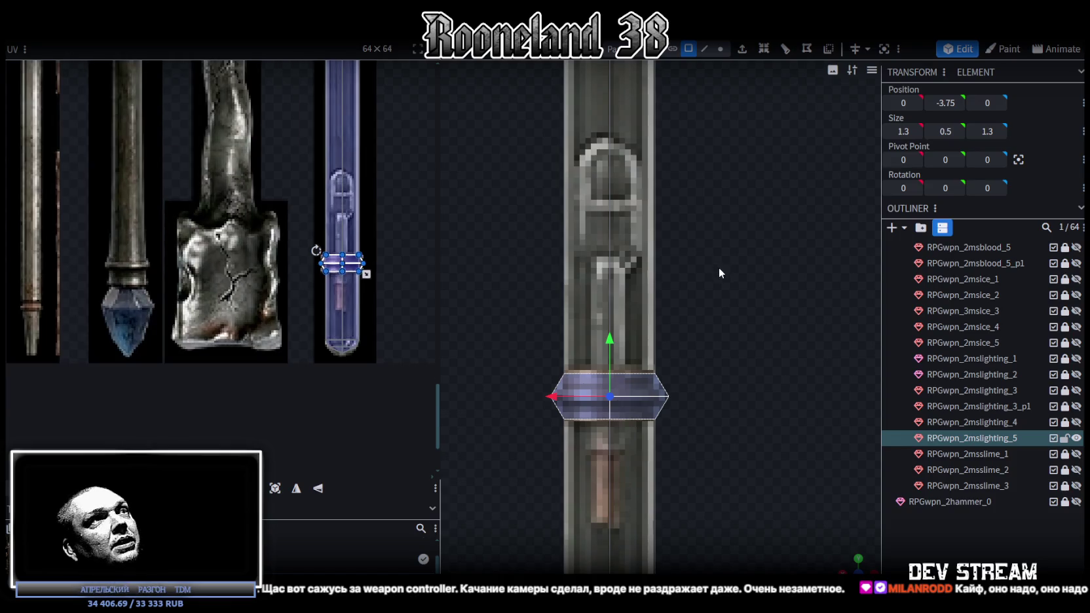
Select a vertical edge of the shaft in edge mode and add a loop cut with Ctrl+R.
scroll(718, 267, down, 3)
scroll(709, 277, down, 3)
scroll(695, 373, up, 2)
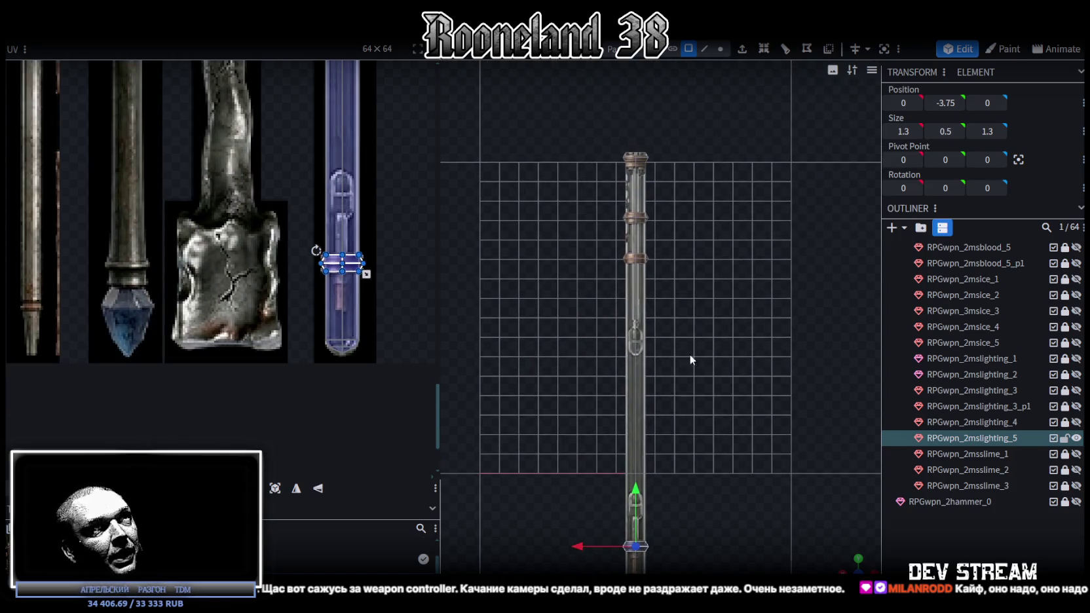
scroll(671, 295, up, 2)
scroll(681, 360, up, 2)
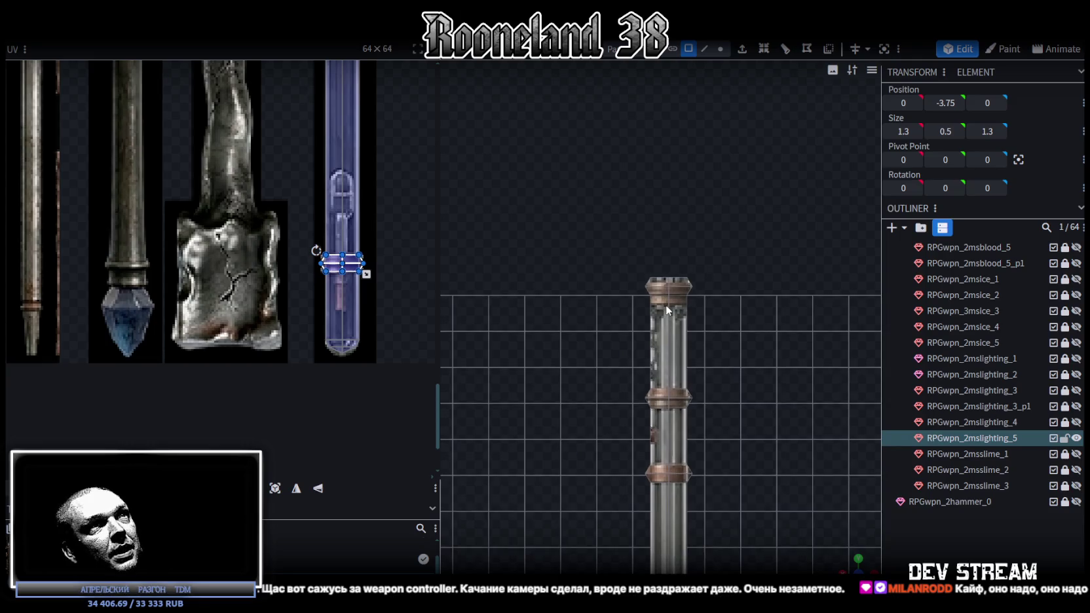
scroll(668, 302, up, 2)
scroll(666, 291, up, 2)
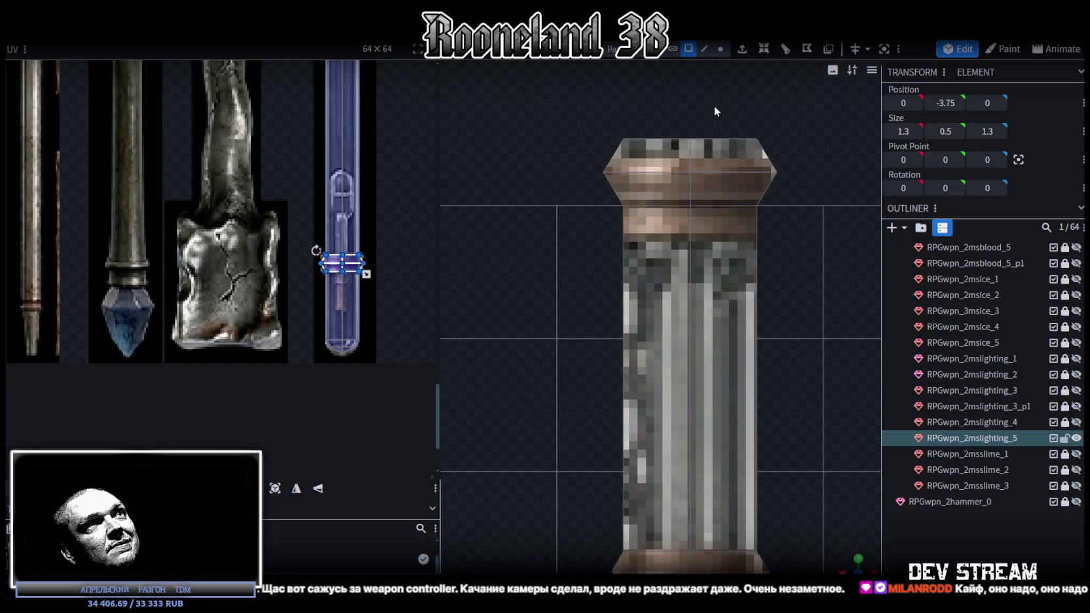
click(705, 49)
click(688, 283)
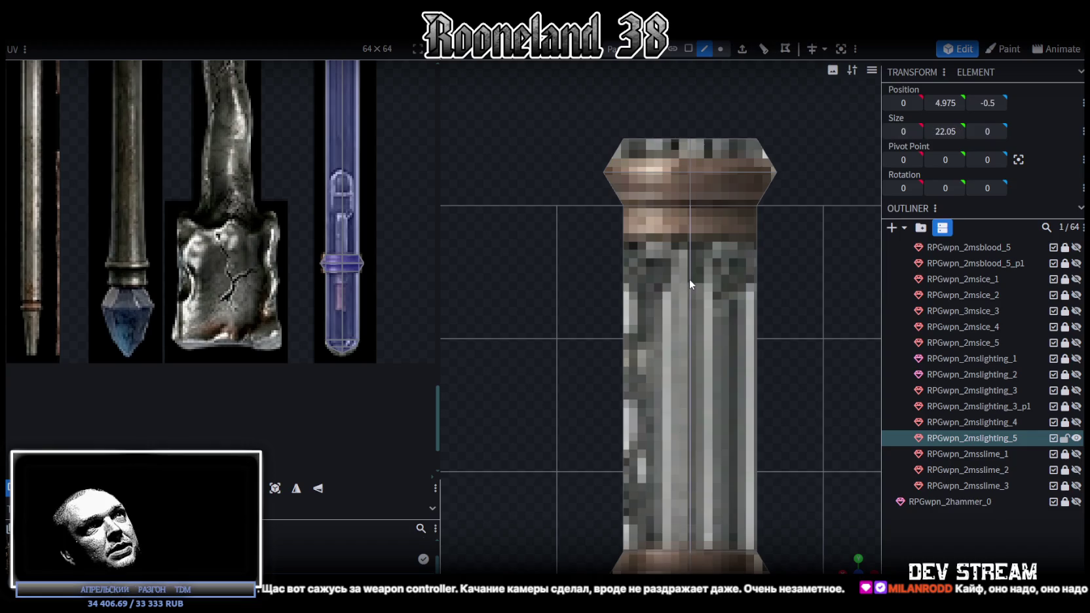
key(ctrl+r)
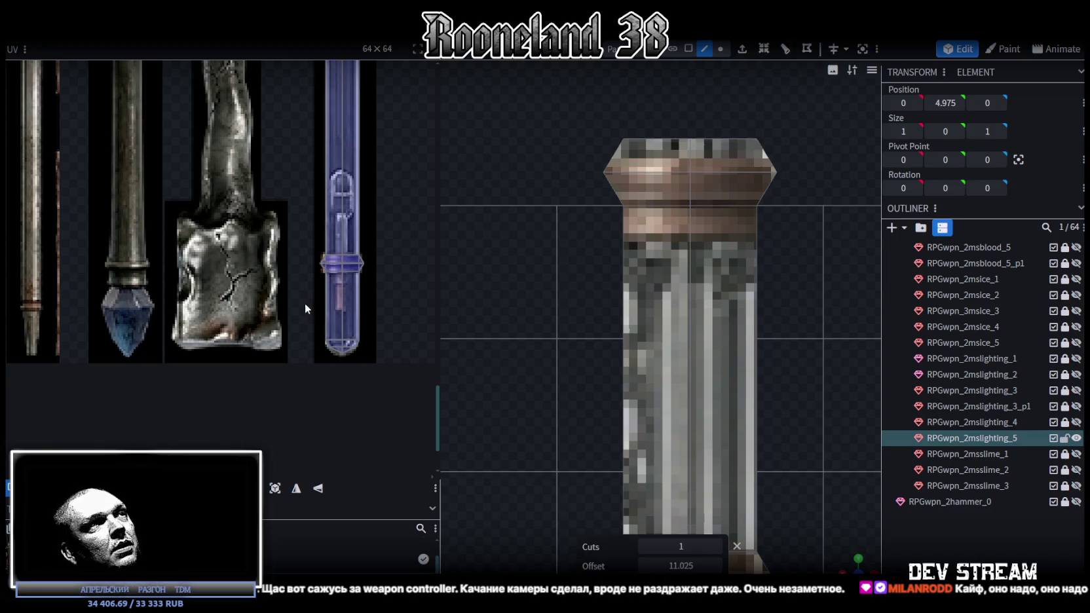
Slide the loop cut up to offset 21.575, just below the top cap.
scroll(305, 298, down, 2)
scroll(321, 282, down, 2)
scroll(321, 268, up, 2)
scroll(305, 266, up, 2)
scroll(315, 291, up, 1)
scroll(367, 294, up, 1)
drag(679, 565, 684, 565)
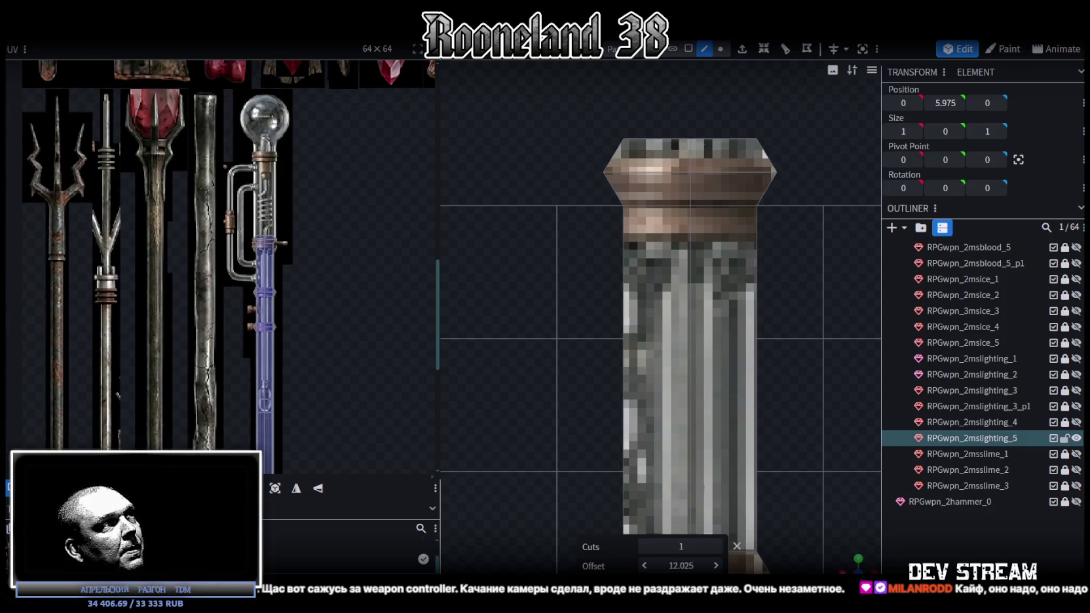
mouse_move(682, 566)
mouse_down()
mouse_move(700, 565)
mouse_move(685, 565)
mouse_up()
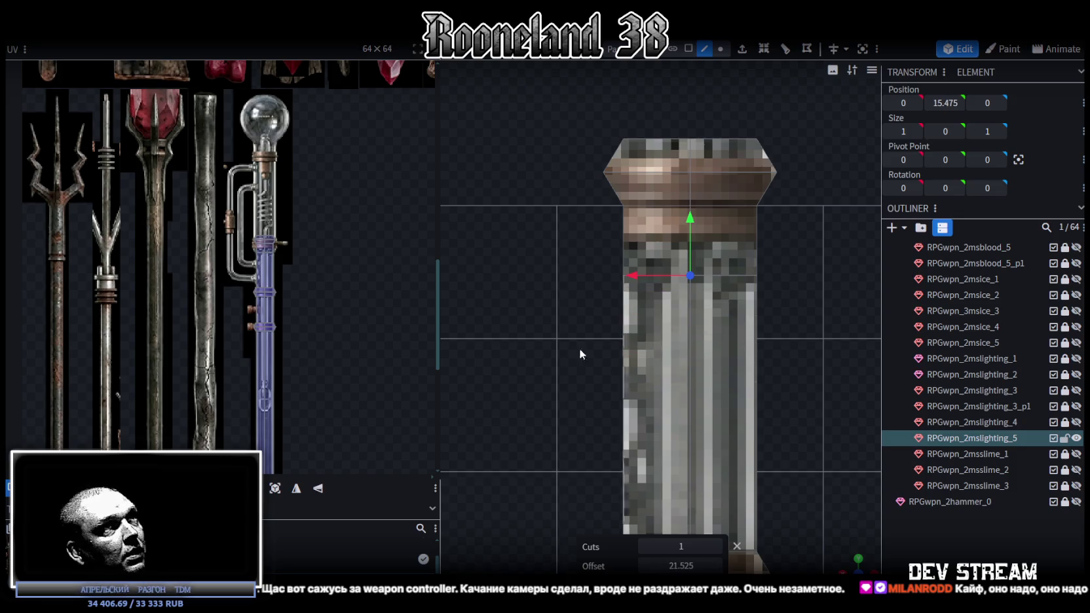
scroll(266, 253, up, 3)
scroll(291, 256, up, 2)
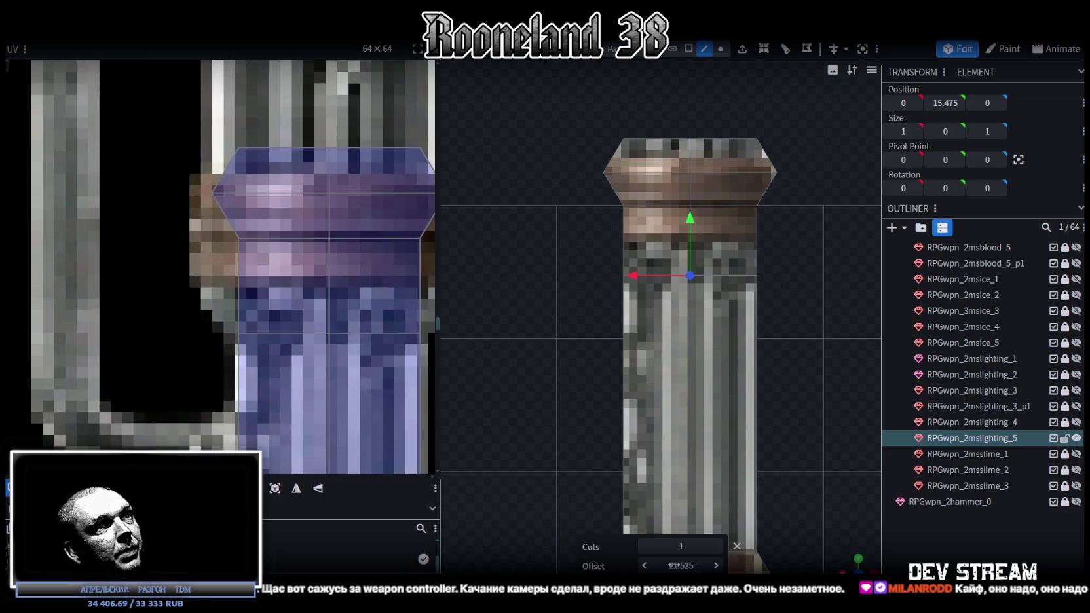
drag(681, 566, 680, 565)
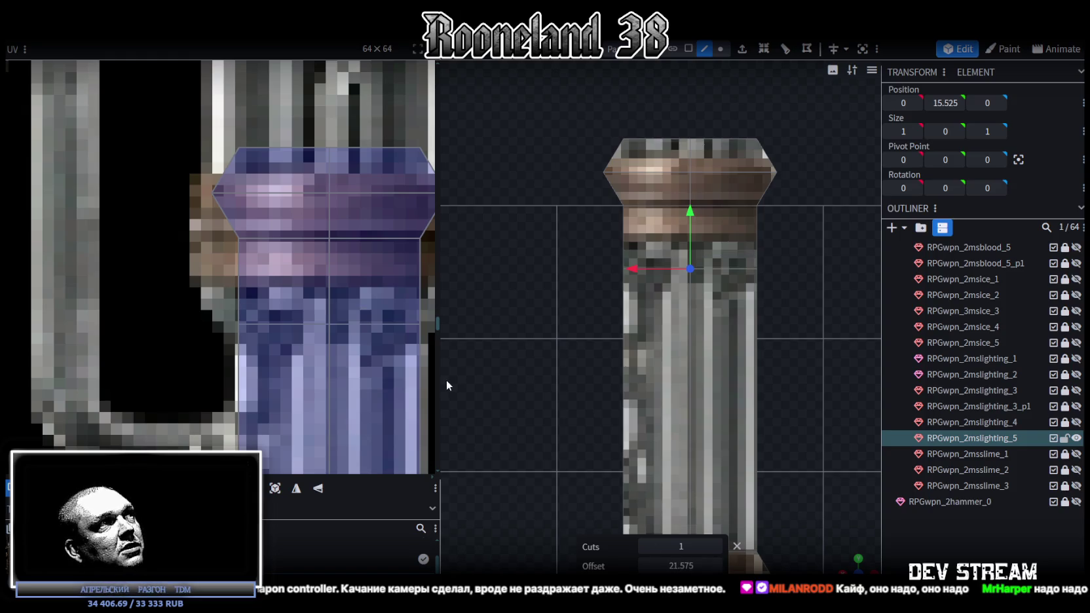
scroll(356, 347, down, 2)
scroll(355, 347, down, 2)
Select the column top's upper vertices and scale the top section wider to 1.5.
mouse_move(653, 169)
right_down()
mouse_move(634, 204)
mouse_move(583, 193)
right_up()
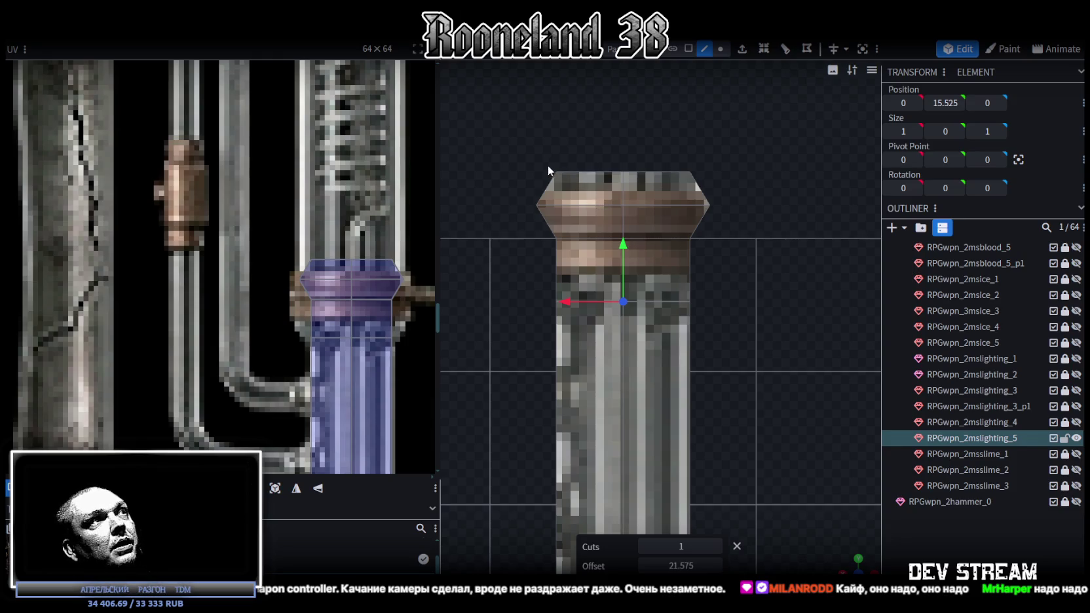
drag(506, 131, 747, 222)
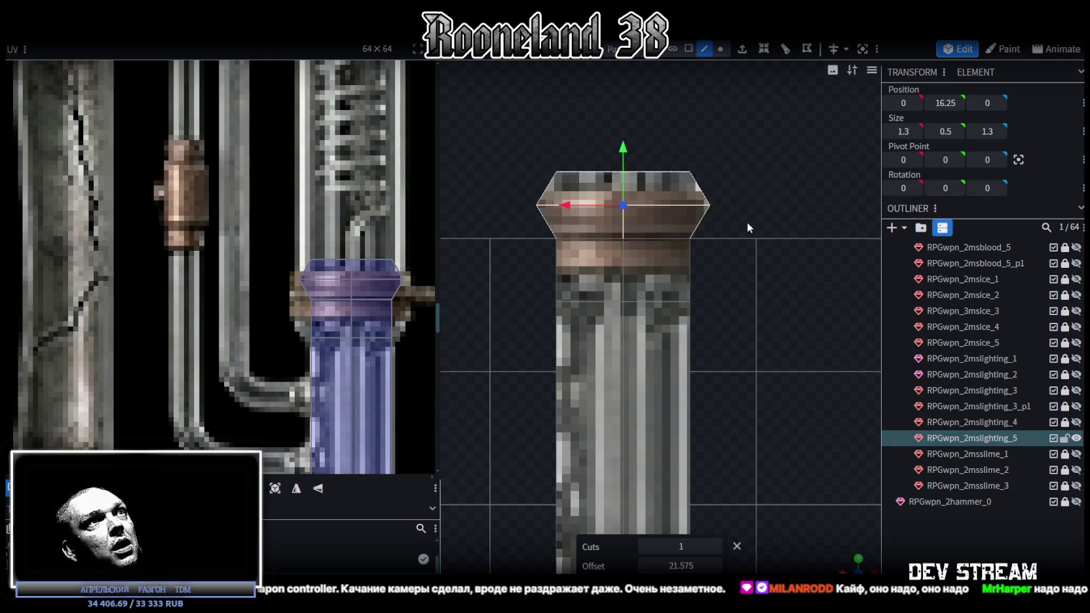
key(2)
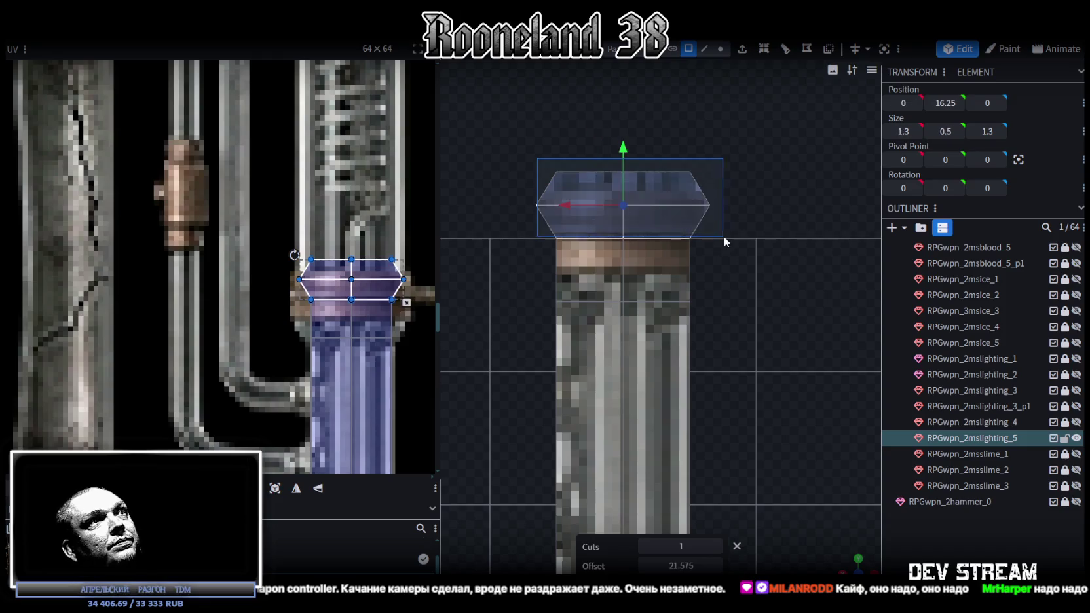
drag(849, 522, 664, 286)
key(s)
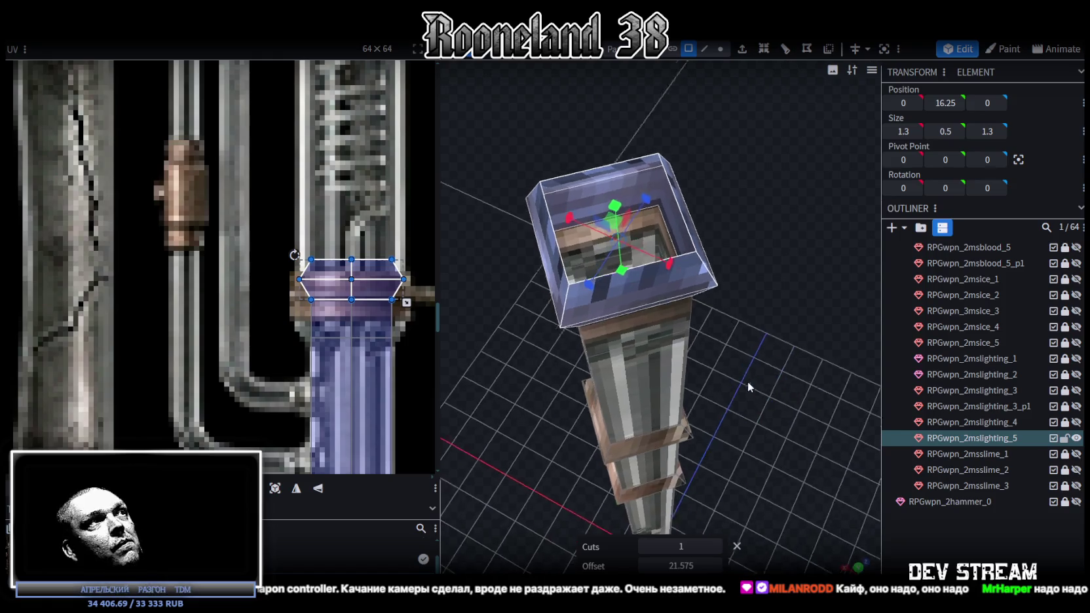
mouse_move(759, 359)
mouse_down()
mouse_move(724, 230)
mouse_move(746, 233)
mouse_up()
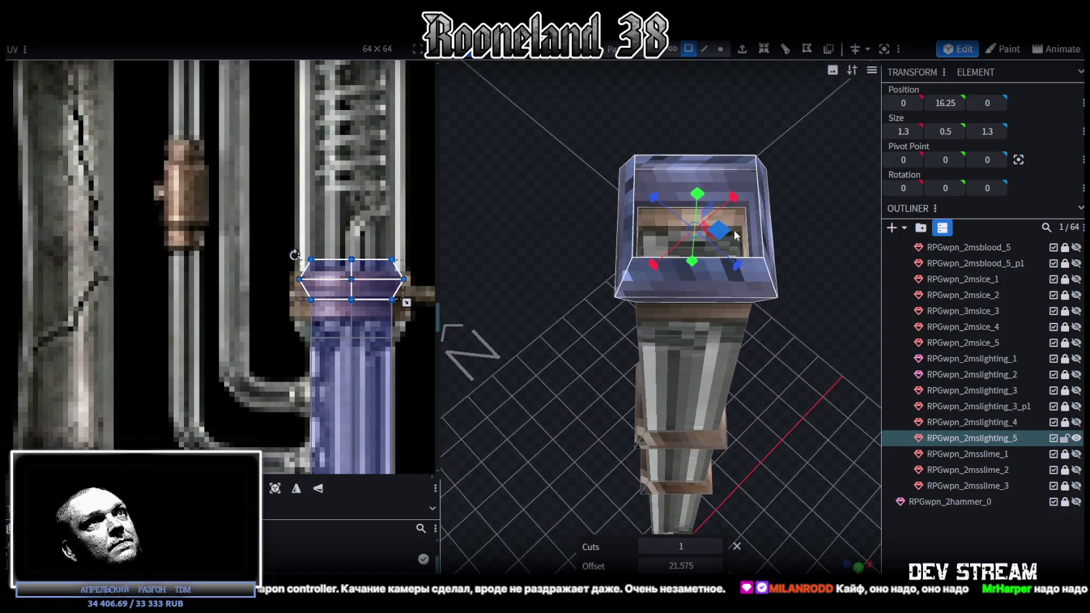
Inspect the column top from several angles and undo the accidental size change.
mouse_move(591, 419)
mouse_down()
mouse_move(771, 288)
mouse_move(760, 323)
mouse_move(641, 413)
mouse_move(694, 235)
mouse_move(721, 219)
mouse_up()
mouse_move(544, 358)
mouse_down()
mouse_move(769, 267)
mouse_move(693, 224)
mouse_move(738, 295)
mouse_up()
scroll(772, 269, up, 2)
scroll(776, 278, down, 2)
key(ctrl+z)
mouse_move(583, 414)
mouse_down()
mouse_move(681, 286)
mouse_move(834, 305)
mouse_up()
Map the top section's UV onto the bronze ring texture.
scroll(394, 313, up, 3)
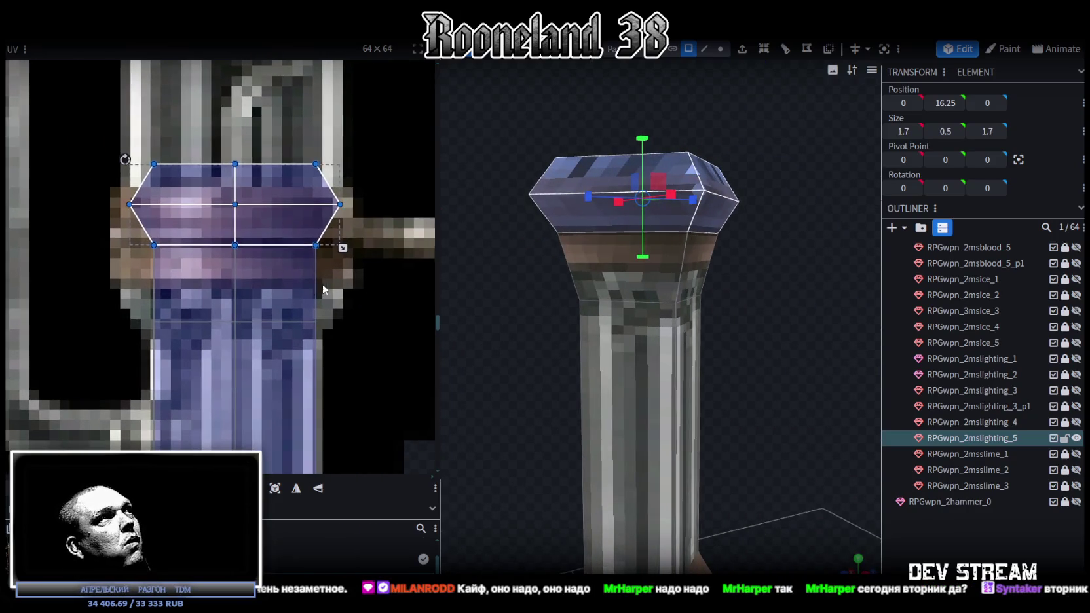
drag(92, 143, 192, 282)
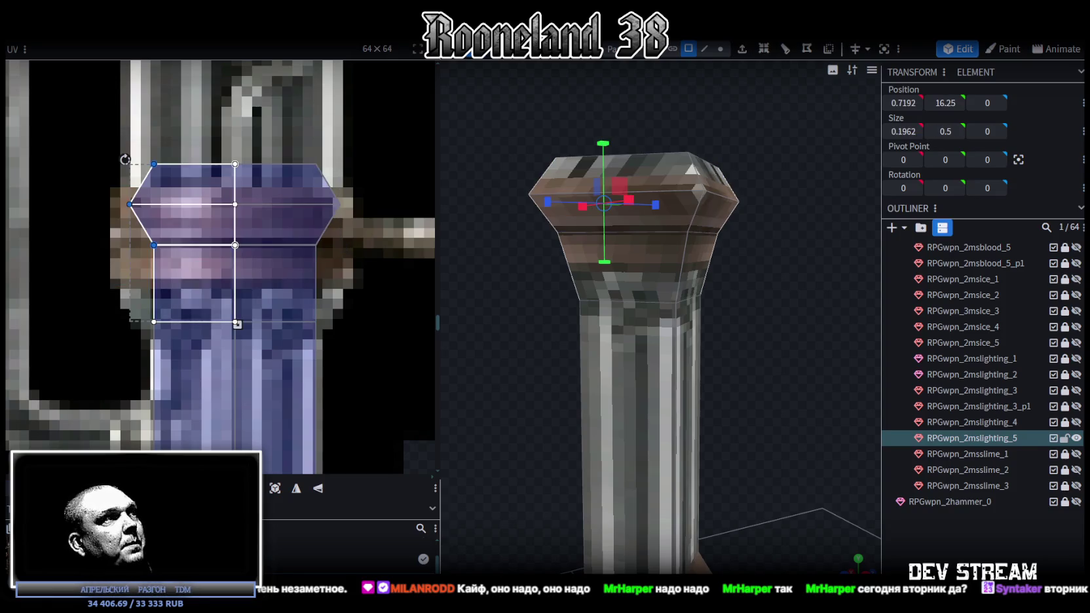
scroll(753, 188, down, 3)
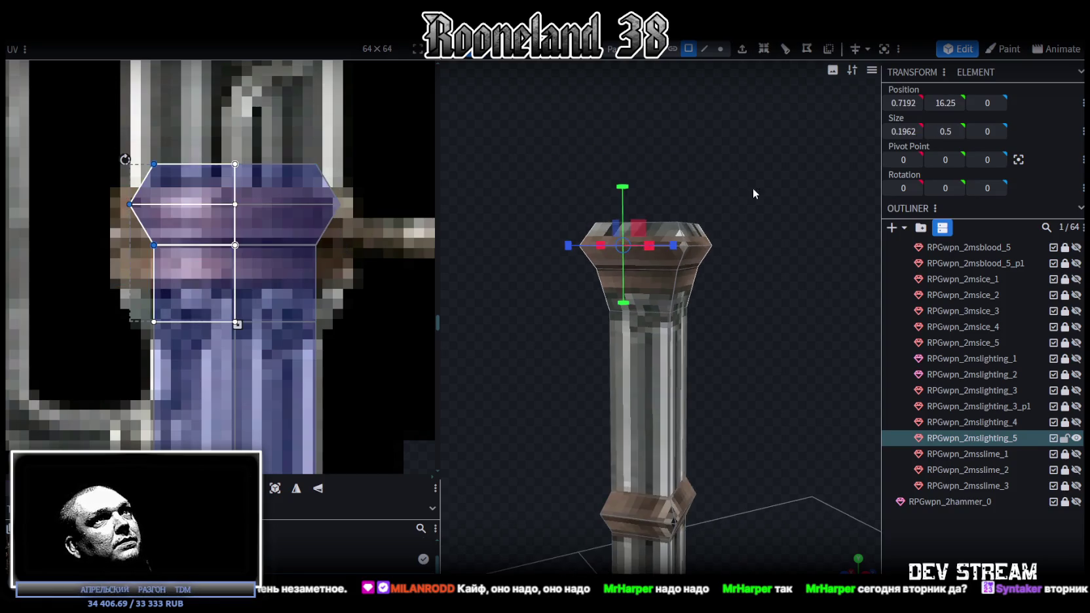
Select the column top's faces and lower the top section by 0.3.
drag(539, 146, 727, 243)
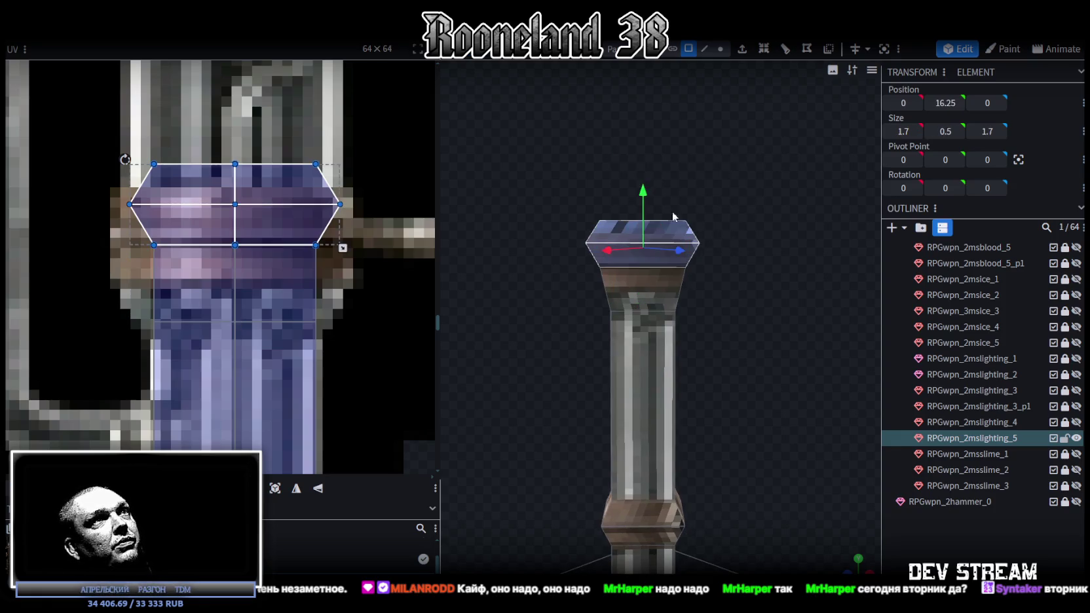
drag(642, 191, 646, 211)
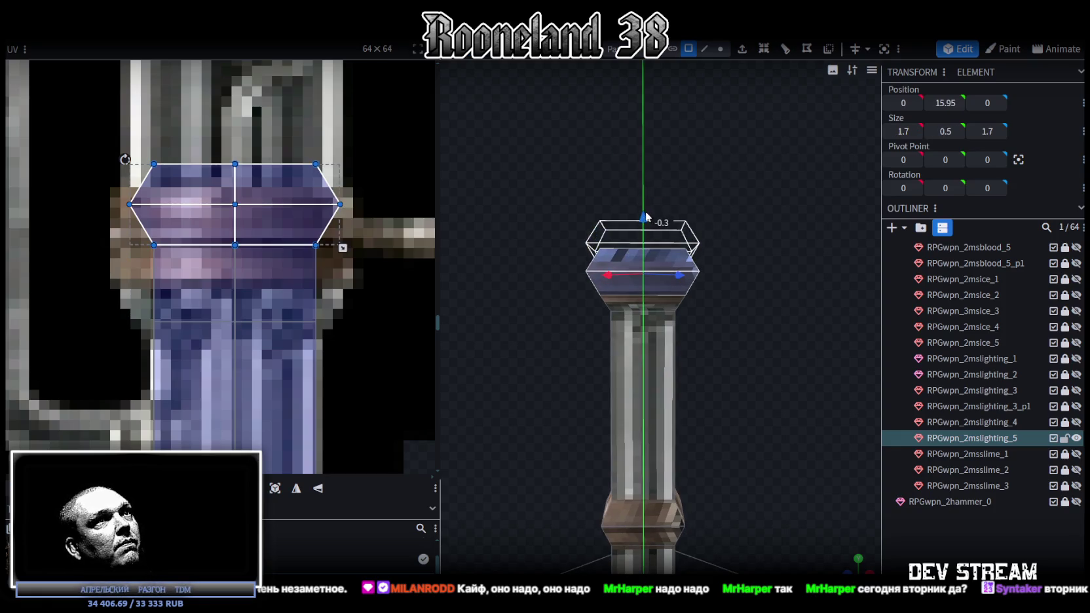
drag(645, 213, 645, 211)
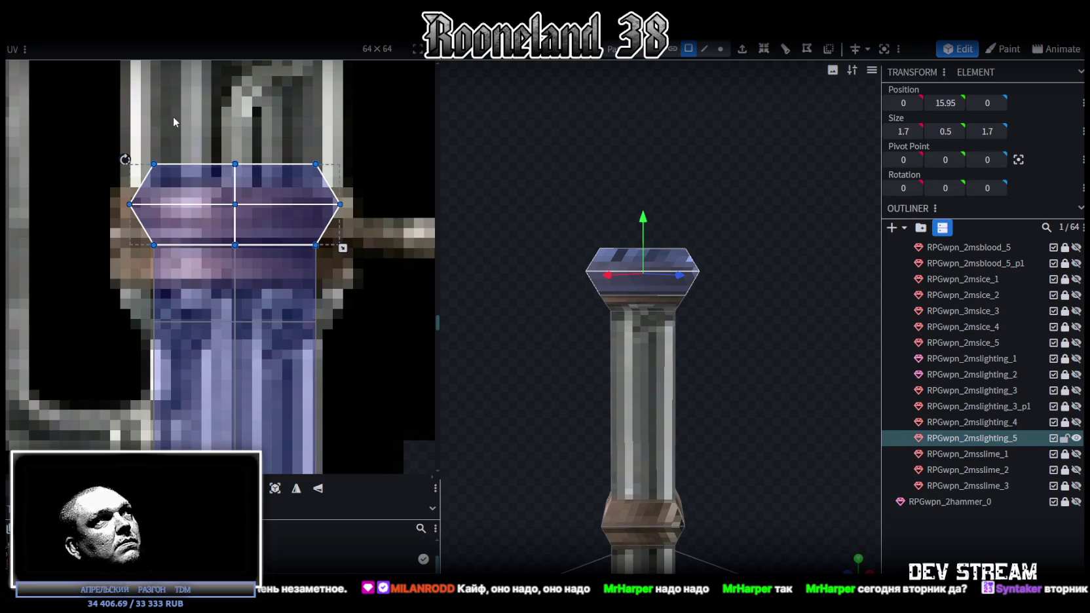
scroll(755, 214, up, 2)
Narrow the top back to 1.5 wide via its side vertices, then reselect its faces in front view.
click(720, 48)
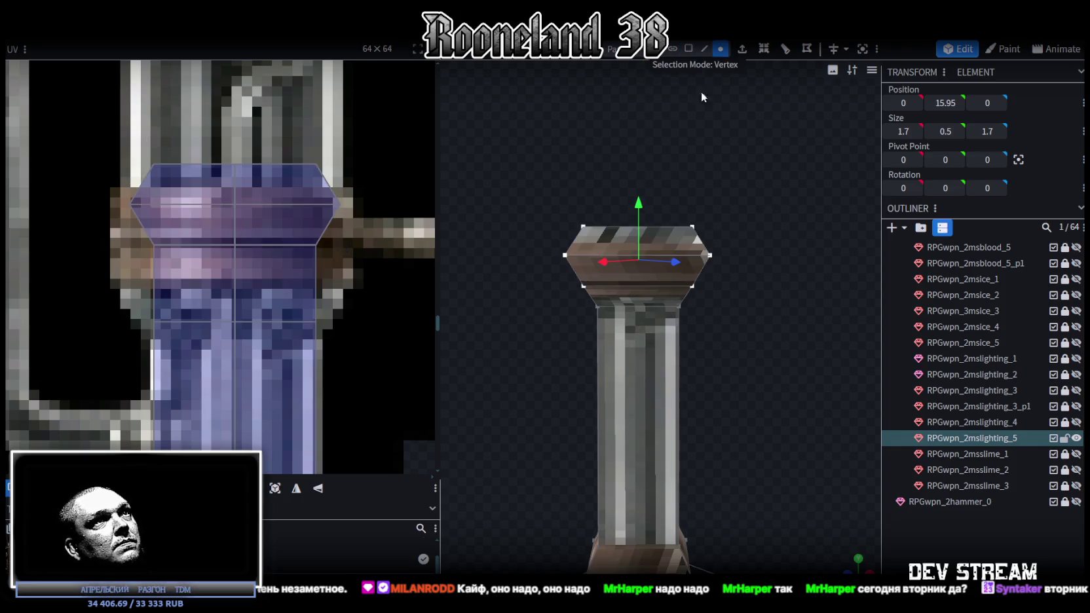
drag(552, 270, 767, 243)
mouse_move(853, 562)
mouse_down()
mouse_move(762, 348)
mouse_move(600, 340)
mouse_up()
drag(695, 327, 665, 272)
click(688, 48)
mouse_move(527, 192)
mouse_down()
mouse_move(750, 275)
mouse_move(756, 295)
mouse_up()
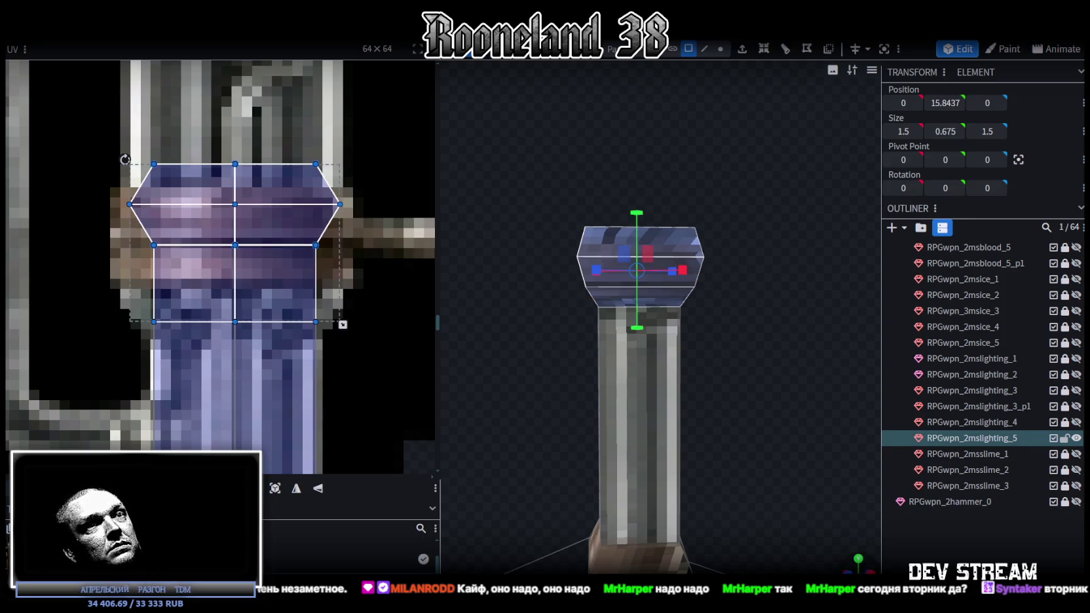
key(1)
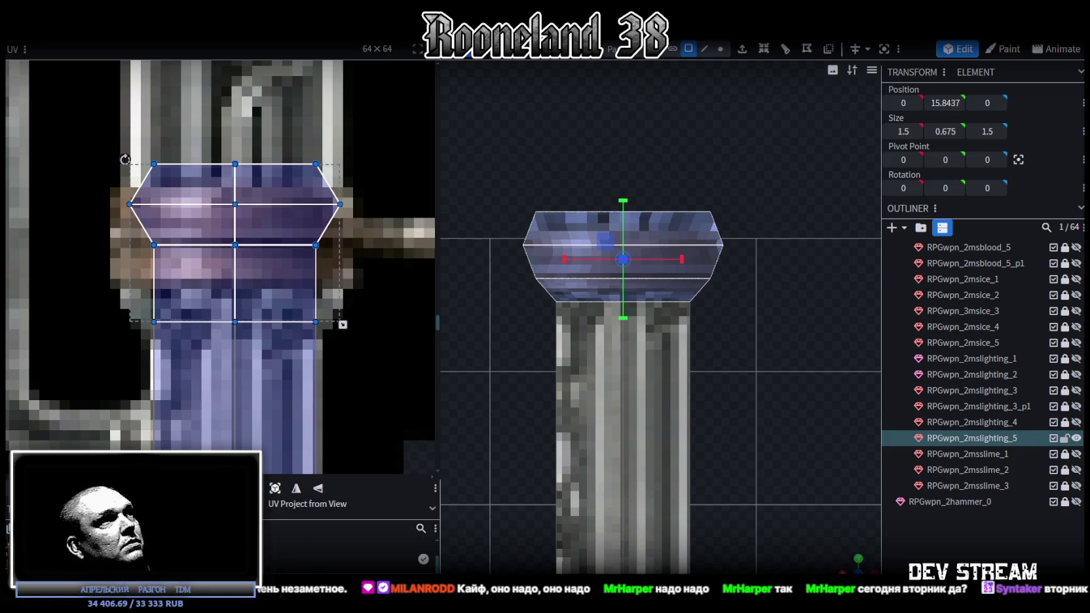
Reproject the cap's texture from the front view and move its UV area across the atlas.
click(275, 488)
scroll(257, 377, down, 4)
scroll(235, 327, down, 3)
scroll(205, 216, down, 2)
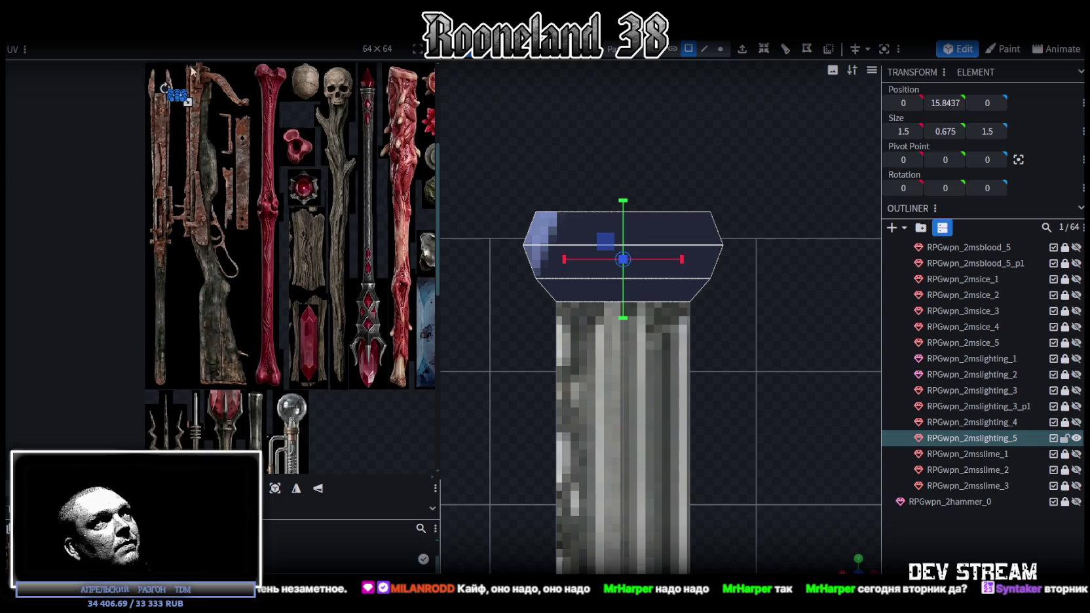
scroll(182, 84, up, 3)
mouse_move(180, 146)
mouse_down()
mouse_move(195, 200)
mouse_move(311, 433)
mouse_up()
scroll(179, 114, down, 1)
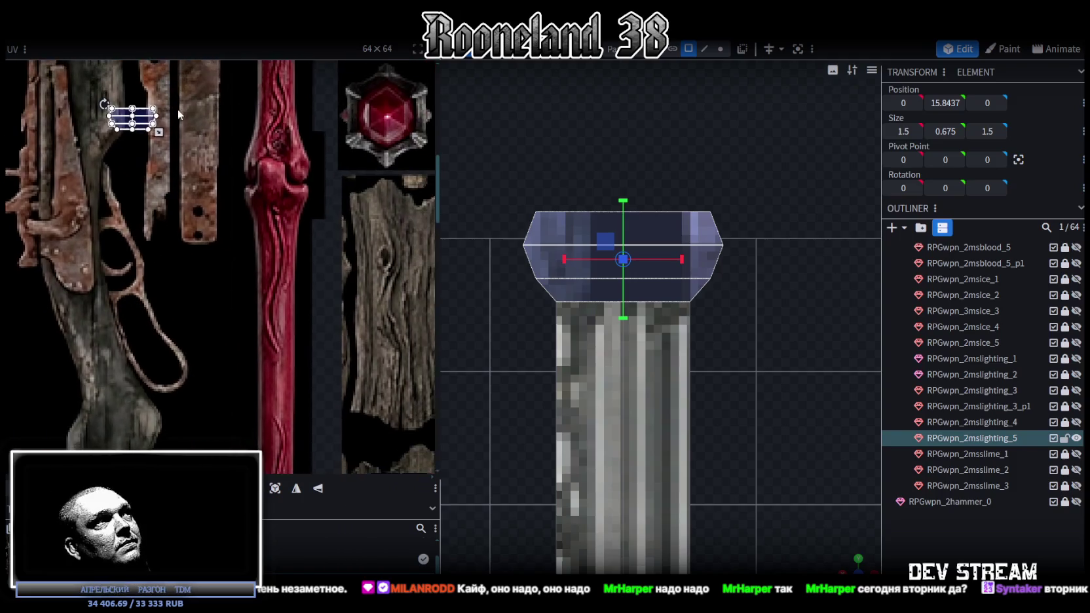
mouse_move(154, 117)
mouse_down()
mouse_move(197, 167)
mouse_move(265, 439)
mouse_up()
Place the cap's UV area on the purple band at the lightbulb staff's base.
middle_drag(294, 388, 272, 150)
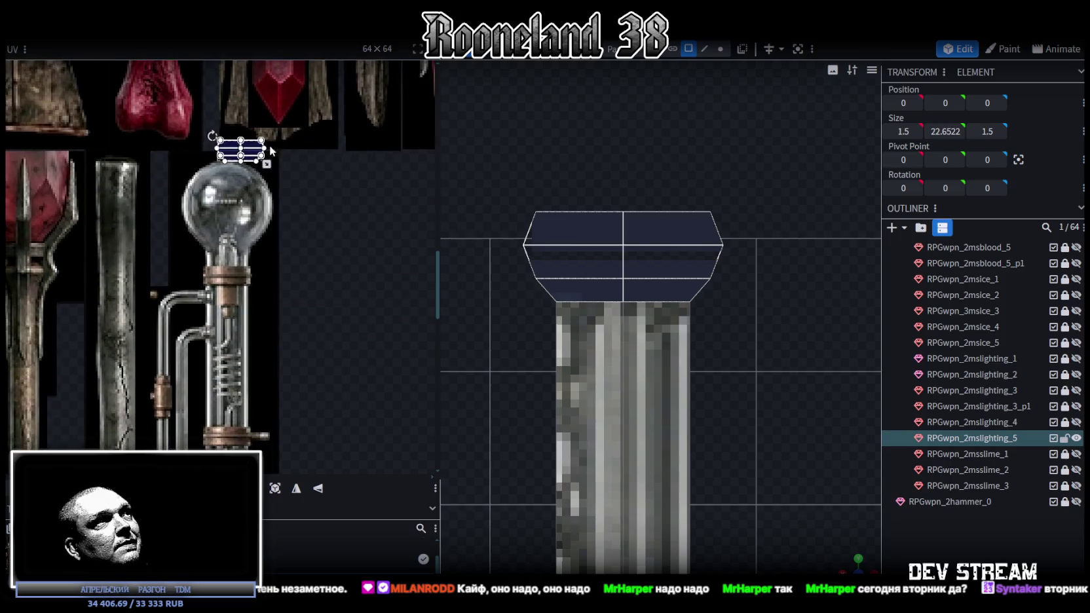
drag(245, 156, 245, 386)
scroll(245, 390, up, 4)
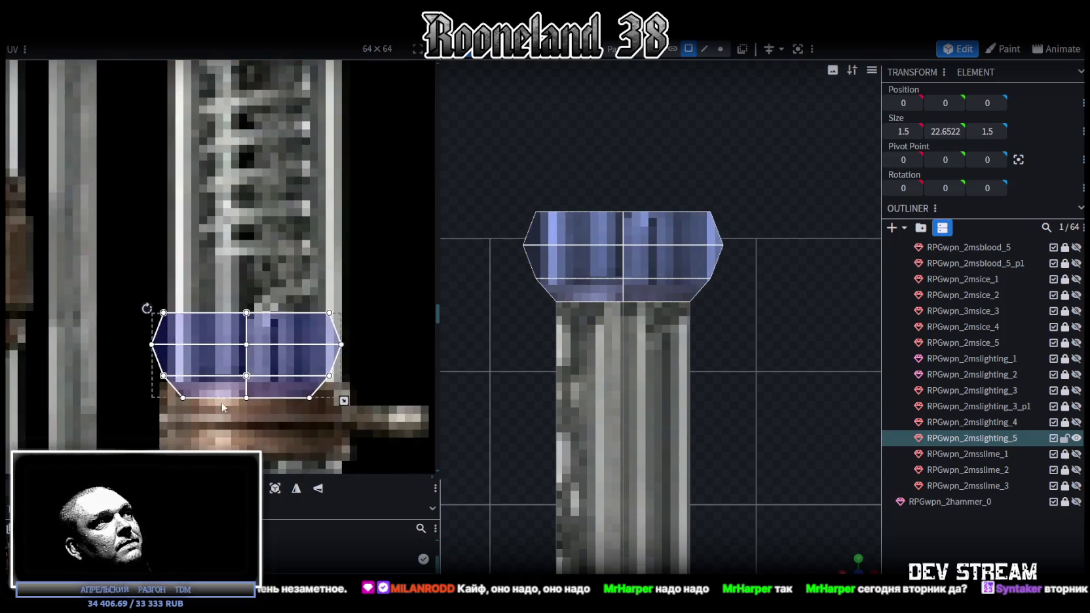
drag(215, 229, 214, 293)
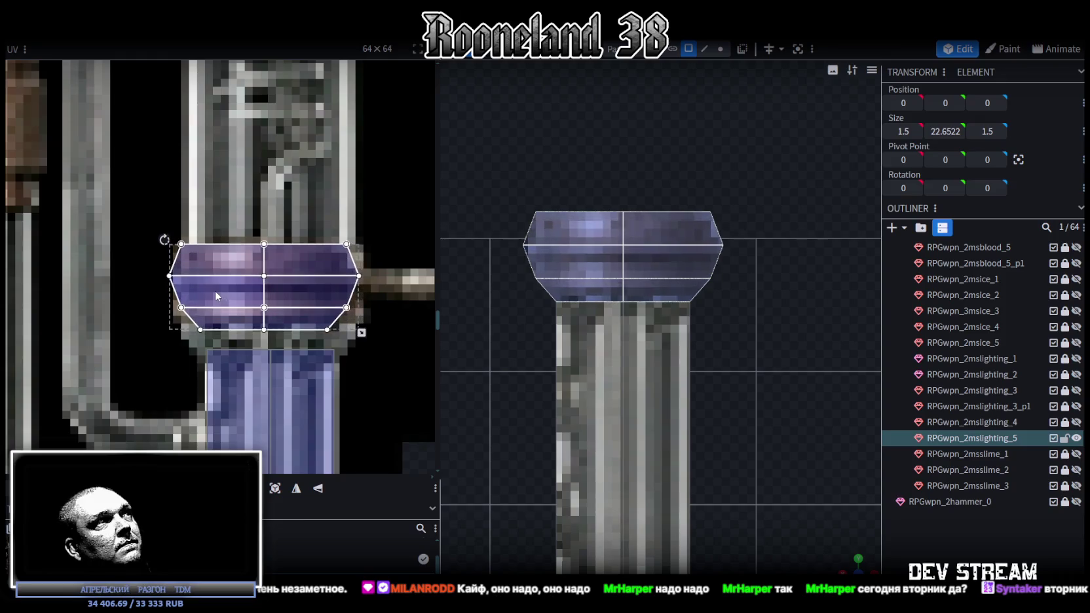
scroll(309, 333, up, 1)
scroll(309, 334, up, 1)
Resize and nudge the cap's UV area so it fits the purple band exactly.
drag(374, 337, 382, 356)
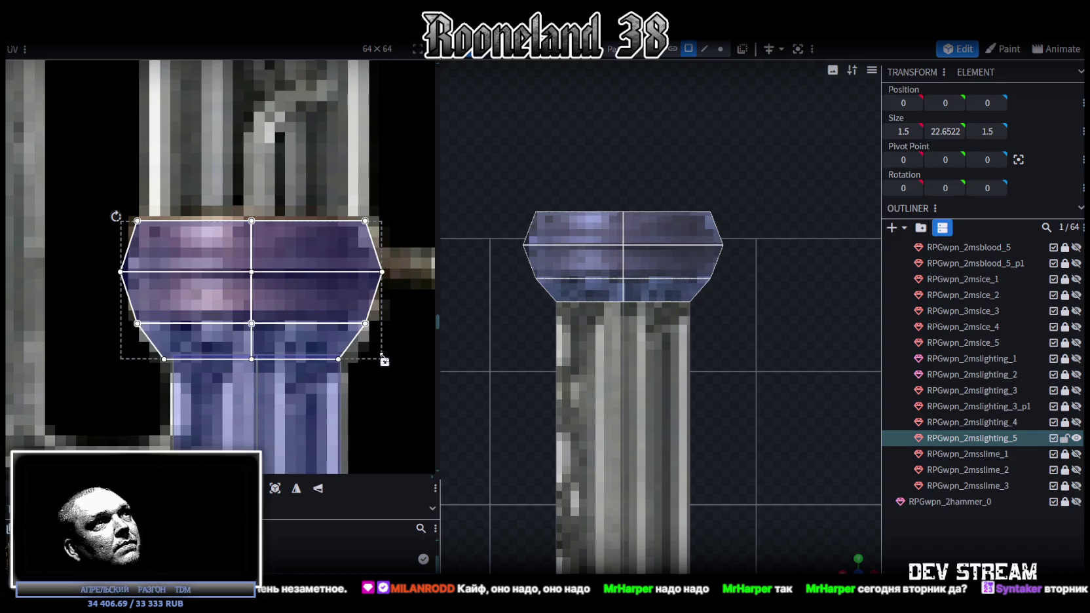
drag(385, 362, 386, 357)
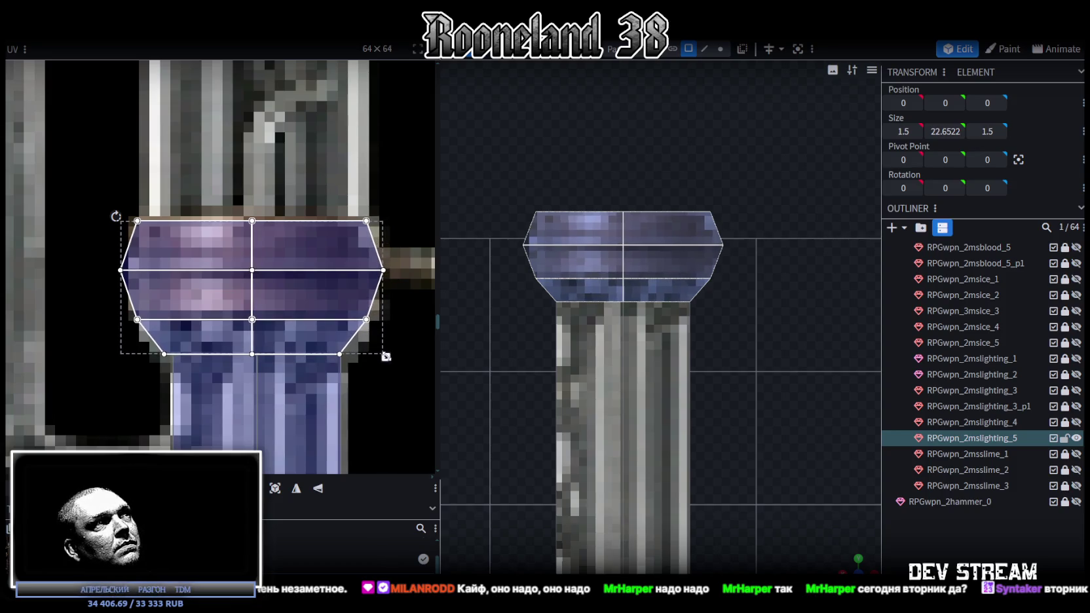
drag(295, 304, 303, 304)
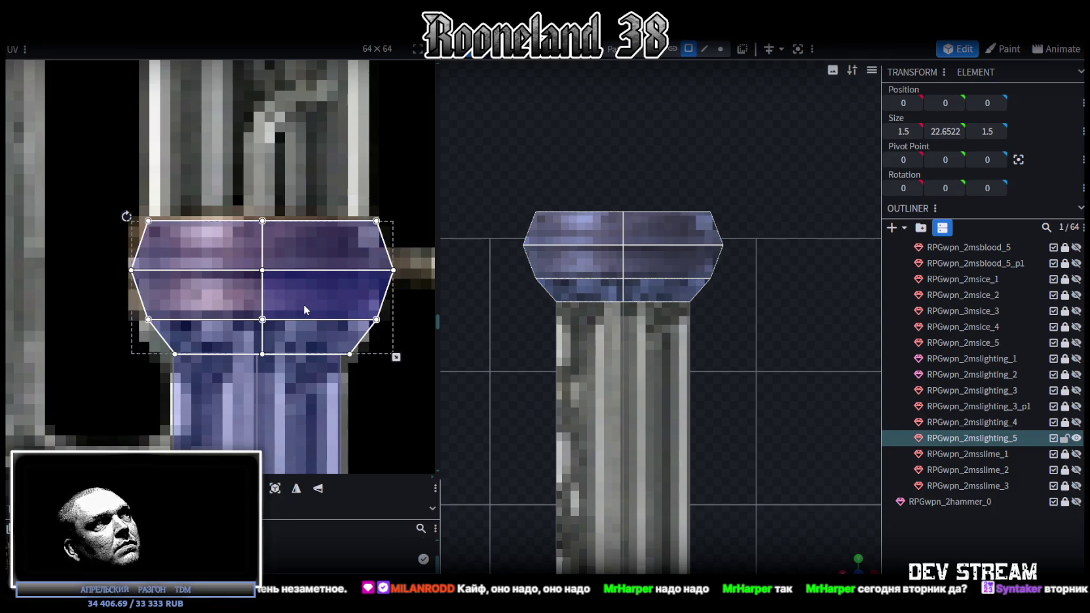
drag(395, 357, 386, 357)
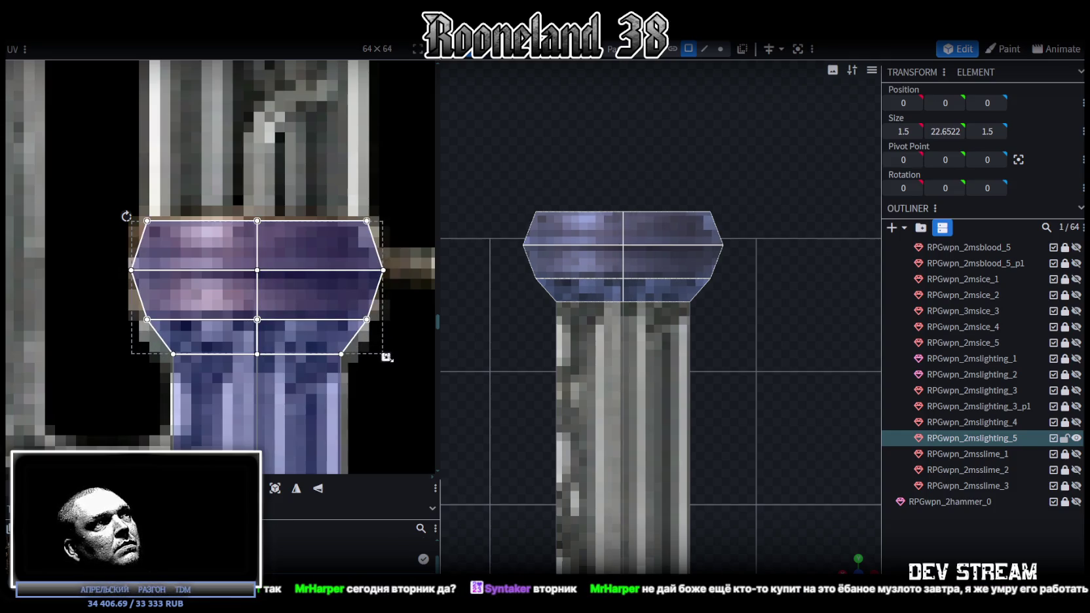
scroll(283, 273, up, 2)
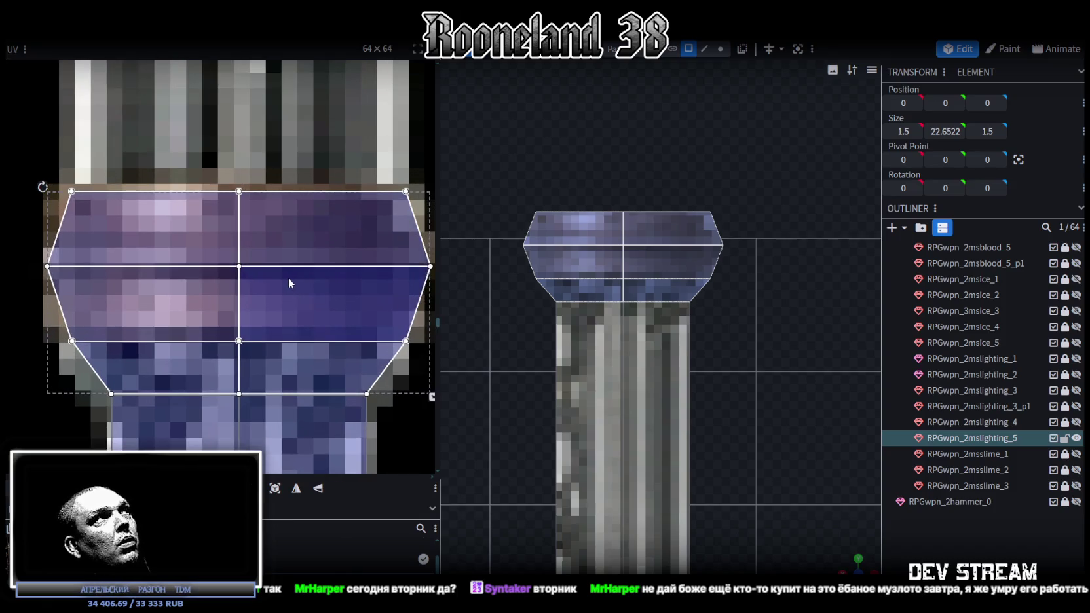
scroll(287, 277, down, 1)
middle_drag(320, 275, 302, 269)
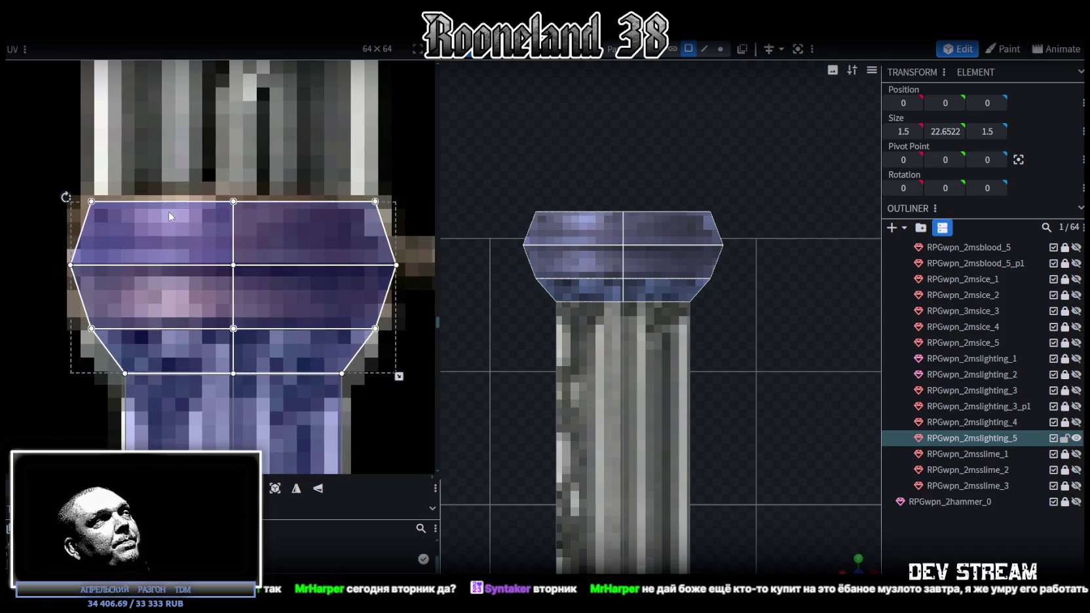
scroll(275, 224, up, 2)
scroll(274, 218, down, 2)
scroll(320, 242, down, 2)
scroll(320, 249, down, 5)
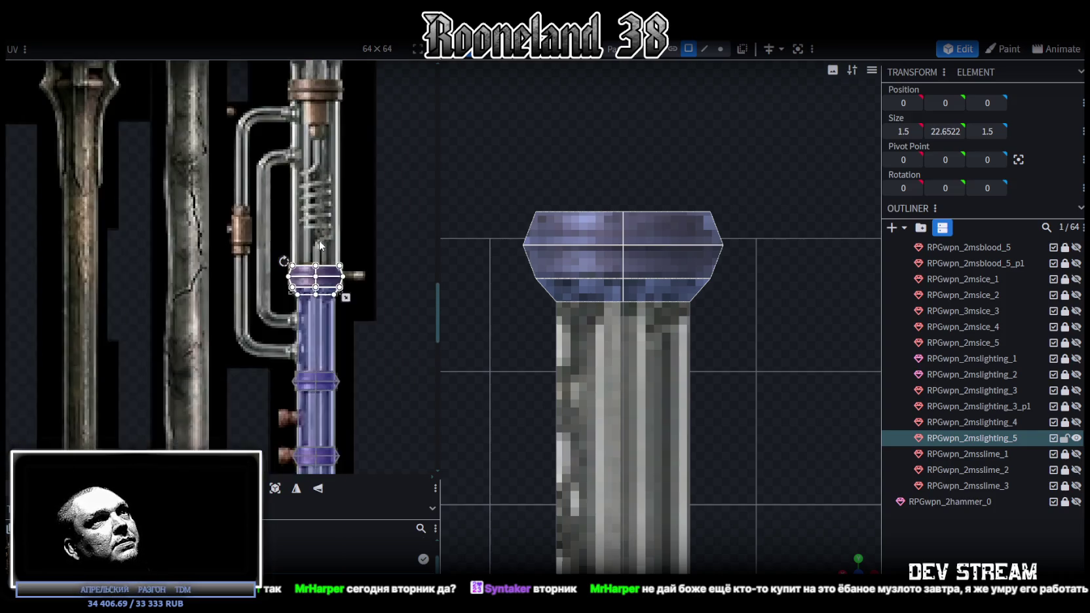
Inspect the textured cap from above and the side, then bring up the enlarged YouTube browser.
drag(875, 569, 821, 355)
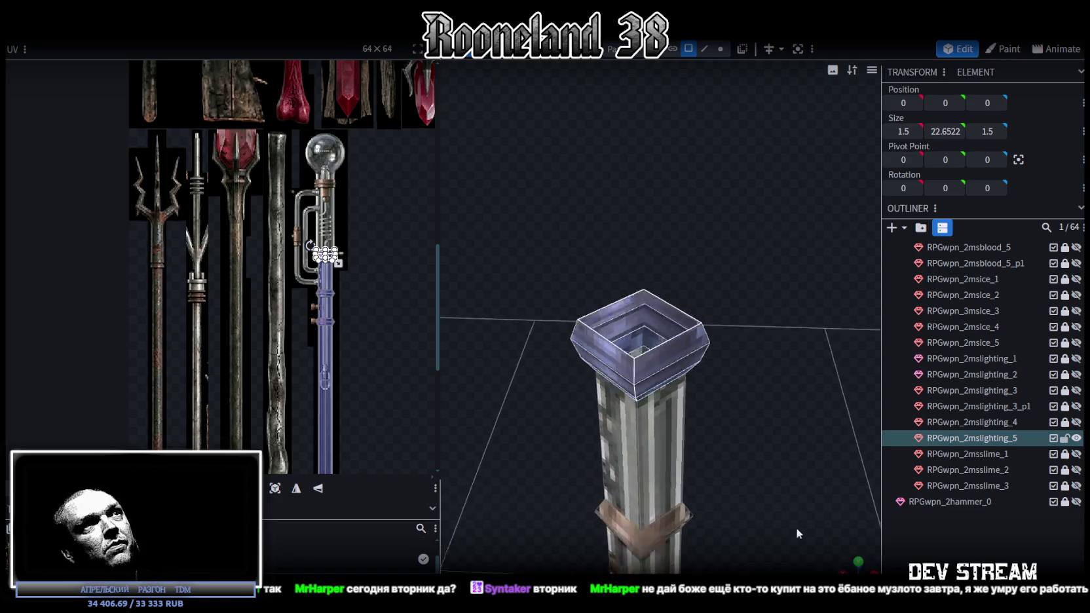
click(720, 49)
drag(747, 157, 647, 252)
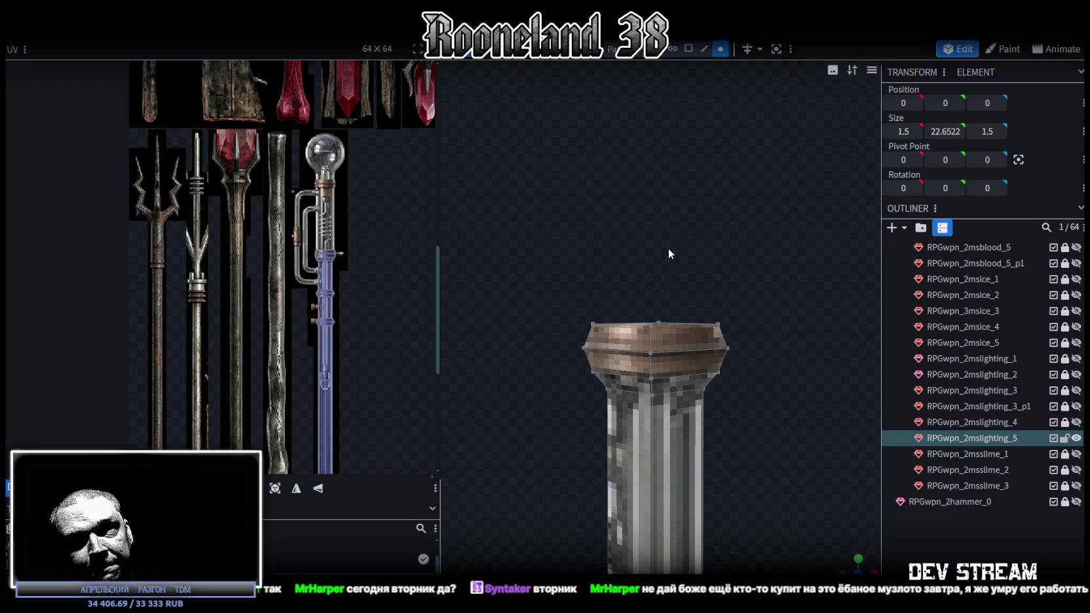
mouse_move(669, 253)
mouse_down()
mouse_move(668, 270)
mouse_move(679, 256)
mouse_move(656, 281)
mouse_up()
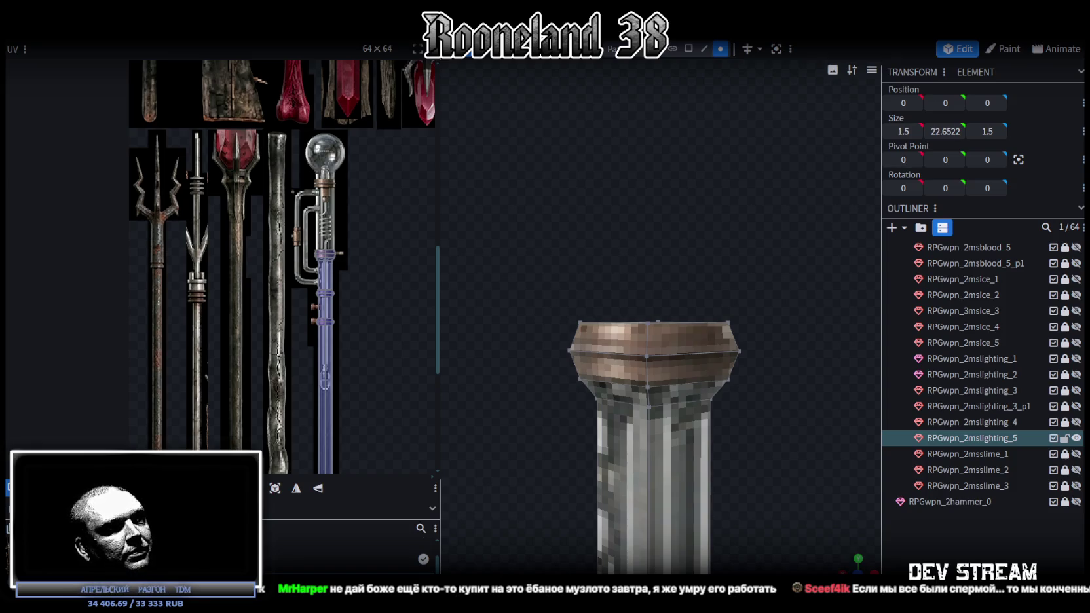
key(alt+Tab)
drag(472, 256, 412, 53)
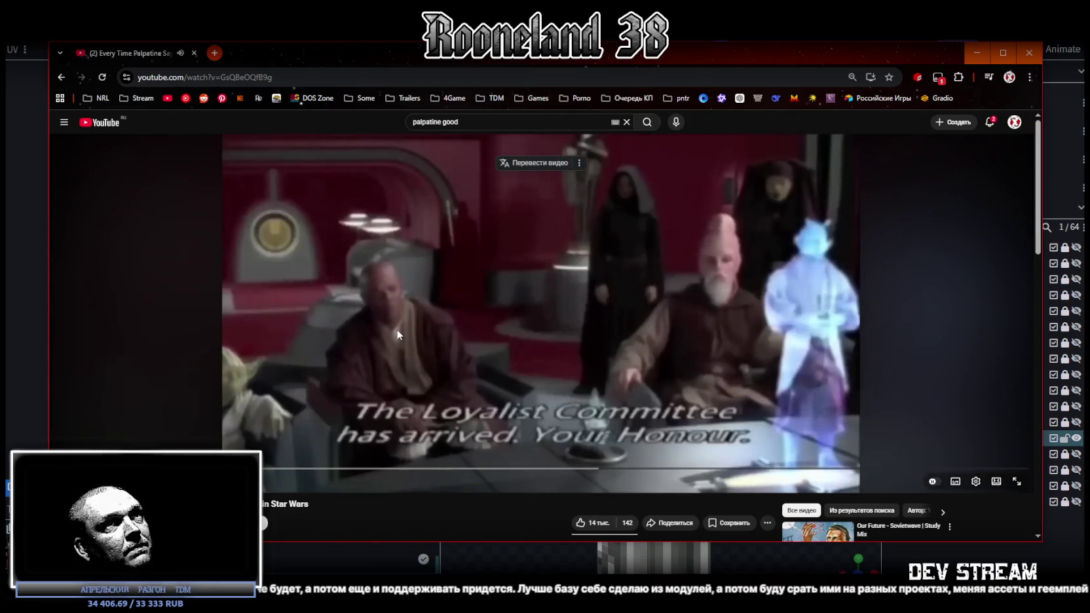
Pause and resume the Star Wars clip, then close the YouTube tab to return to Blockbench.
key(space)
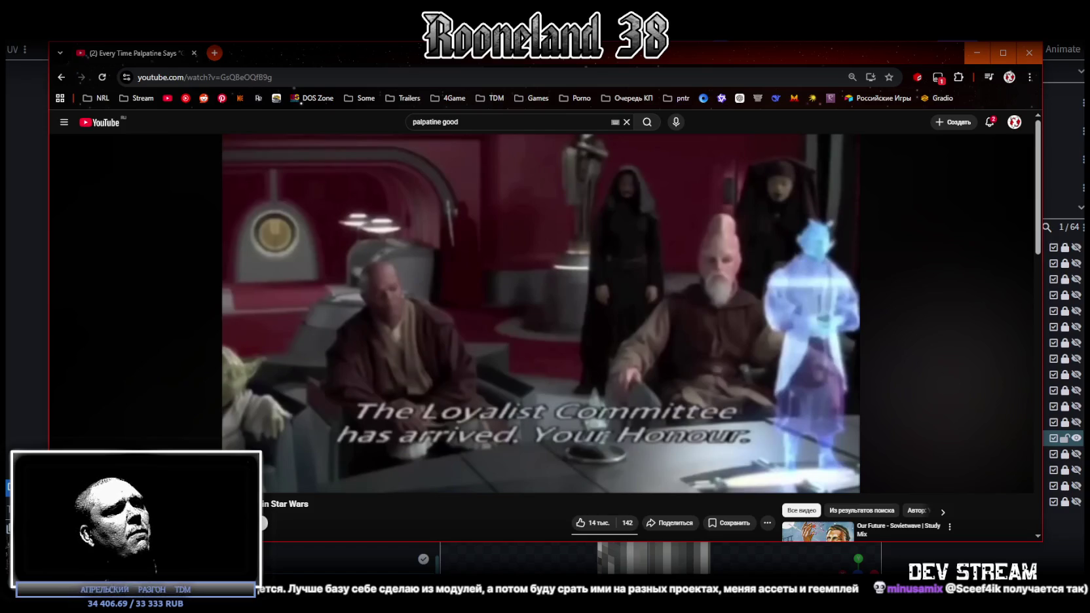
key(space)
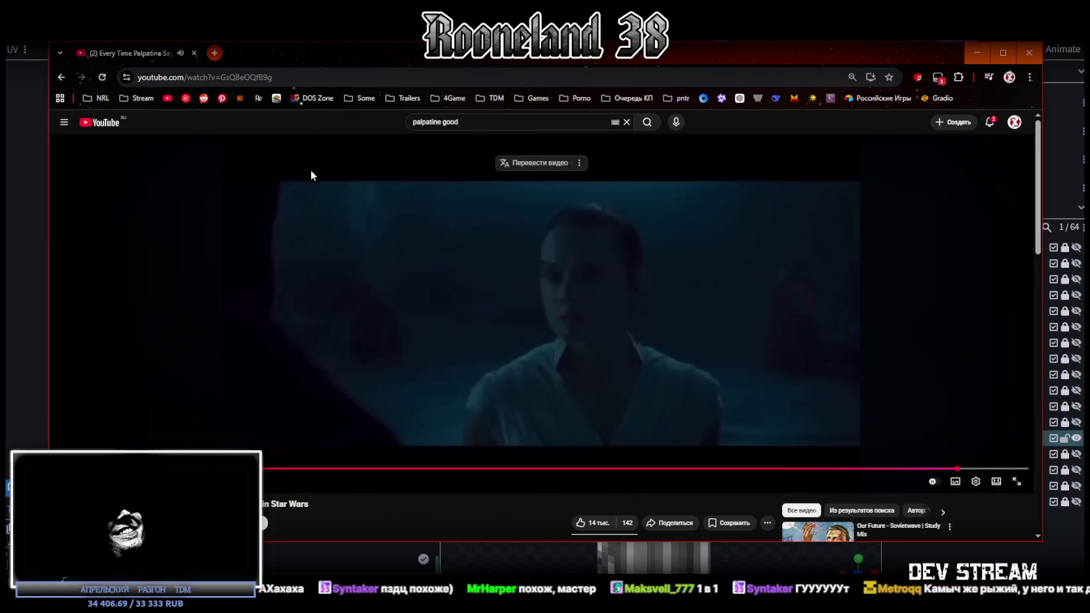
click(194, 53)
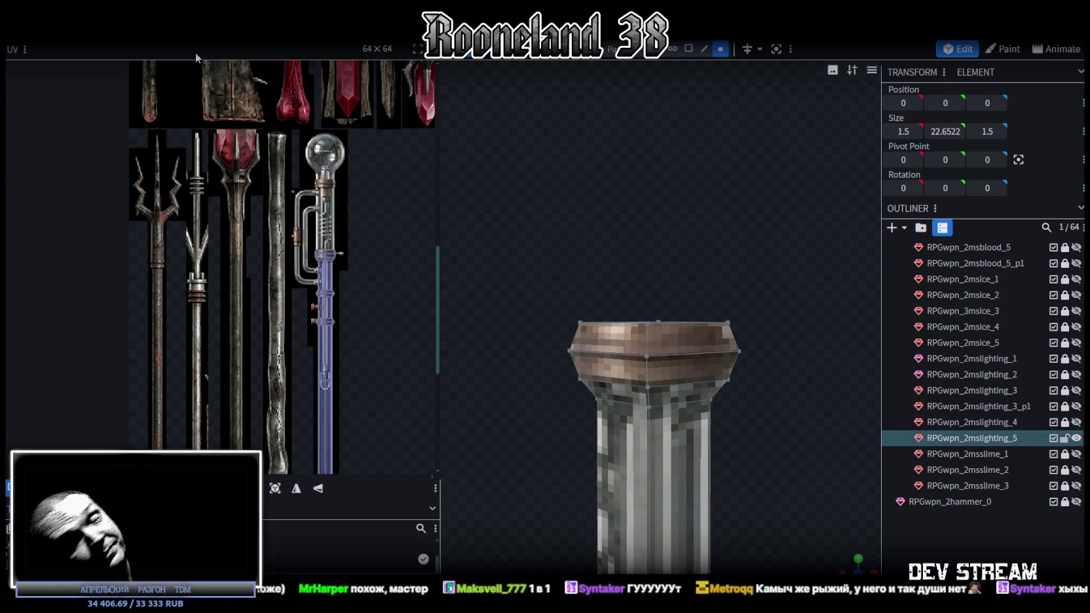
Extrude the pillar's top face into a new section stretched up to Y 20.2.
mouse_move(552, 234)
mouse_down()
mouse_move(592, 194)
mouse_move(581, 157)
mouse_move(631, 206)
mouse_move(640, 192)
mouse_move(630, 202)
mouse_up()
mouse_move(628, 304)
mouse_down()
mouse_move(833, 344)
mouse_move(764, 259)
mouse_move(783, 225)
mouse_up()
click(703, 50)
mouse_move(730, 89)
mouse_down()
mouse_move(758, 239)
mouse_move(743, 218)
mouse_move(743, 261)
mouse_move(739, 243)
mouse_up()
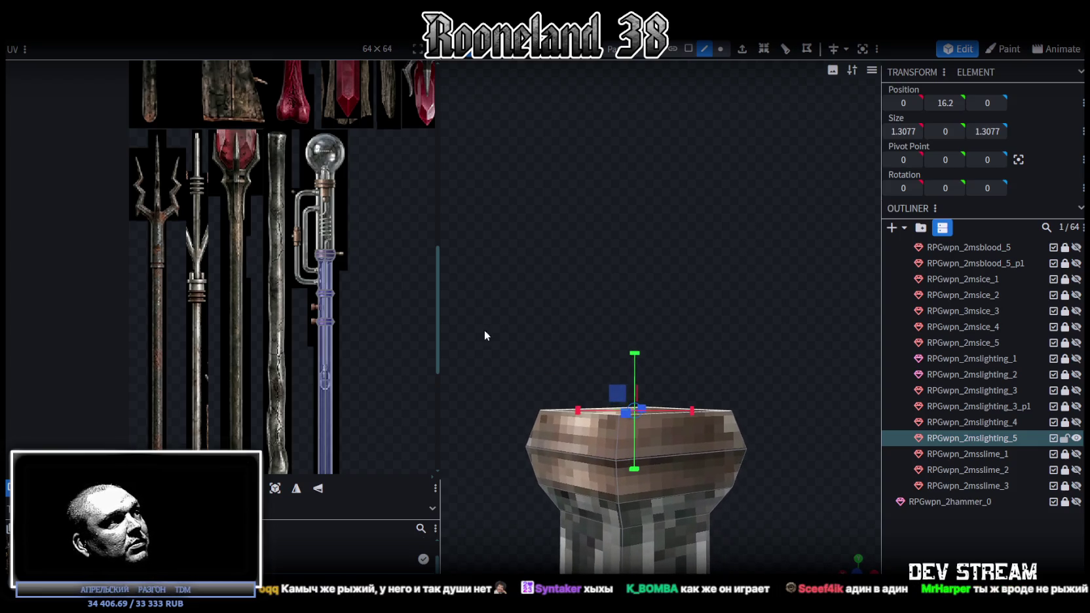
click(742, 49)
mouse_move(743, 66)
mouse_down()
mouse_move(710, 168)
mouse_move(721, 211)
mouse_up()
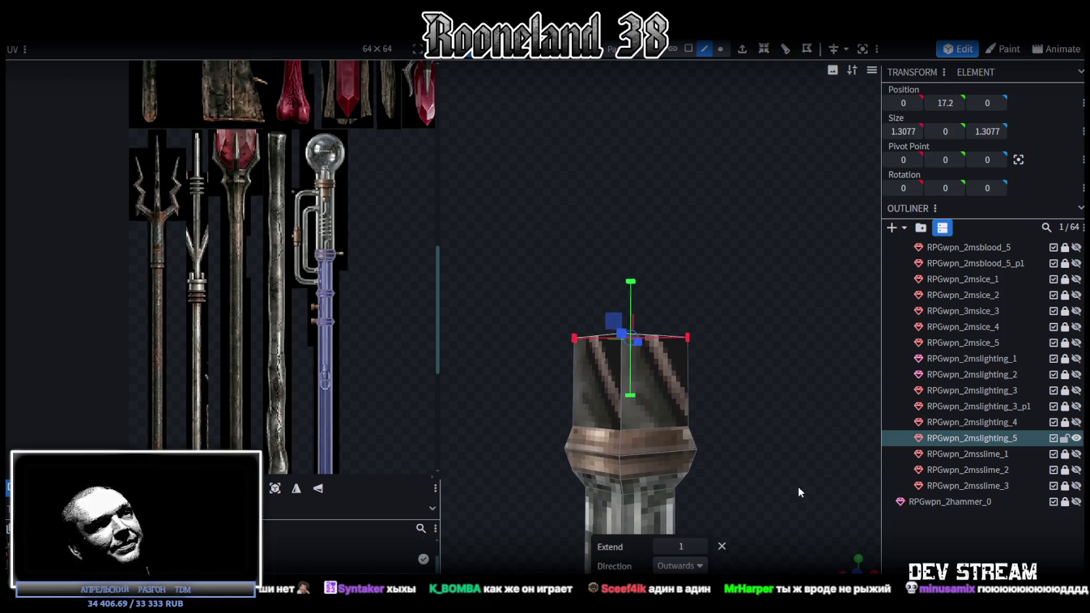
key(KP_1)
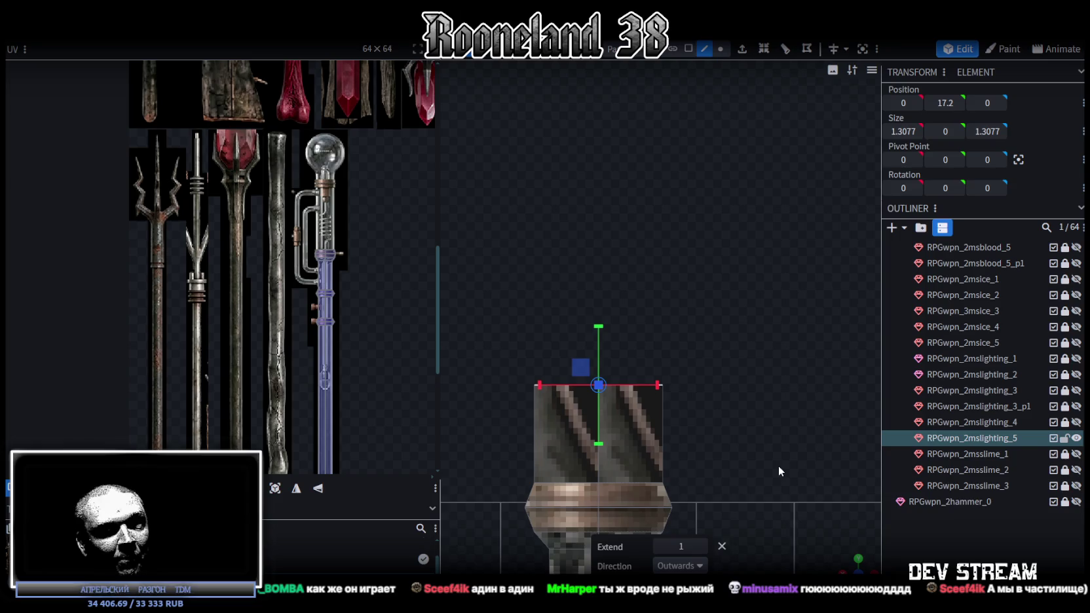
drag(779, 465, 697, 389)
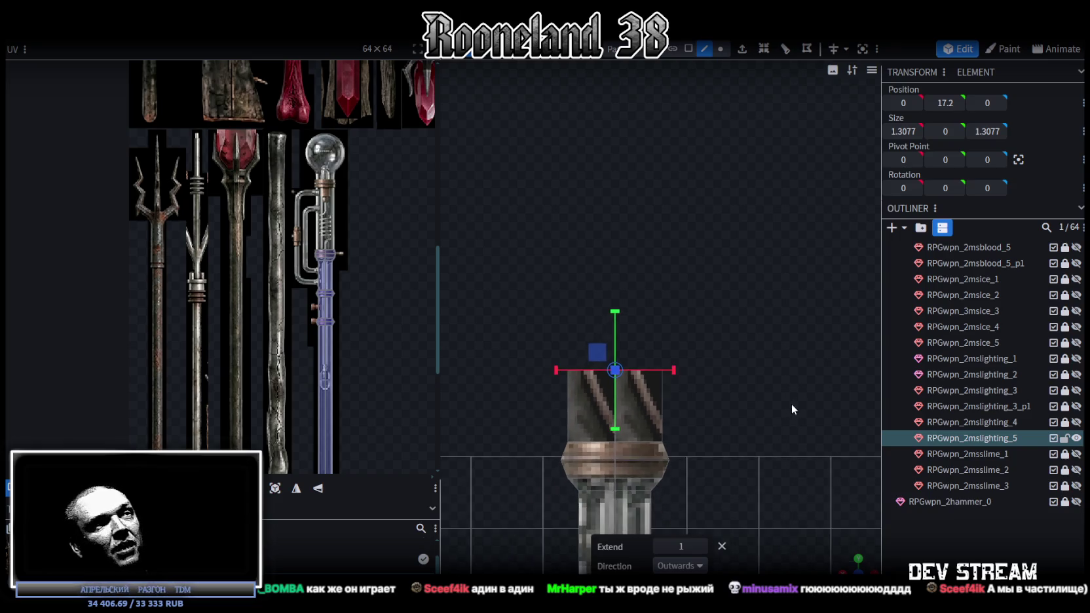
drag(609, 360, 616, 178)
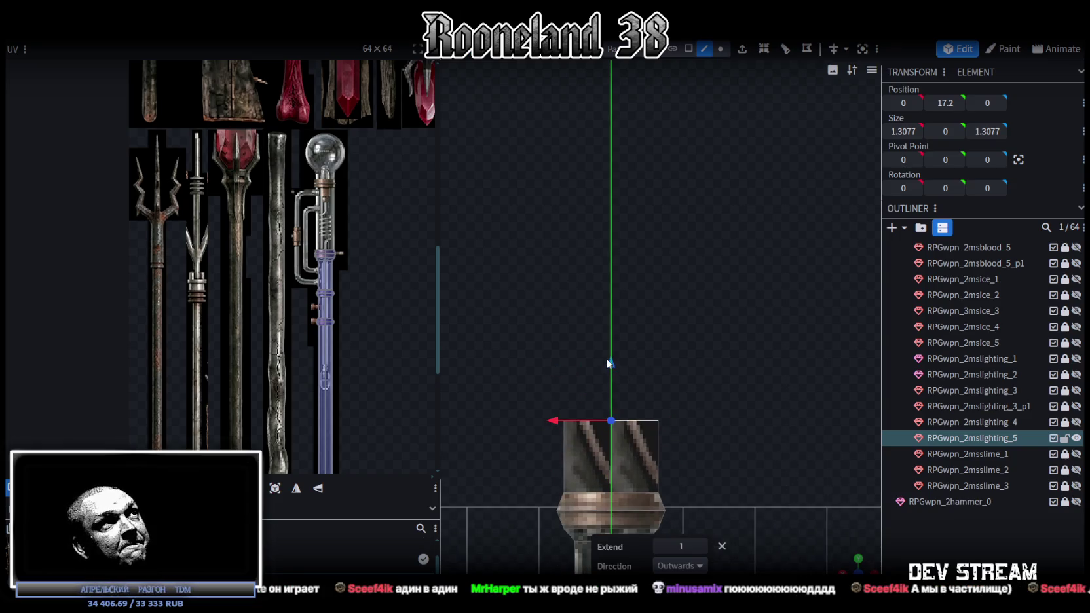
mouse_move(717, 313)
right_down()
mouse_move(698, 412)
mouse_move(680, 247)
right_up()
right_drag(590, 271, 590, 289)
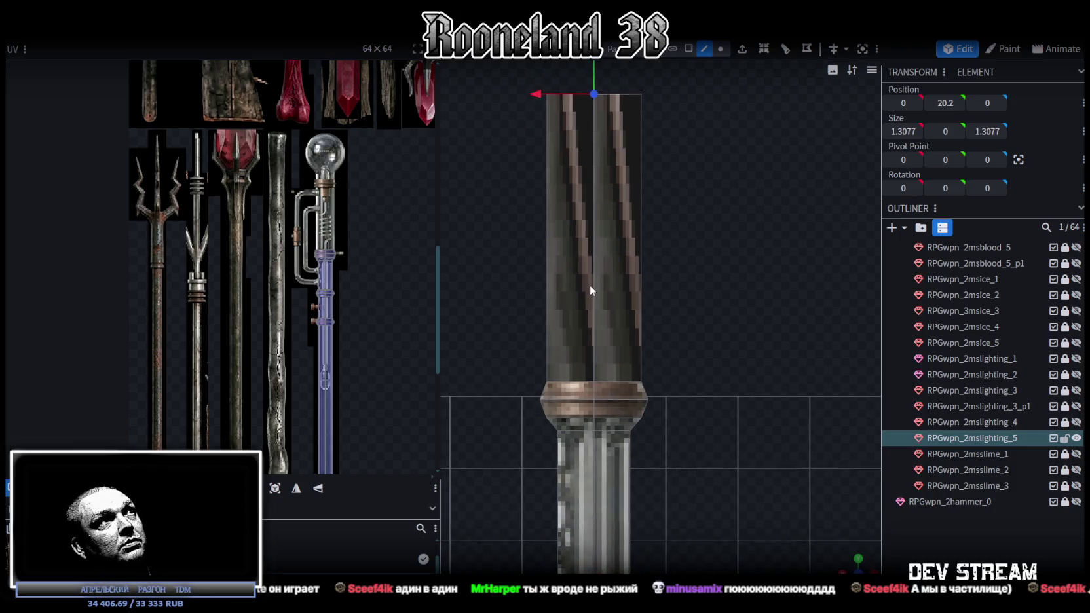
Copy the copper ring band's faces, paste them as new geometry, and raise the copy near the section top.
click(688, 48)
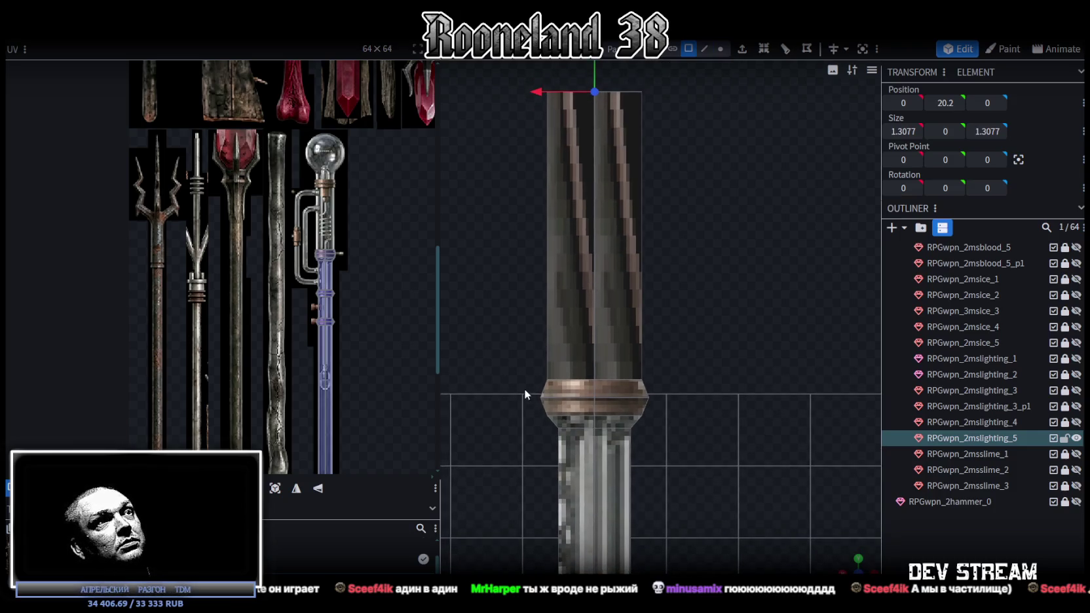
drag(526, 390, 672, 400)
key(ctrl+c)
key(ctrl+v)
click(713, 412)
drag(594, 342, 592, 62)
Raise the top ring band to Y 20.45 and merge its overlapping vertices.
click(700, 289)
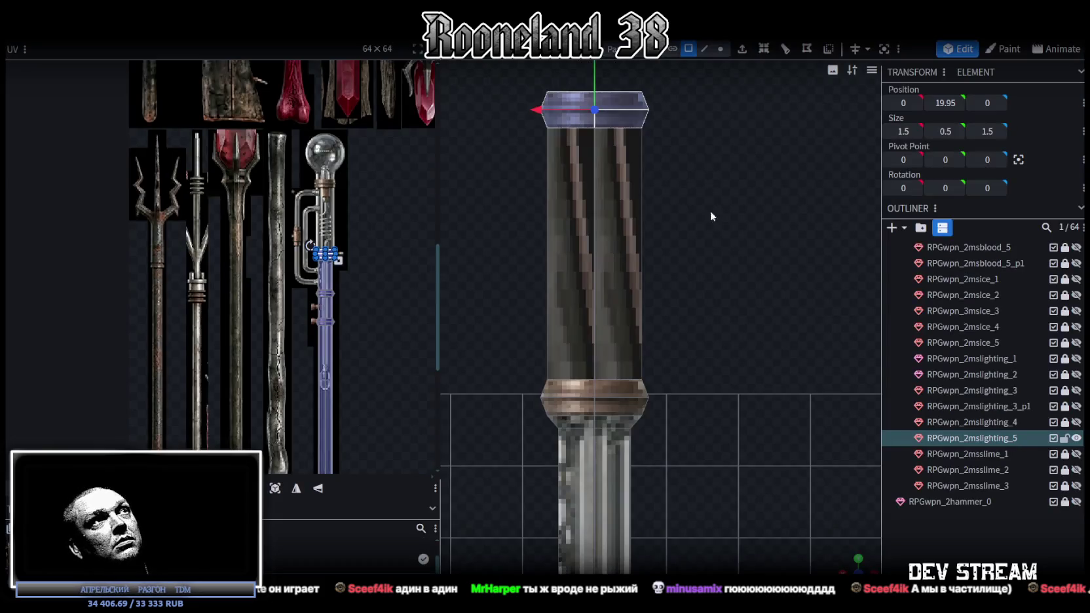
right_drag(710, 210, 726, 354)
scroll(617, 258, up, 2)
drag(600, 259, 606, 214)
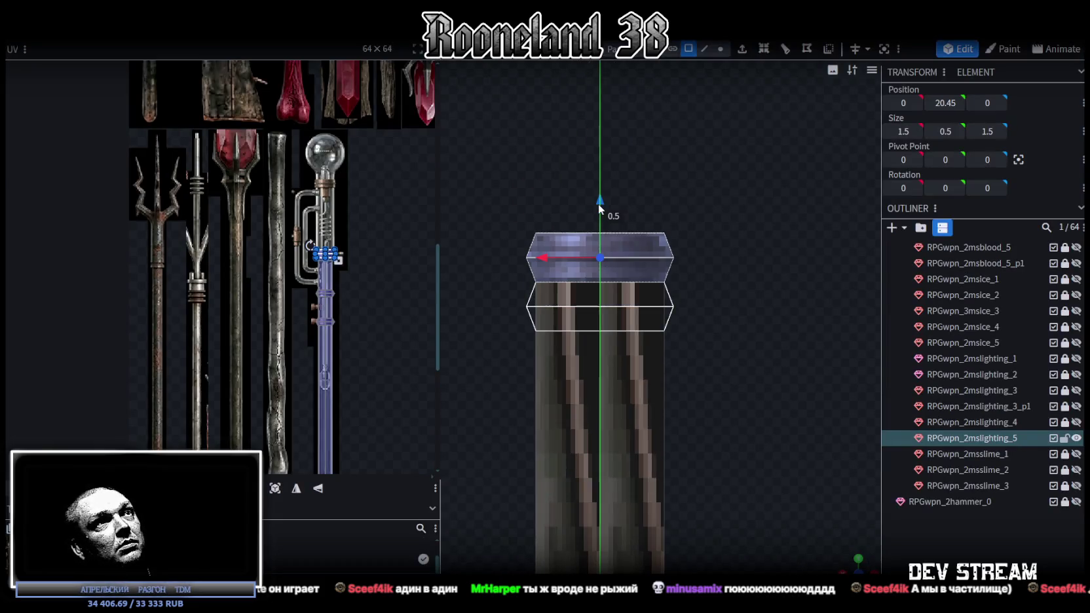
click(566, 139)
Shift the band's UV up onto the collar texture below the bulb.
scroll(566, 273, down, 2)
scroll(566, 273, down, 2)
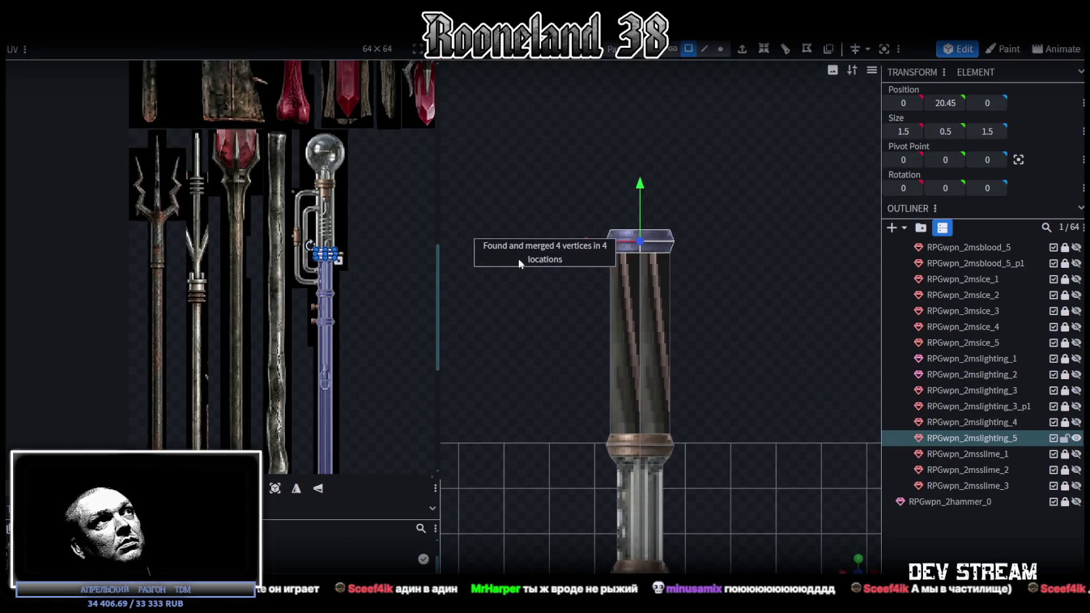
scroll(318, 240, up, 3)
scroll(297, 394, up, 2)
drag(342, 185, 342, 79)
scroll(349, 279, up, 4)
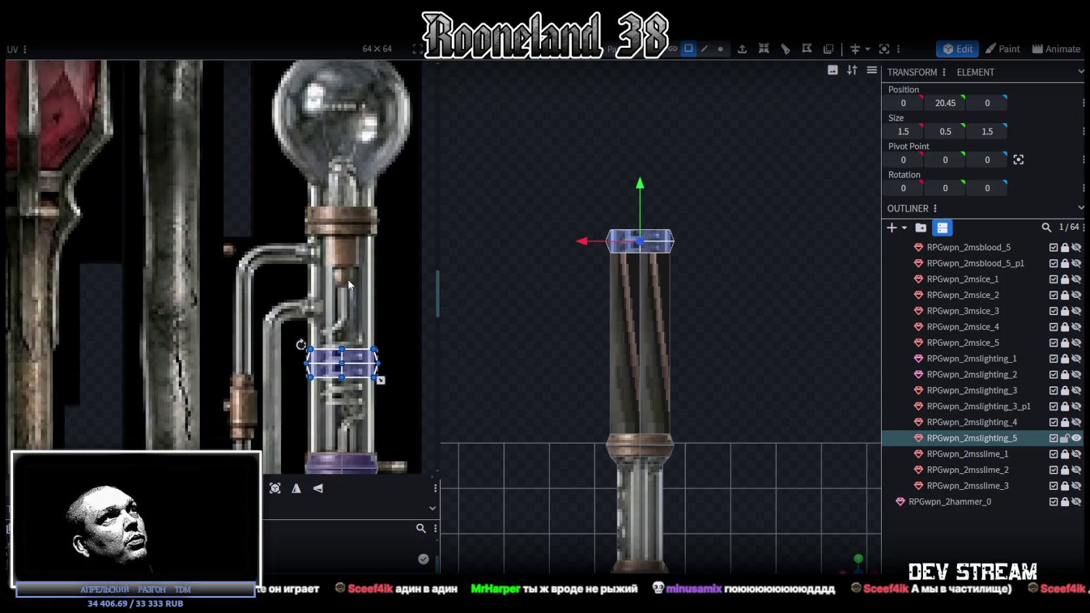
scroll(350, 279, up, 3)
drag(342, 440, 342, 336)
scroll(370, 328, up, 5)
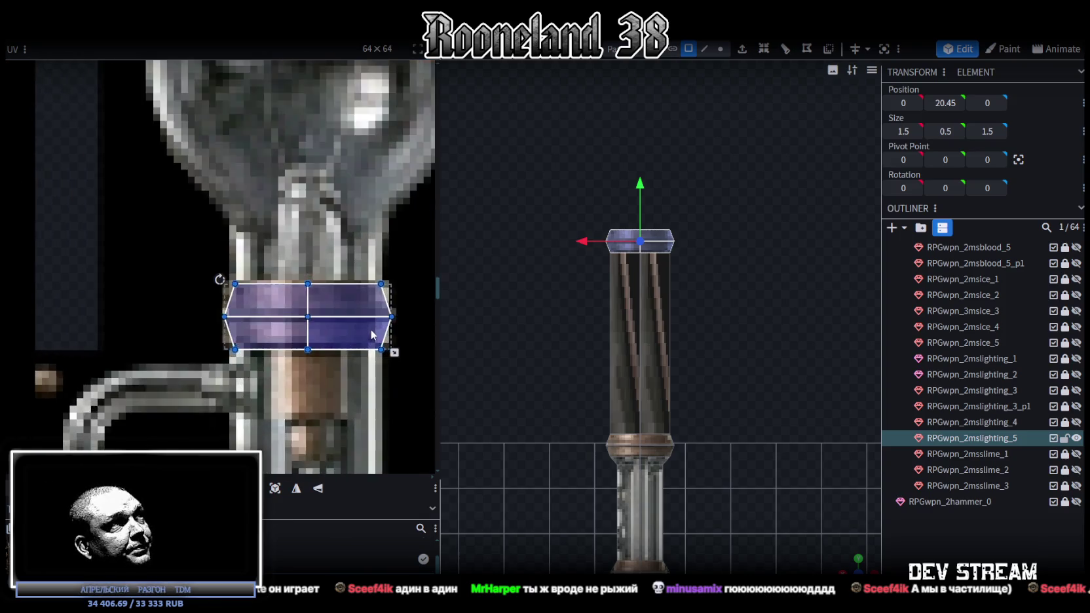
scroll(367, 326, up, 2)
drag(266, 305, 266, 302)
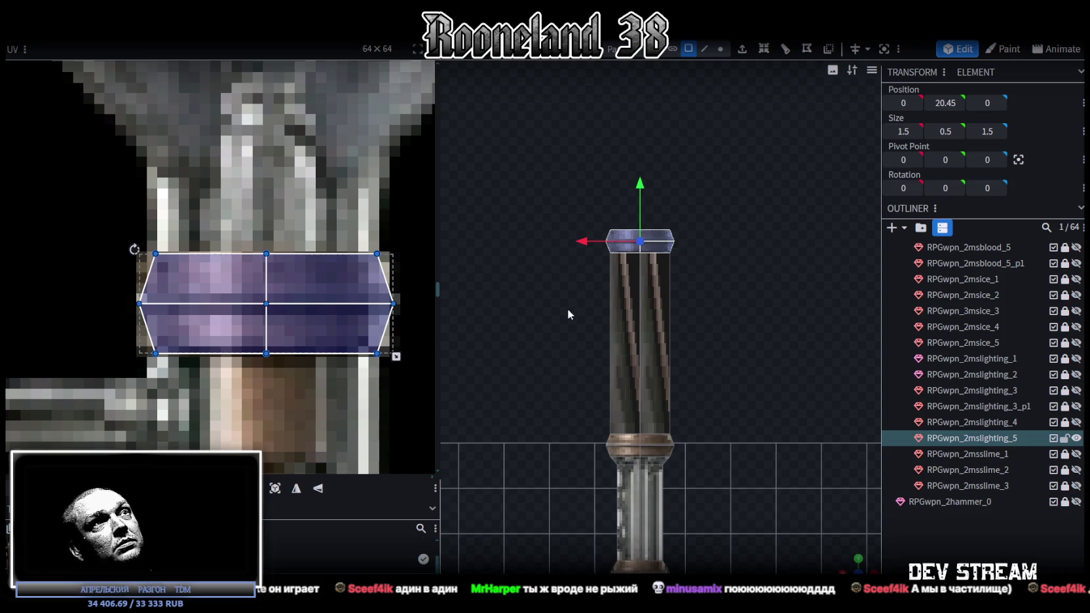
click(639, 345)
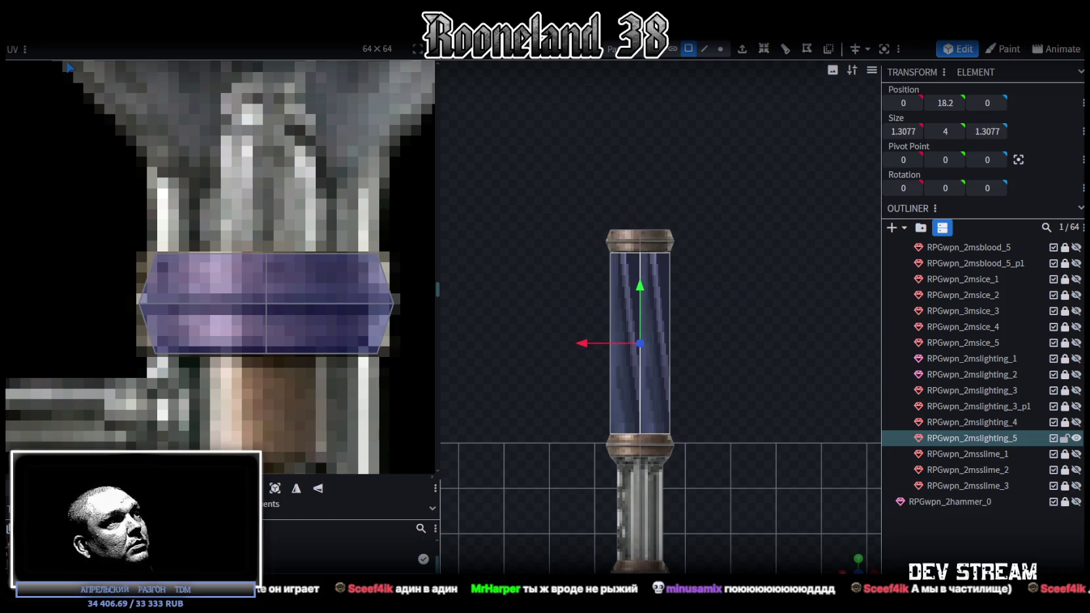
Auto-map the glass tube and move its UV area onto the lamp's blue liquid column.
click(276, 488)
scroll(288, 367, down, 3)
scroll(249, 187, down, 3)
scroll(243, 200, down, 2)
scroll(229, 217, down, 2)
scroll(205, 177, up, 2)
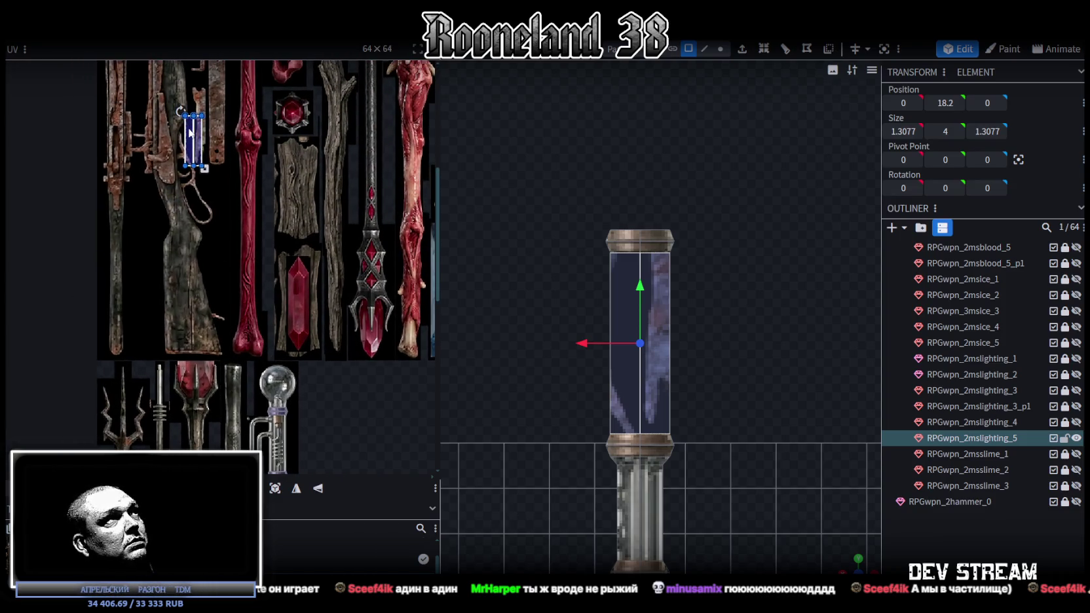
drag(189, 133, 273, 459)
scroll(275, 452, up, 2)
scroll(282, 419, up, 3)
scroll(286, 379, up, 2)
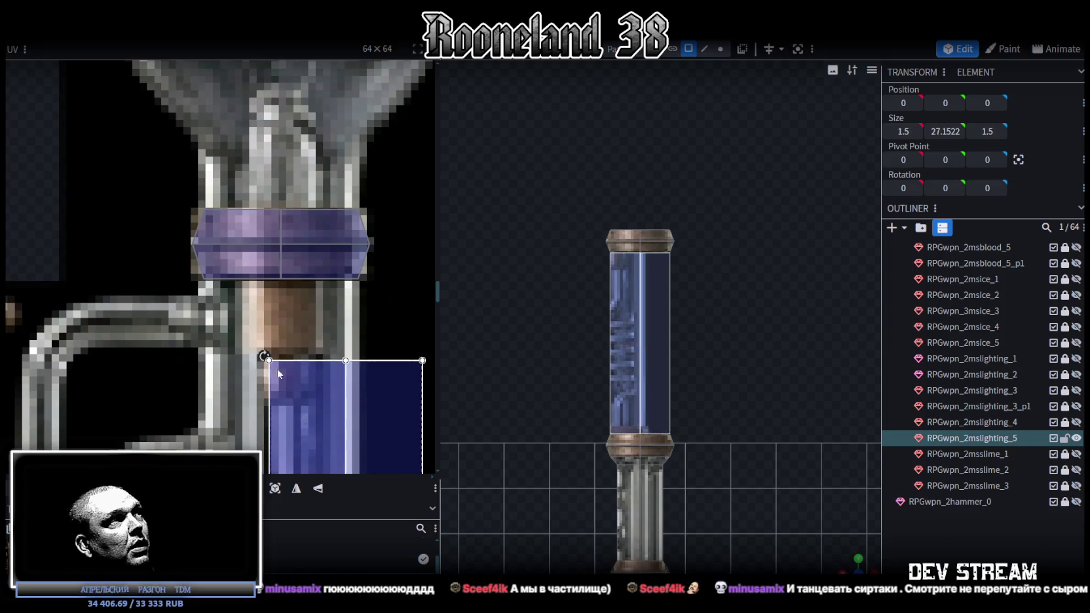
drag(286, 384, 236, 333)
scroll(235, 332, up, 2)
scroll(245, 285, up, 2)
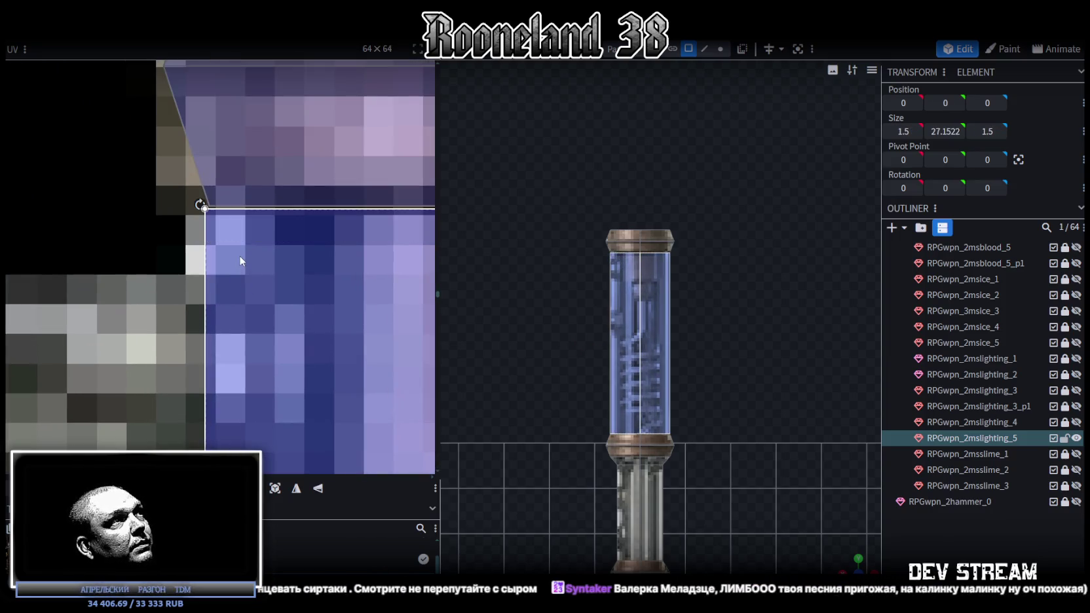
drag(241, 247, 242, 245)
Stretch the tube's UV area downward, trim its edges, and select the tube's top vertices.
scroll(259, 272, down, 2)
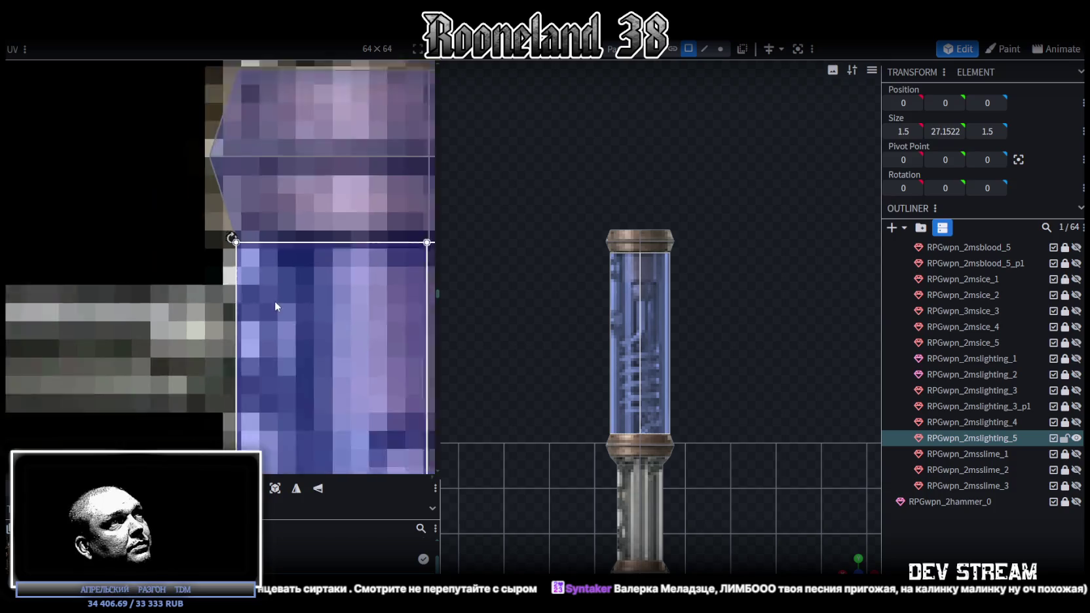
scroll(295, 325, down, 2)
scroll(318, 347, up, 1)
scroll(325, 402, up, 2)
scroll(313, 404, up, 2)
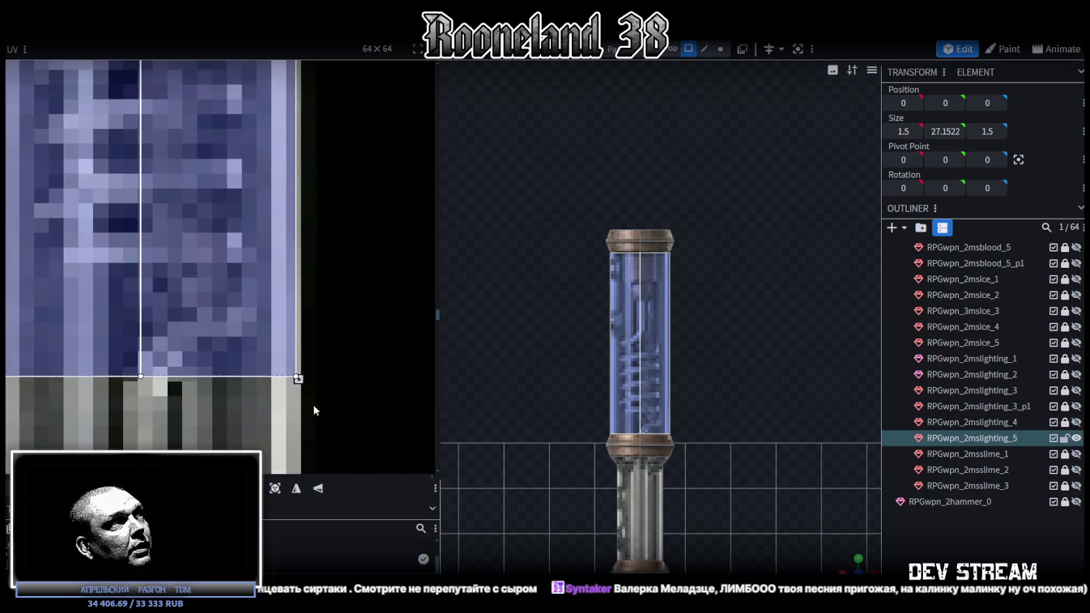
scroll(327, 295, up, 2)
drag(324, 166, 324, 300)
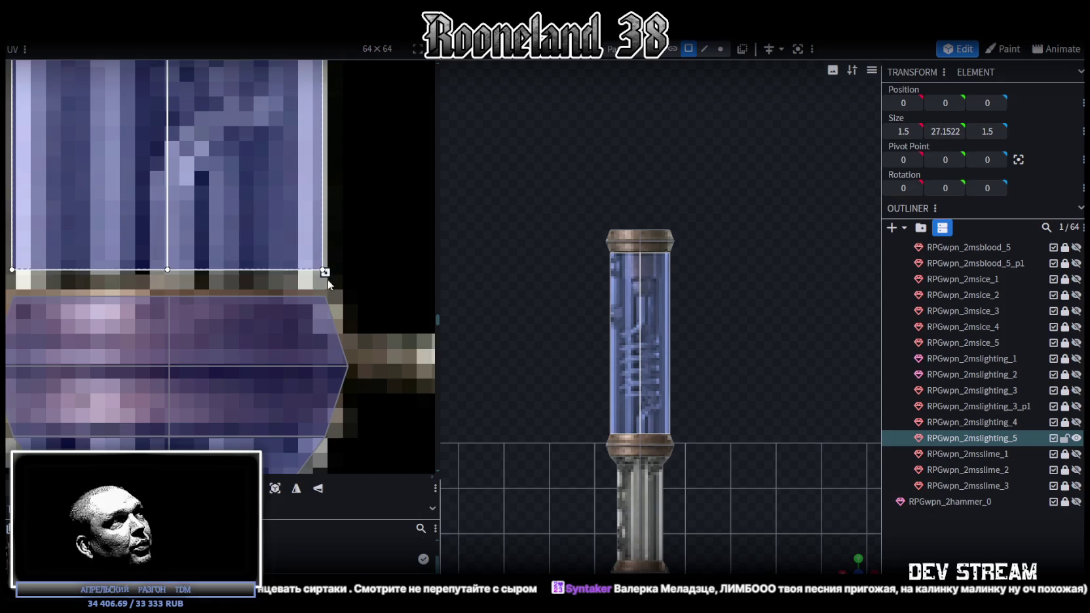
drag(326, 302, 327, 298)
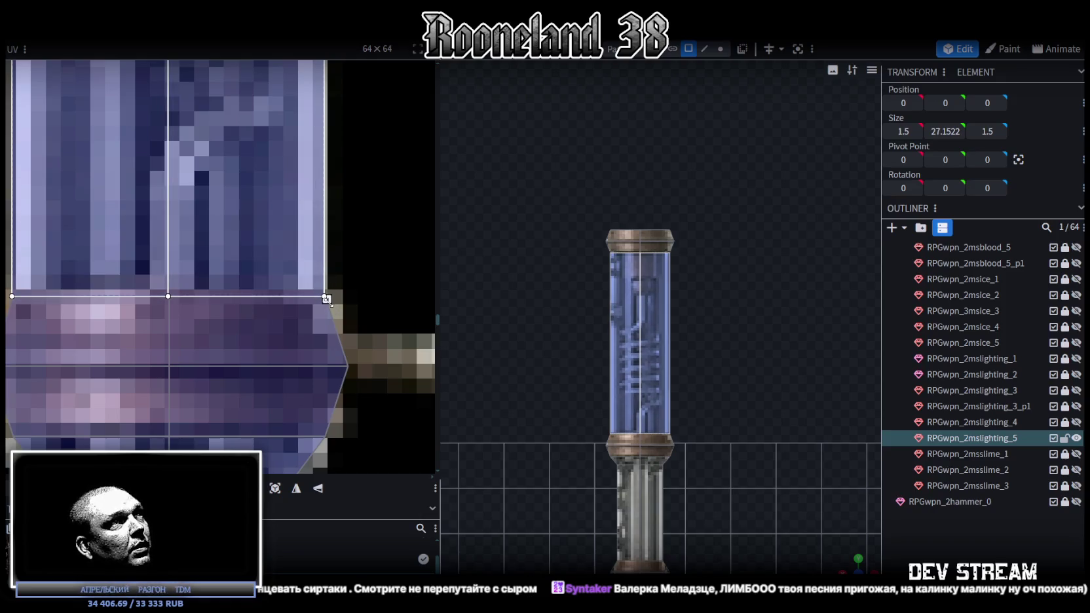
scroll(615, 399, up, 2)
scroll(685, 308, down, 2)
click(720, 49)
drag(564, 166, 774, 279)
Raise the glass tube's top vertices by 0.25.
drag(636, 168, 633, 155)
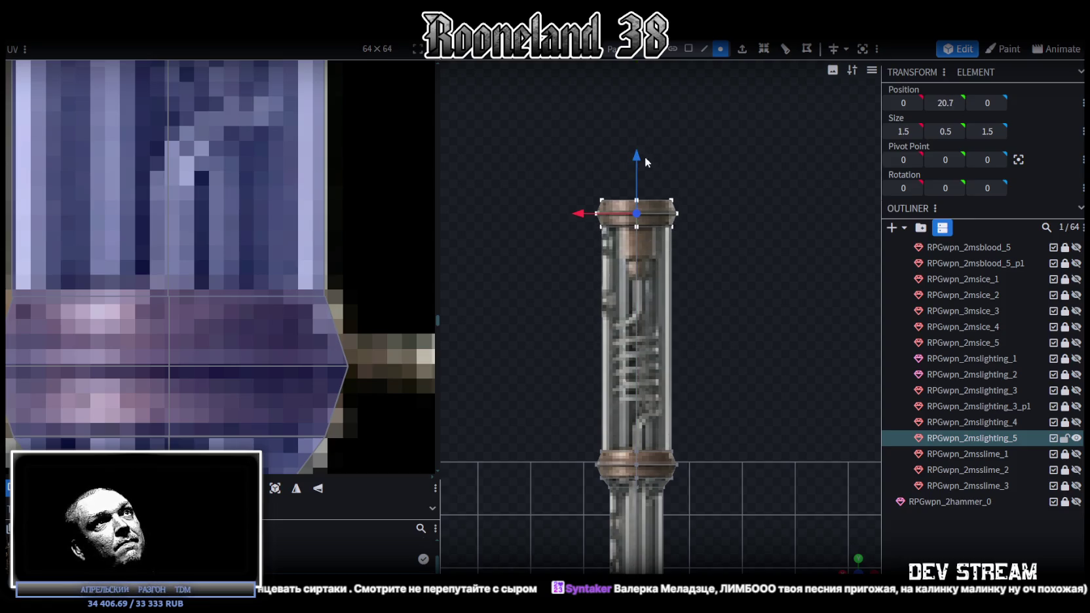
scroll(755, 298, up, 2)
mouse_move(759, 299)
middle_down()
mouse_move(619, 381)
mouse_move(703, 513)
middle_up()
scroll(721, 393, down, 3)
scroll(544, 321, up, 3)
mouse_move(544, 321)
middle_down()
mouse_move(719, 335)
mouse_move(709, 296)
mouse_move(721, 439)
mouse_move(628, 374)
mouse_move(684, 493)
mouse_move(595, 441)
mouse_move(699, 423)
mouse_move(651, 372)
mouse_move(470, 296)
middle_up()
scroll(264, 218, down, 2)
scroll(280, 341, down, 2)
scroll(280, 341, up, 3)
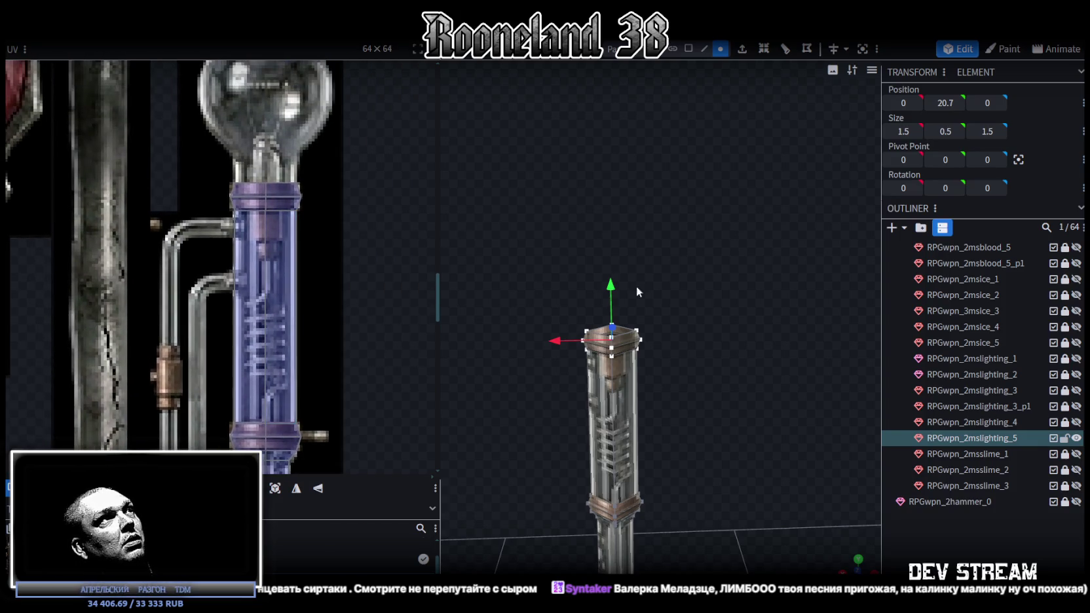
middle_drag(591, 283, 678, 332)
scroll(682, 300, up, 2)
scroll(683, 300, up, 2)
mouse_move(683, 295)
middle_down()
mouse_move(685, 279)
mouse_move(685, 361)
mouse_move(712, 335)
middle_up()
scroll(712, 335, down, 2)
Copy the tube's faces and paste them as new mesh faces.
click(704, 49)
click(632, 344)
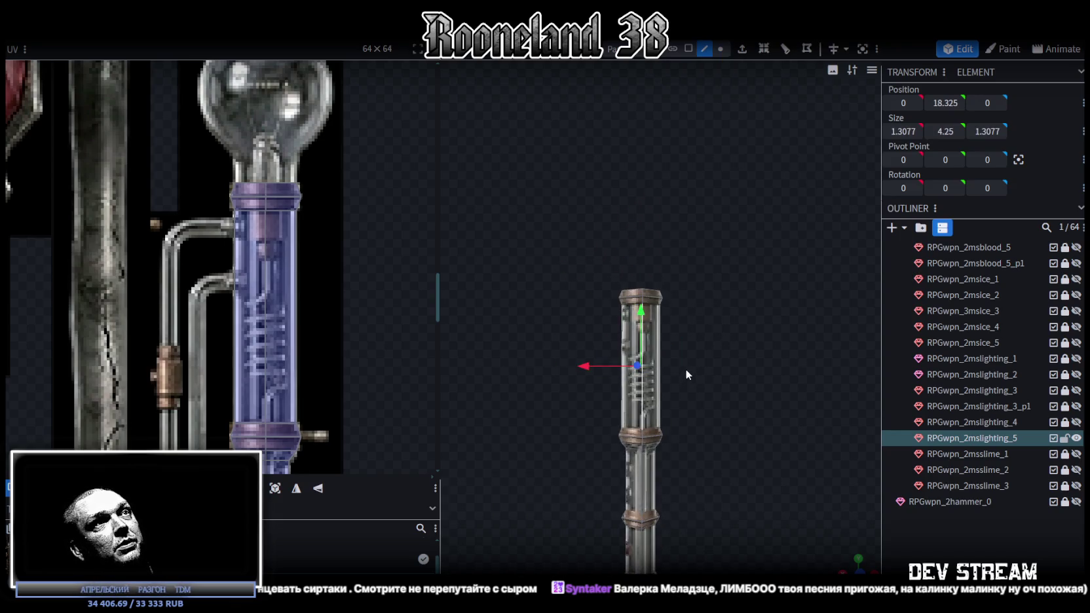
key(ctrl+c)
click(688, 49)
key(ctrl+c)
drag(568, 330, 711, 359)
key(ctrl+c)
click(747, 367)
Move the pasted tube copy above the ring to height 23.075 and merge overlapping vertices.
mouse_move(641, 313)
mouse_down()
mouse_move(641, 150)
mouse_move(641, 176)
mouse_up()
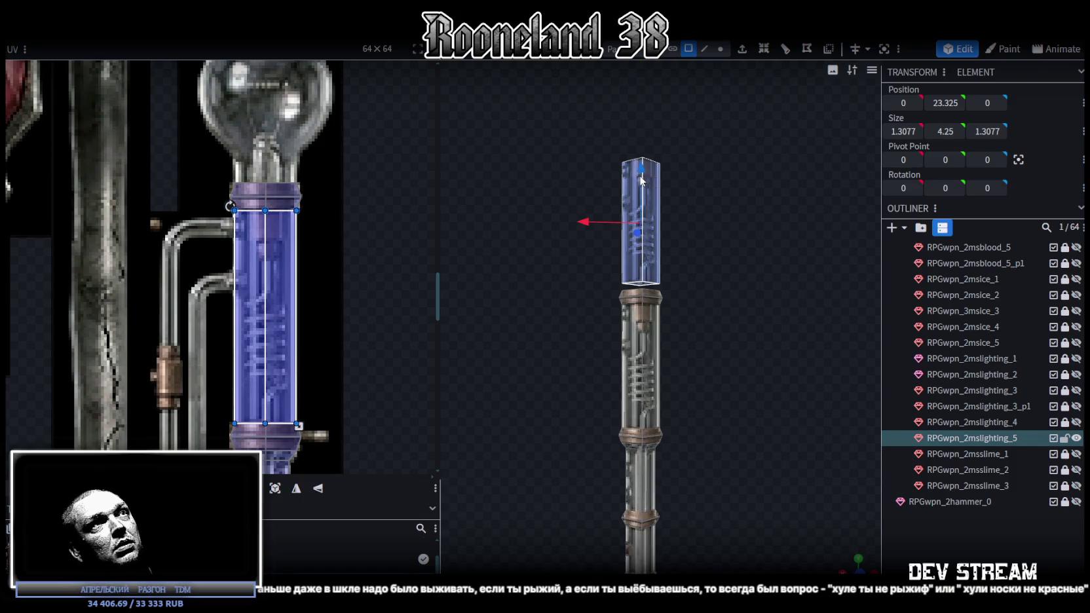
click(622, 139)
scroll(723, 211, up, 2)
scroll(717, 204, up, 2)
click(703, 51)
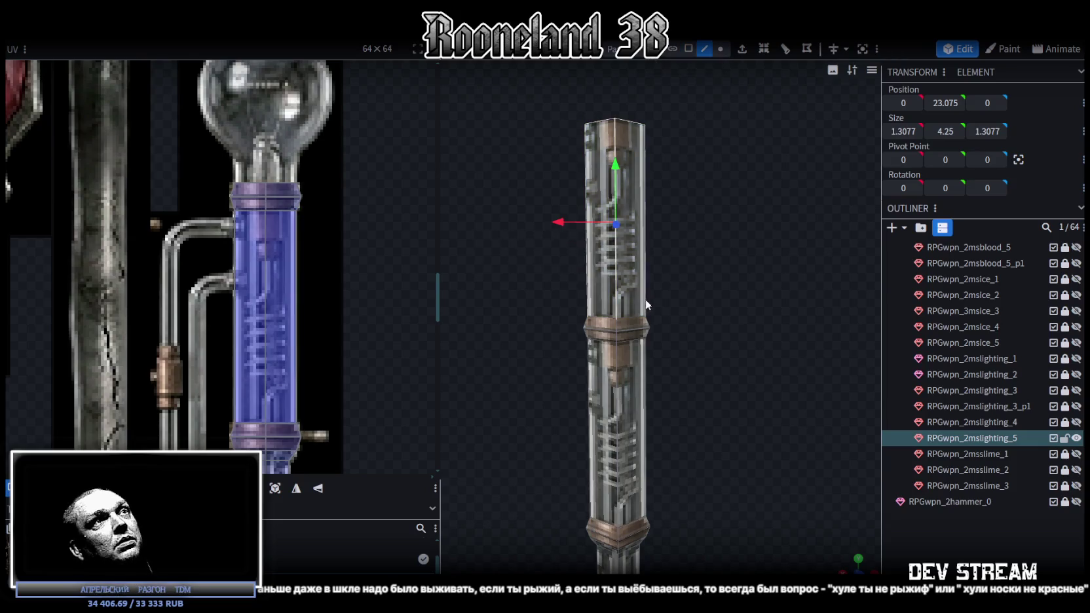
Add a loop cut to the upper section, trying offsets from 1 down to 0.4.
click(619, 298)
click(764, 49)
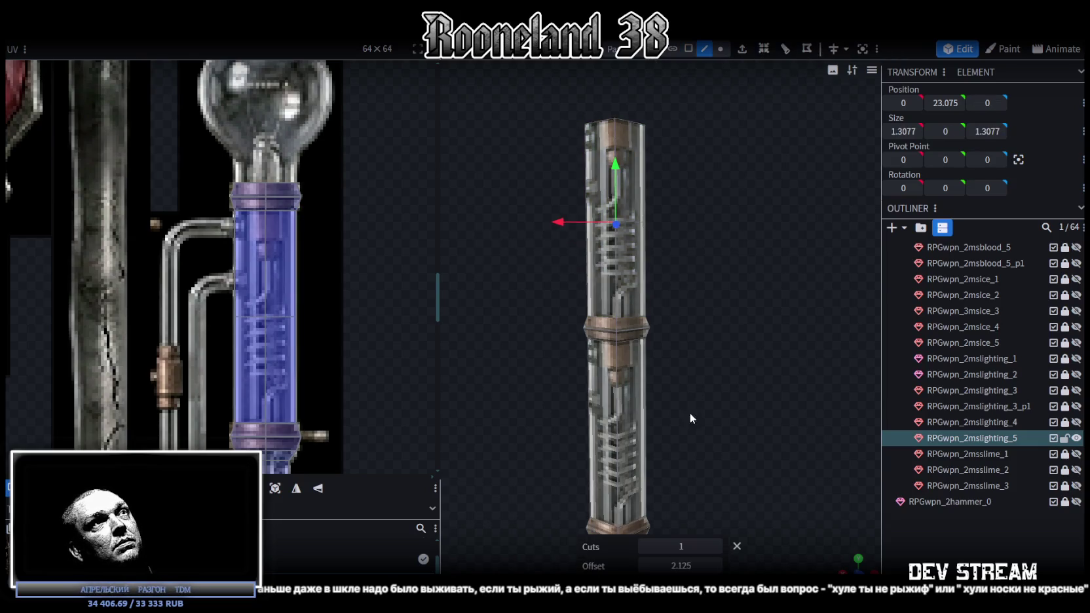
click(681, 546)
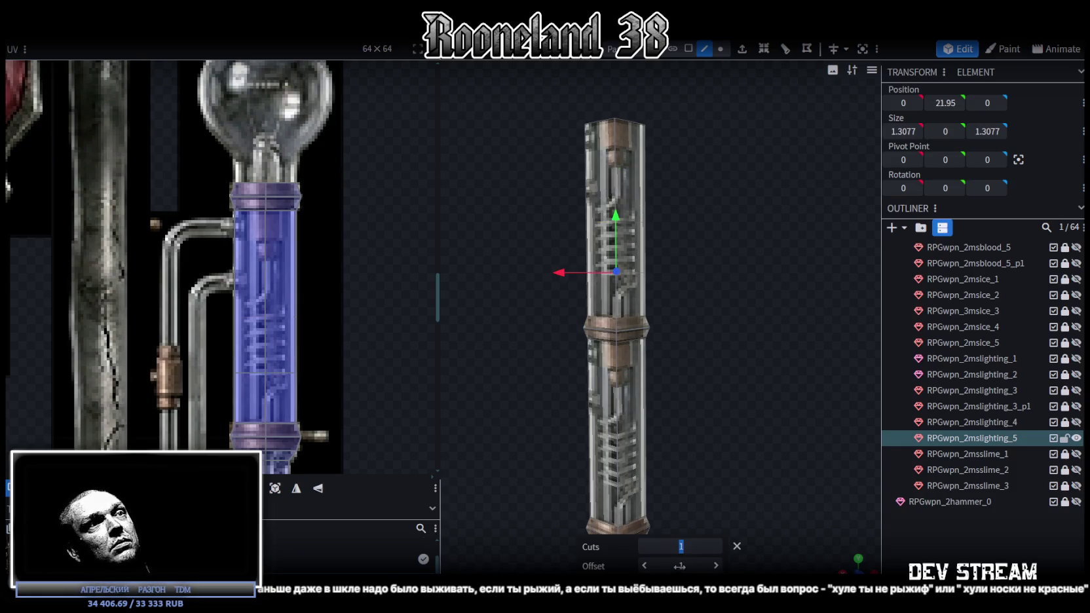
click(716, 566)
click(645, 566)
click(646, 566)
click(646, 566)
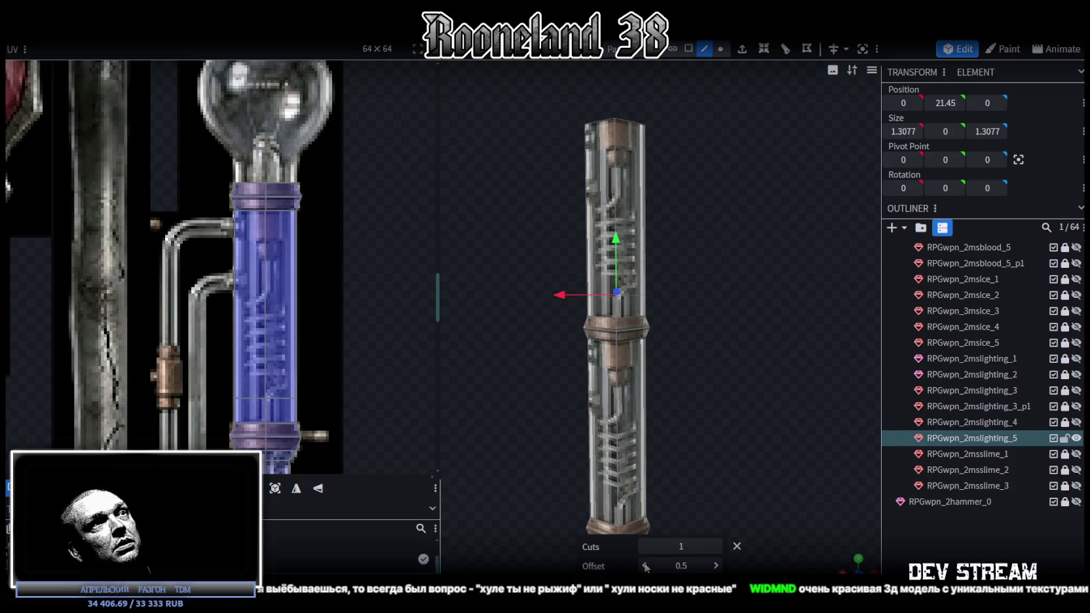
scroll(751, 406, up, 2)
scroll(754, 387, up, 3)
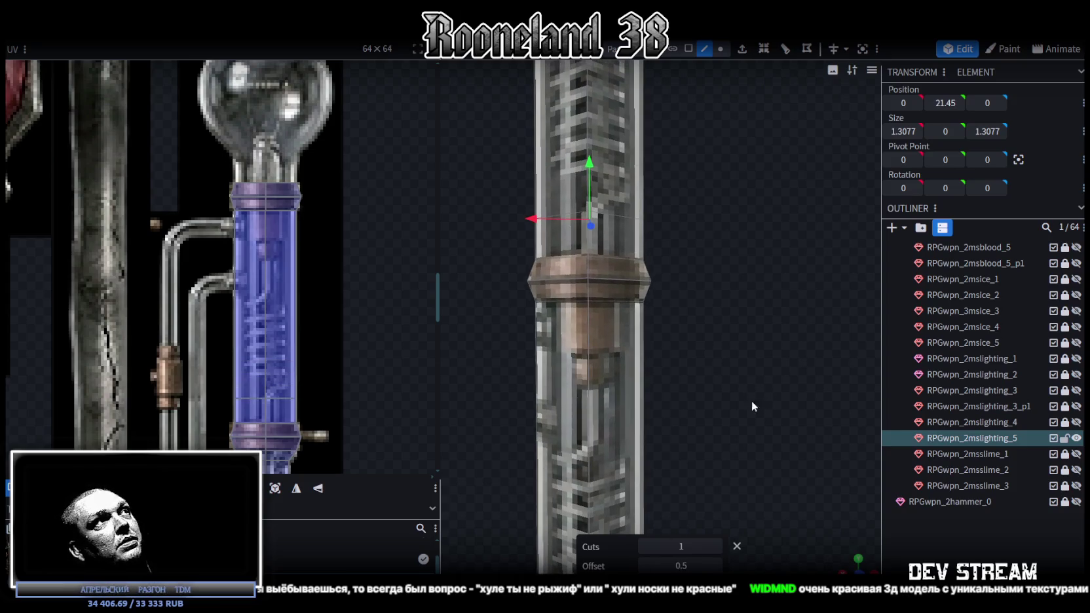
click(644, 567)
Move the loop cut higher up the section, setting its offset to 2.5.
drag(725, 345, 741, 296)
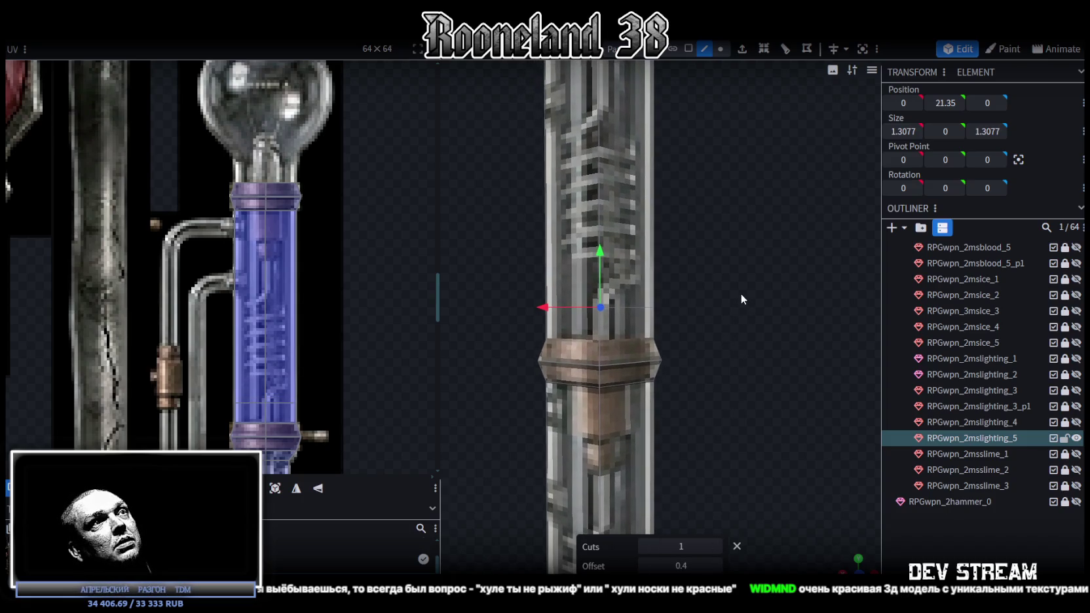
scroll(729, 304, down, 2)
drag(726, 332, 724, 326)
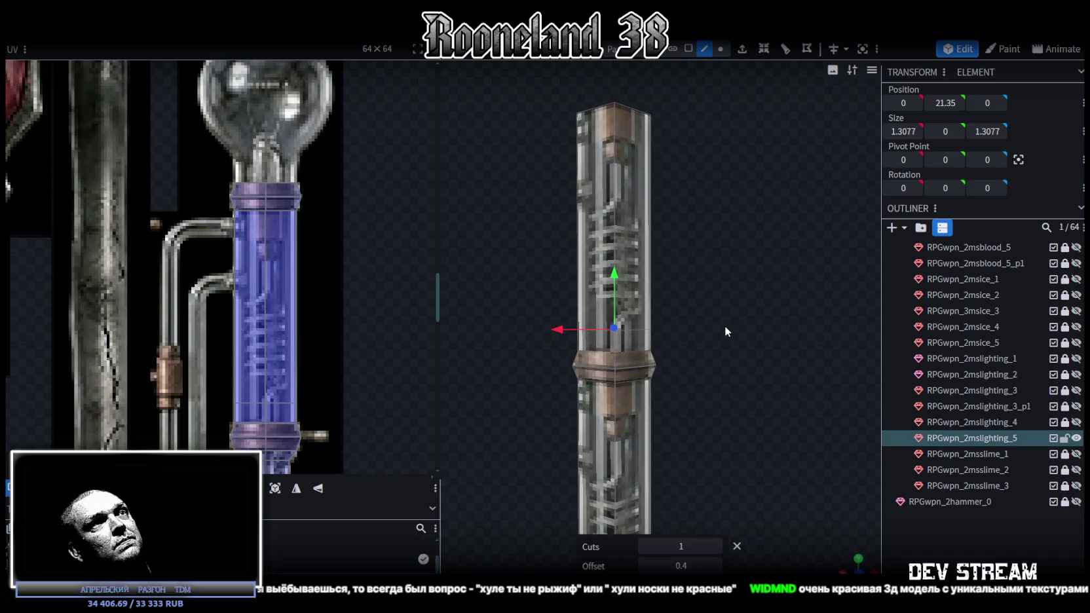
drag(725, 326, 733, 263)
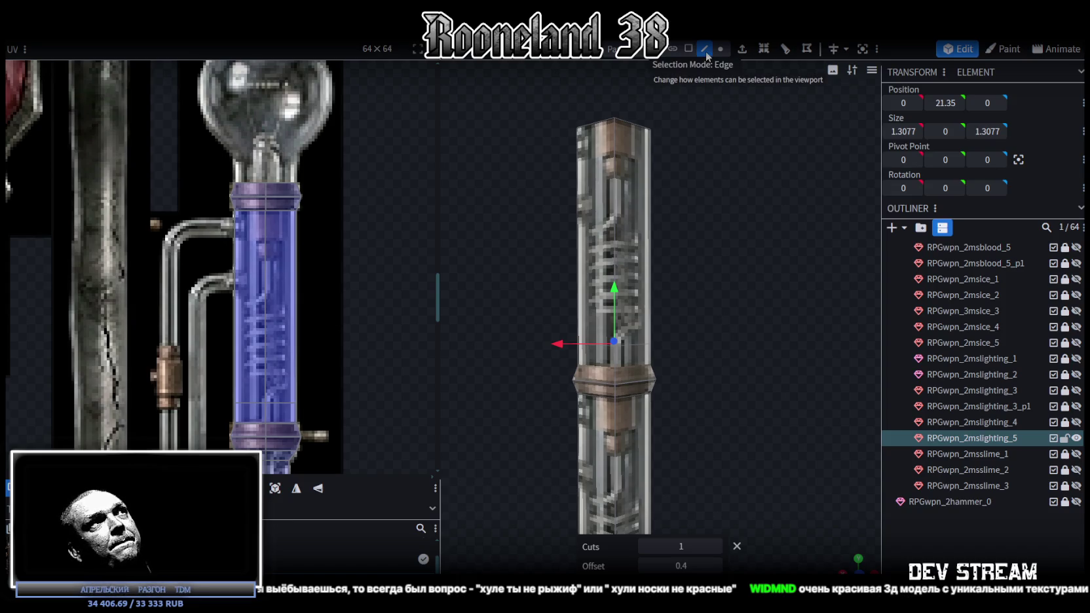
click(615, 251)
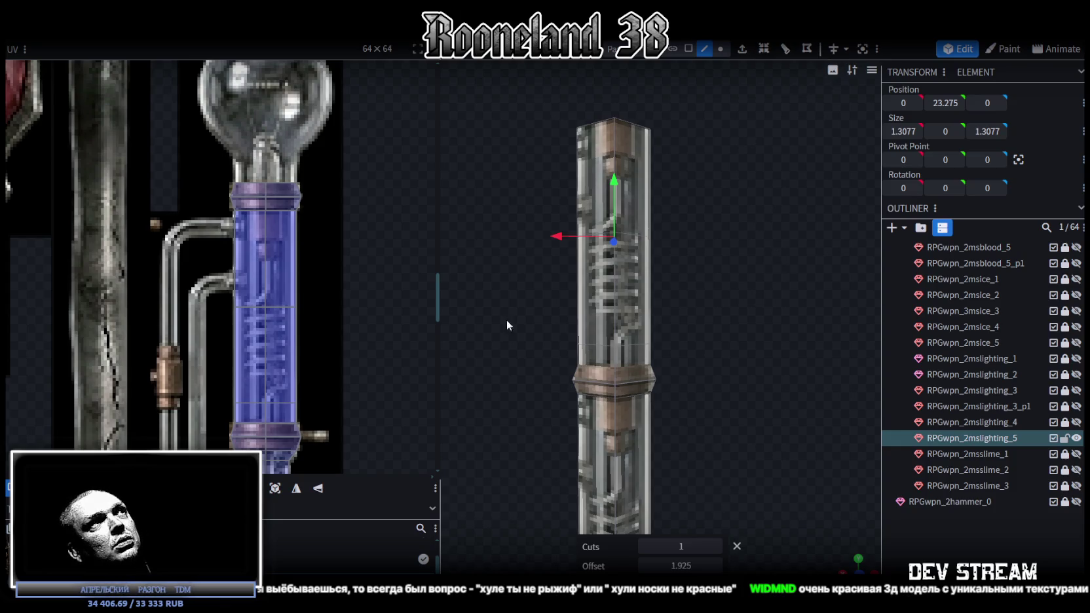
scroll(261, 279, up, 3)
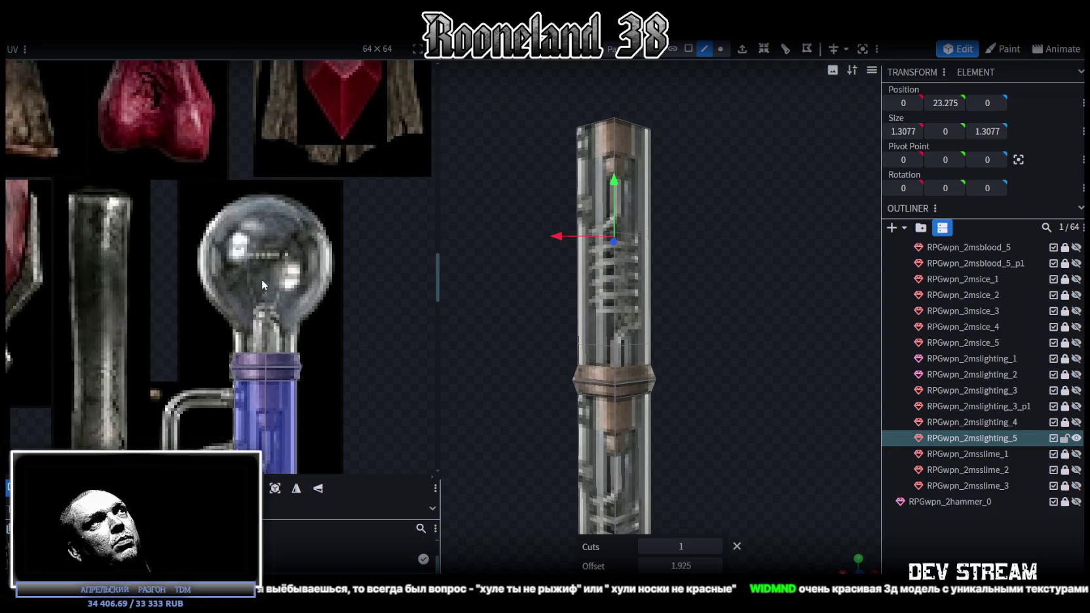
text(2)
click(684, 547)
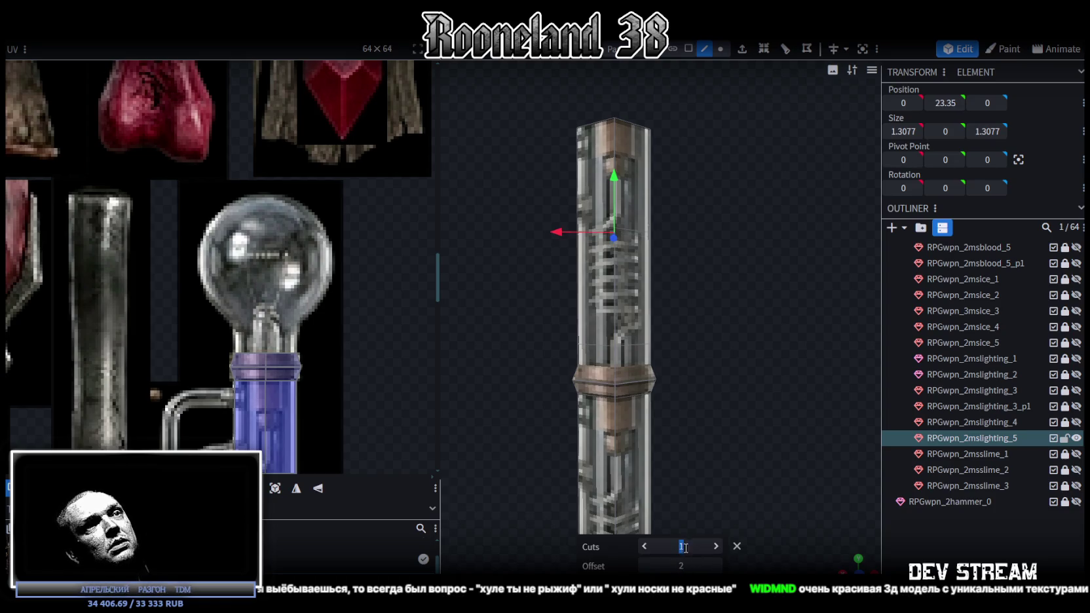
click(716, 566)
click(717, 566)
Select the shaft's top vertices and bring up their mesh editing options.
drag(735, 306, 741, 335)
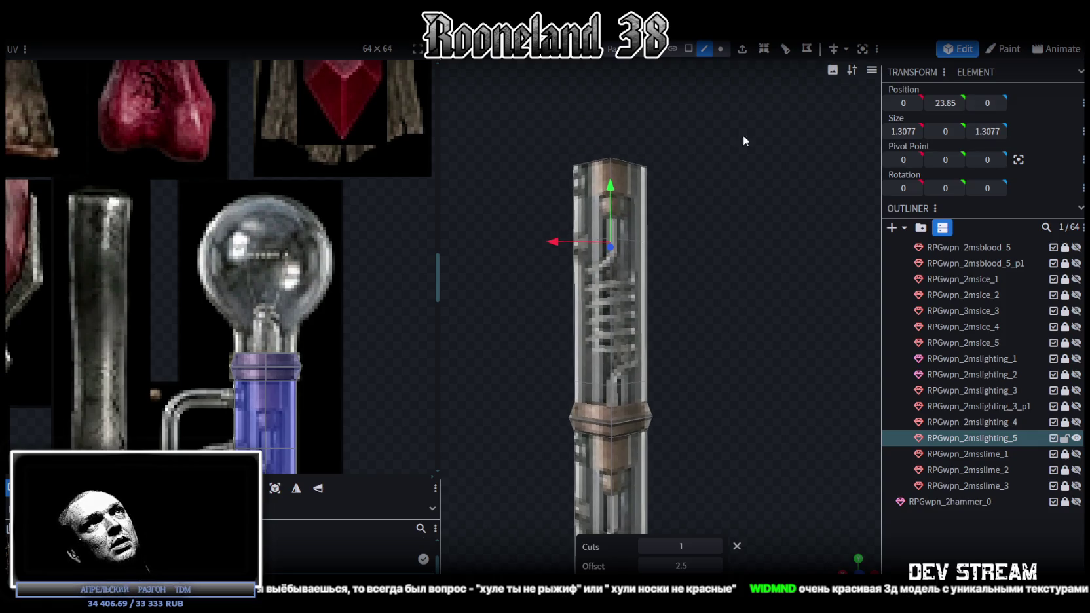
drag(509, 144, 655, 187)
right_click(648, 169)
mouse_move(693, 255)
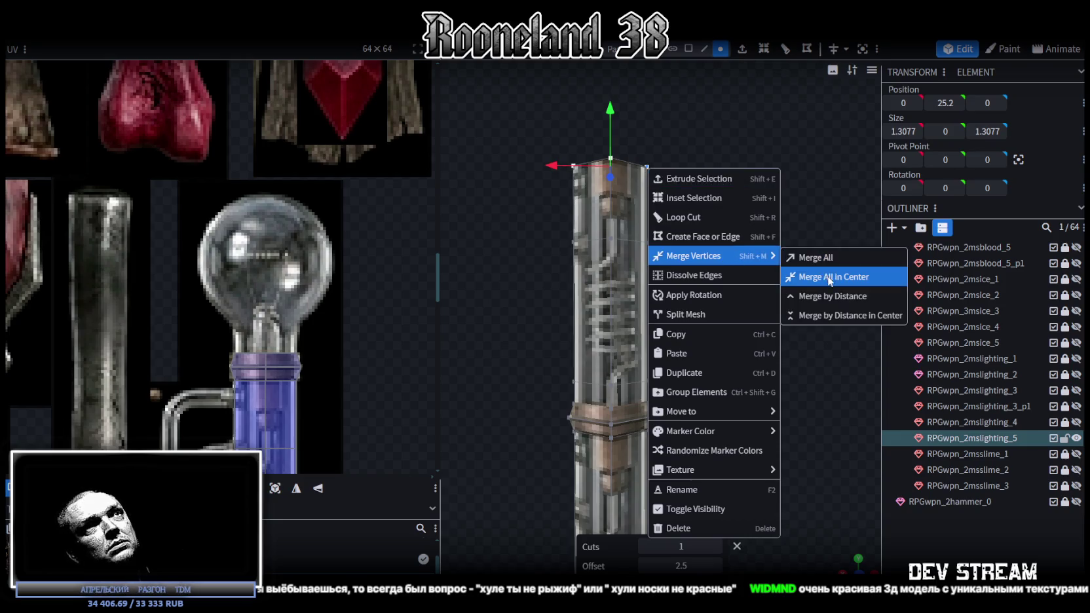
Merge the top vertices into one central tip and lower it by 1 to height 24.1.
click(829, 280)
mouse_move(612, 76)
mouse_down()
mouse_move(629, 164)
mouse_move(642, 176)
mouse_up()
mouse_move(852, 561)
mouse_down()
mouse_move(682, 456)
mouse_move(697, 356)
mouse_move(722, 332)
mouse_move(706, 384)
mouse_up()
Add a loop cut along an edge of the upper shaft.
click(704, 48)
click(630, 268)
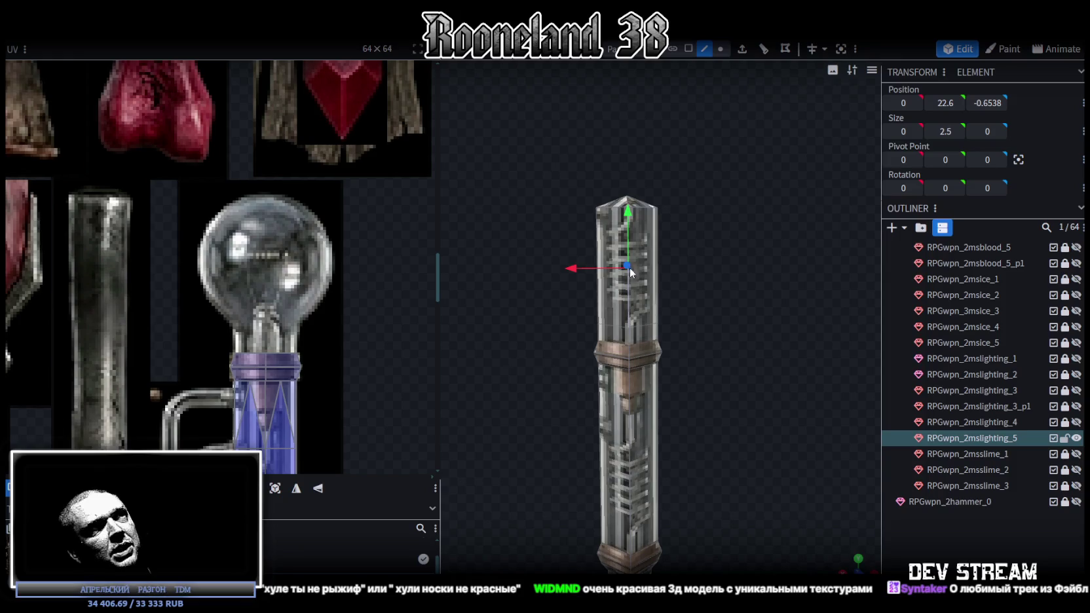
click(763, 48)
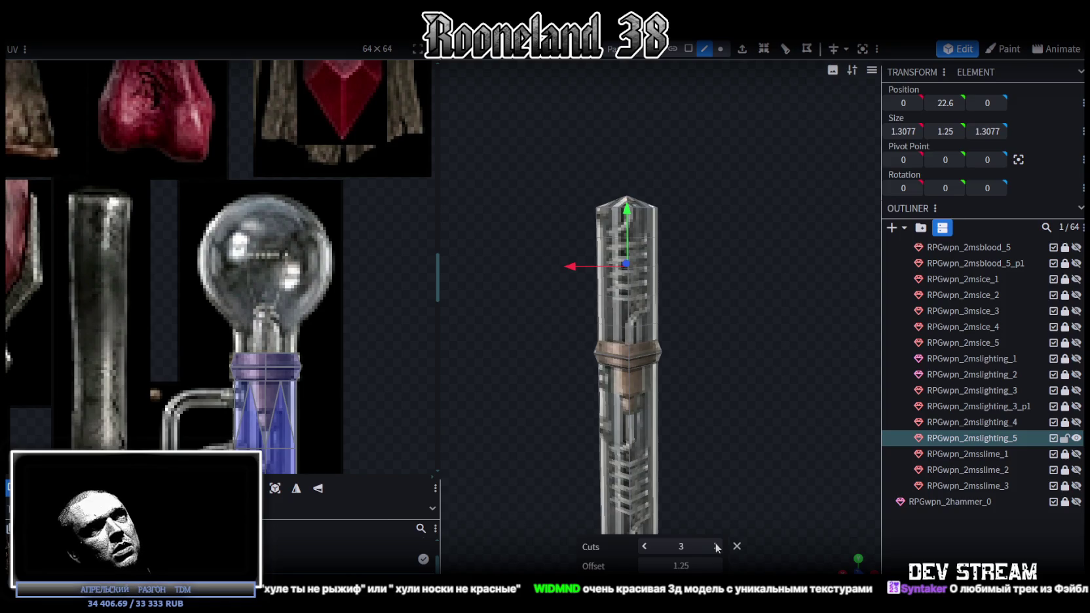
In face mode, reshape the head section into a wide, narrow band.
drag(749, 449, 747, 373)
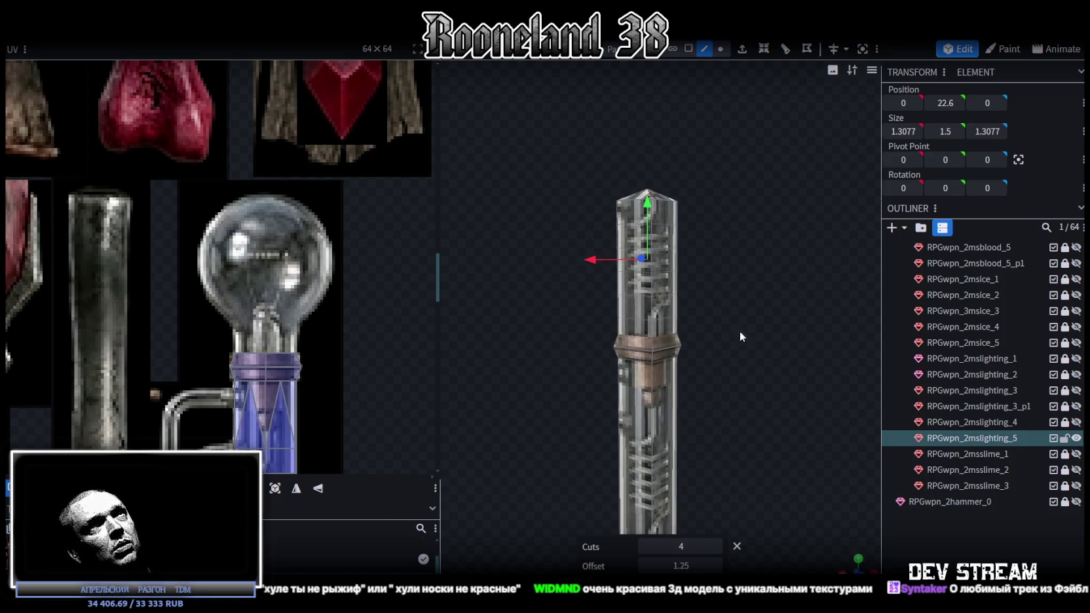
click(688, 49)
mouse_move(740, 215)
mouse_down()
mouse_move(691, 252)
mouse_move(629, 343)
mouse_move(685, 330)
mouse_move(701, 348)
mouse_move(853, 333)
mouse_move(712, 235)
mouse_move(524, 224)
mouse_move(629, 197)
mouse_move(685, 370)
mouse_move(703, 385)
mouse_up()
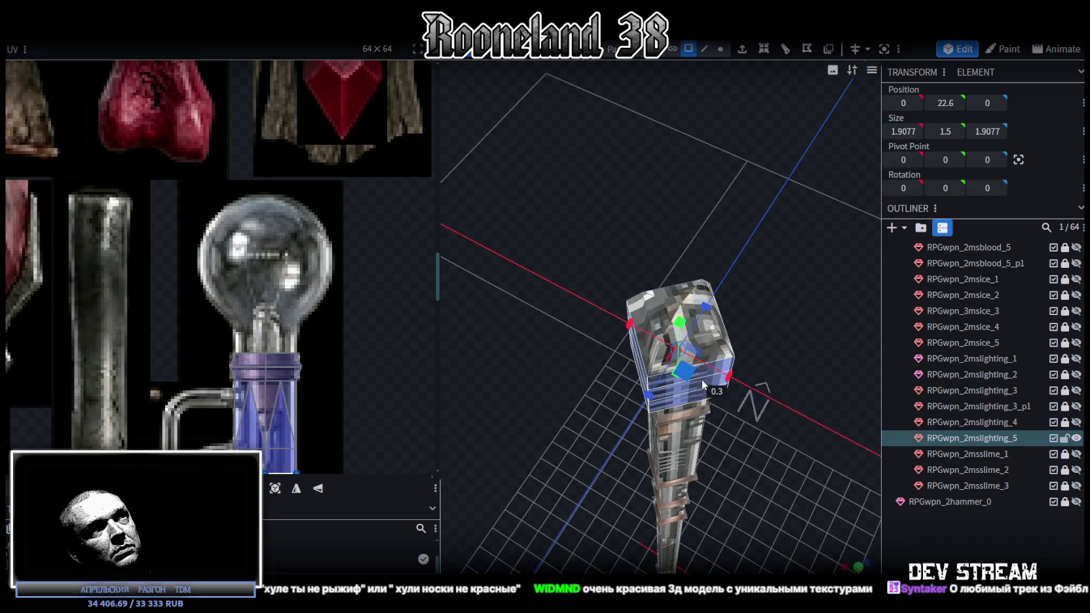
mouse_move(706, 383)
mouse_down()
mouse_move(779, 448)
mouse_move(819, 377)
mouse_move(814, 439)
mouse_move(711, 333)
mouse_move(821, 361)
mouse_move(741, 399)
mouse_move(776, 407)
mouse_up()
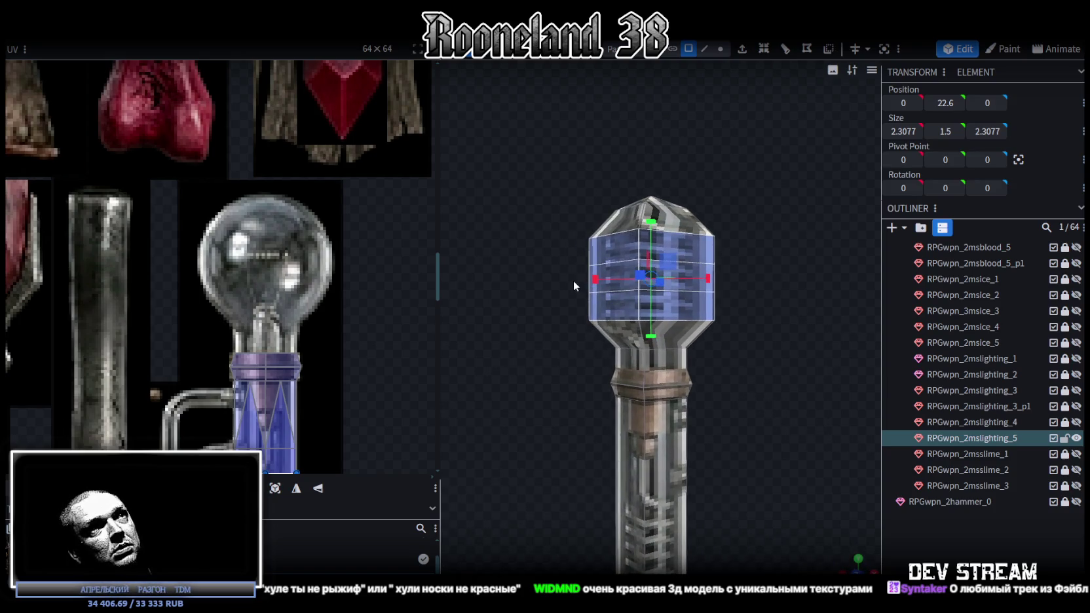
mouse_move(573, 281)
mouse_down()
mouse_move(755, 281)
mouse_move(763, 394)
mouse_move(633, 383)
mouse_move(780, 359)
mouse_move(685, 234)
mouse_up()
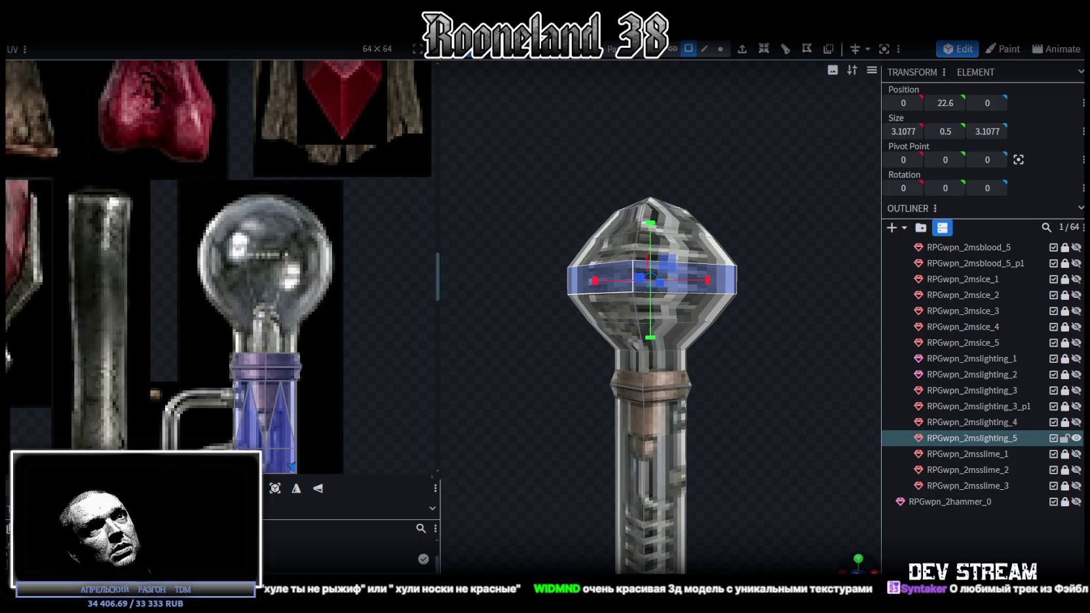
scroll(804, 462, down, 3)
scroll(718, 373, up, 2)
scroll(641, 285, up, 2)
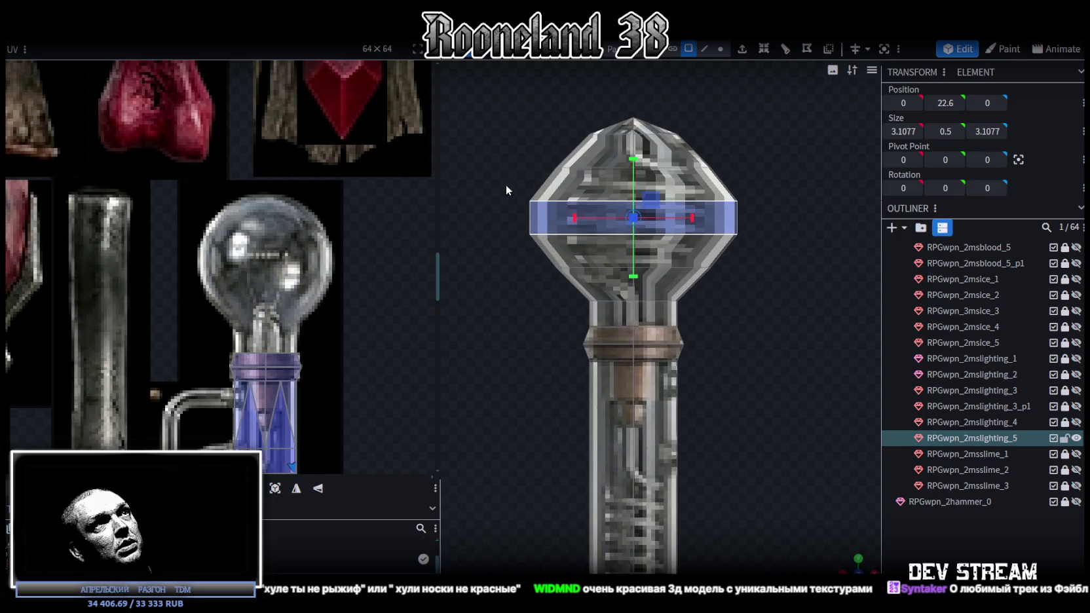
Adjust the band's height, settling it at 0.9 for a 3.1077 × 0.9 × 3.1077 band.
drag(632, 159, 632, 143)
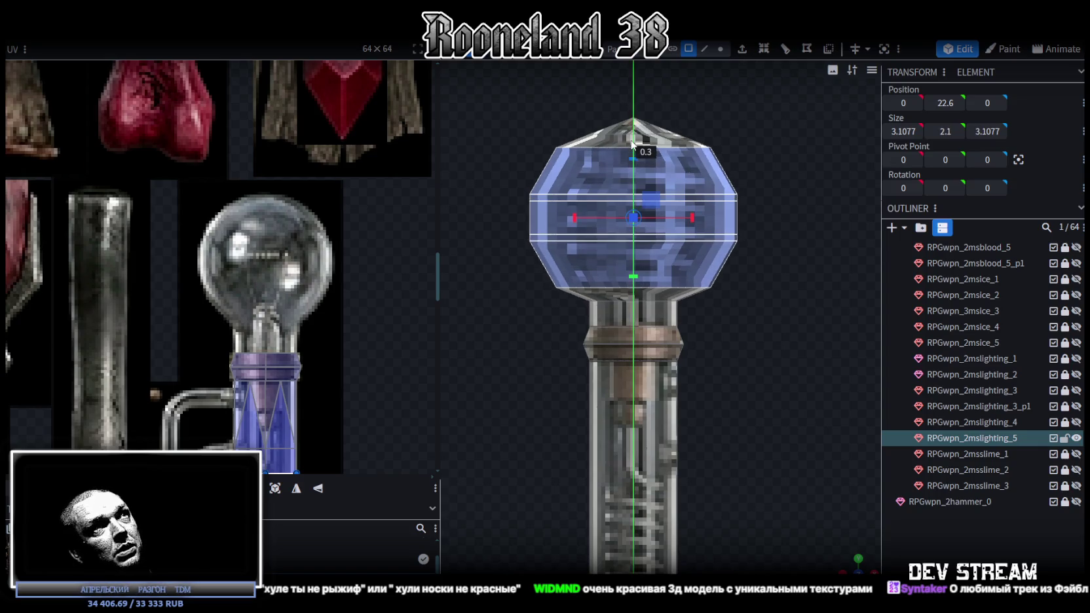
scroll(726, 340, down, 1)
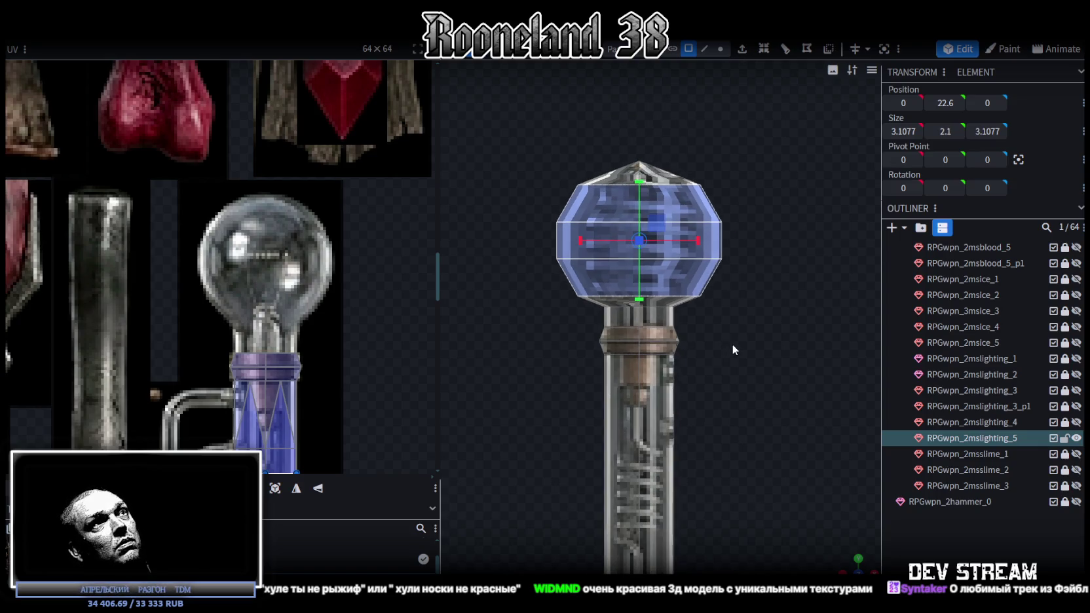
key(ctrl+z)
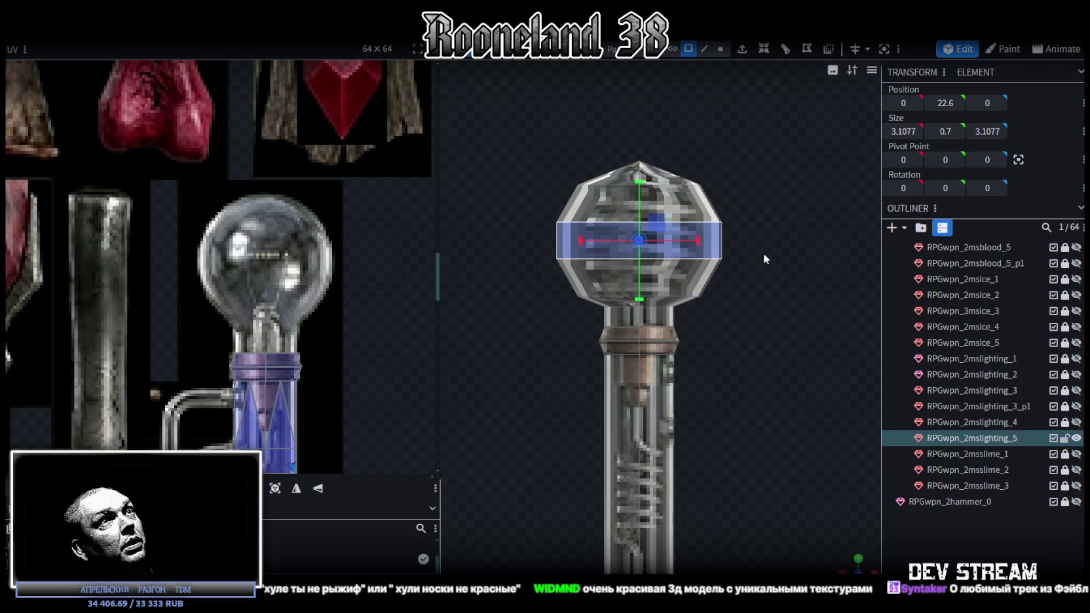
drag(639, 182, 640, 189)
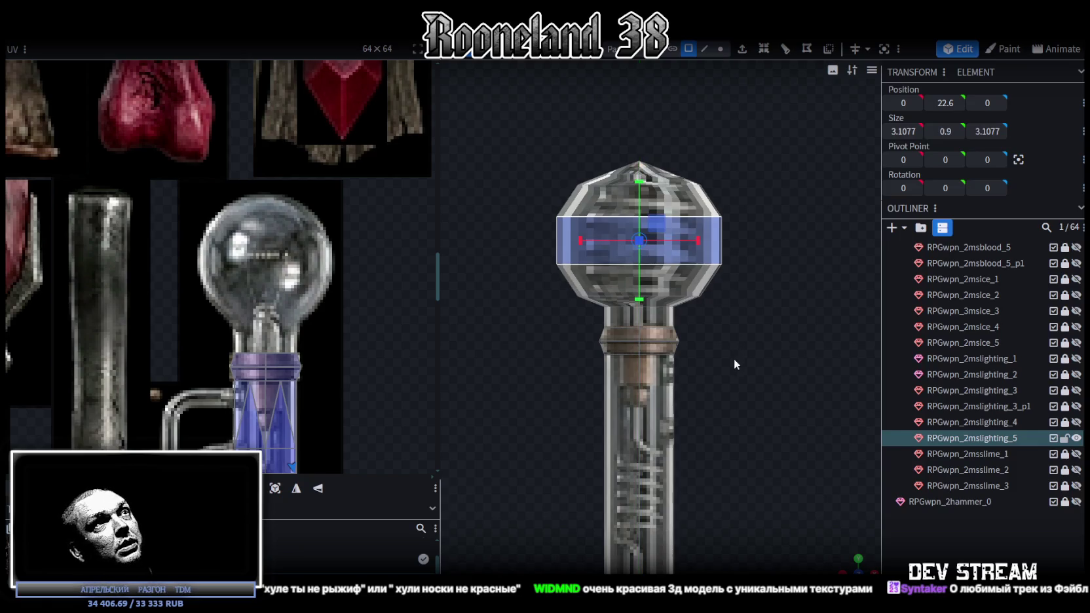
drag(735, 359, 751, 337)
scroll(744, 474, down, 3)
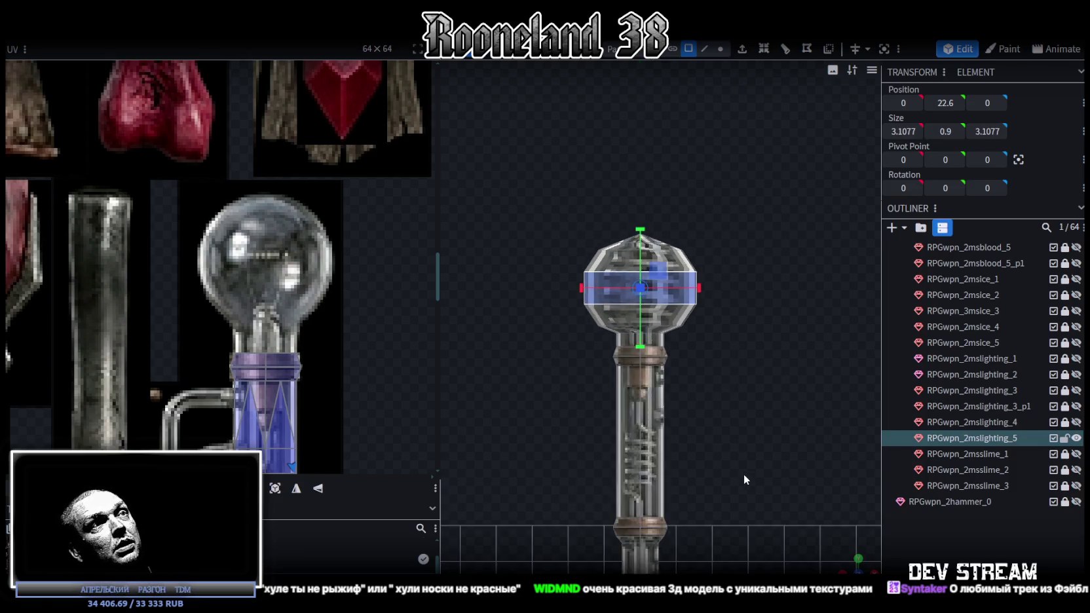
scroll(844, 556, down, 3)
Switch to front view with numpad 1 and select all vertices of the faceted head.
drag(739, 483, 682, 453)
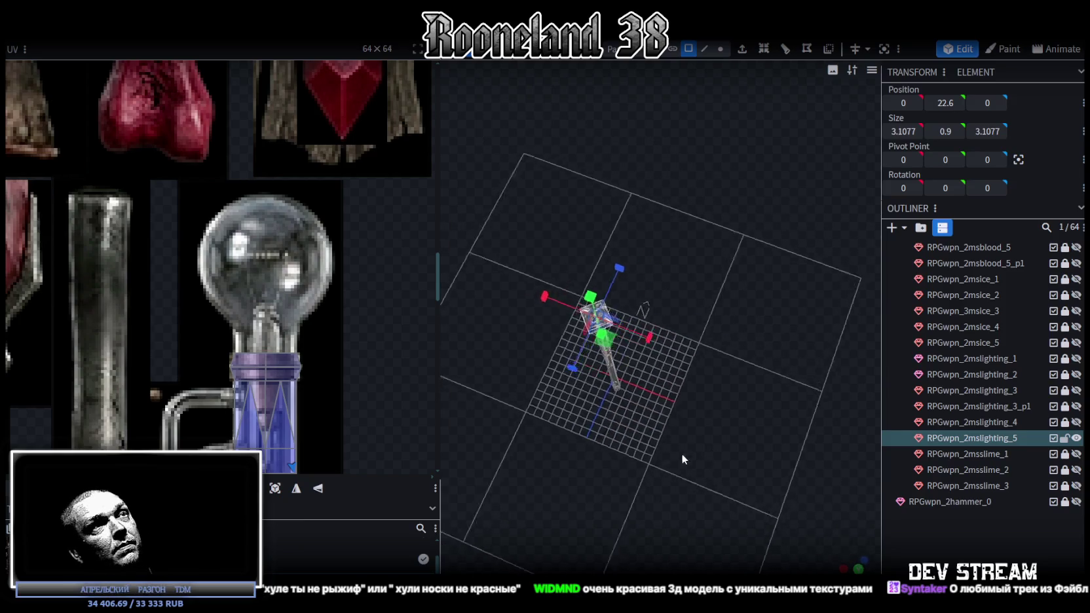
key(KP_1)
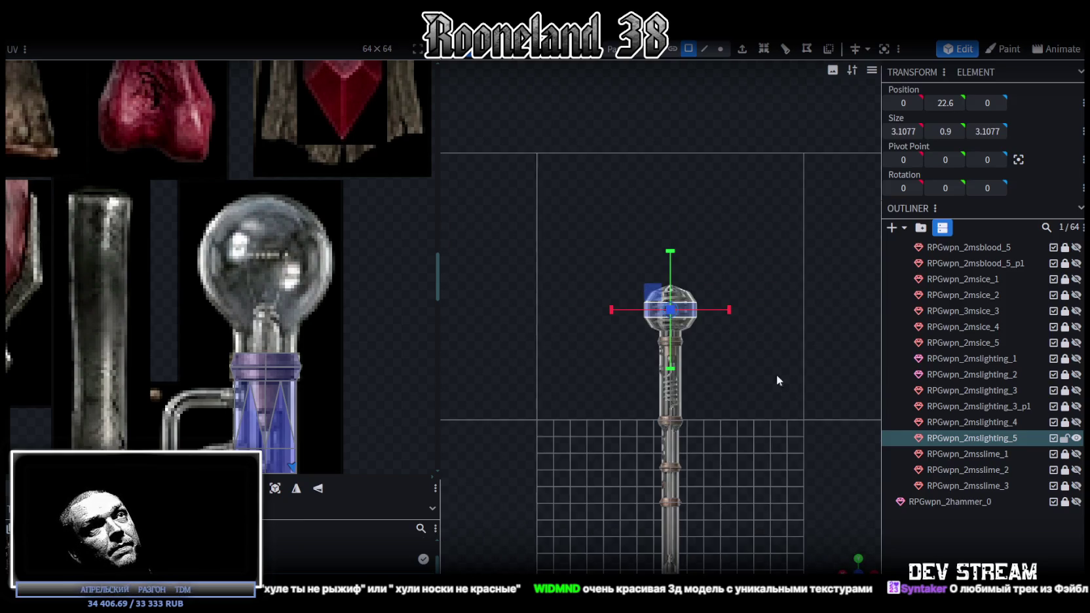
scroll(713, 347, up, 3)
drag(568, 167, 784, 339)
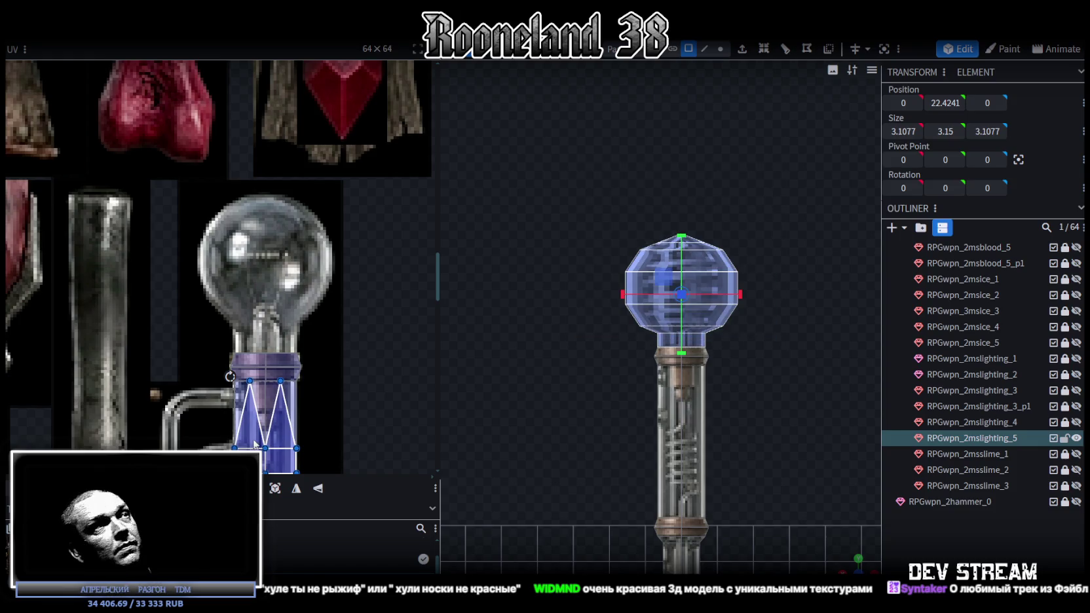
Project the head's UVs from view and fit the island over the glass orb texture.
click(276, 488)
scroll(209, 315, down, 3)
scroll(262, 197, up, 3)
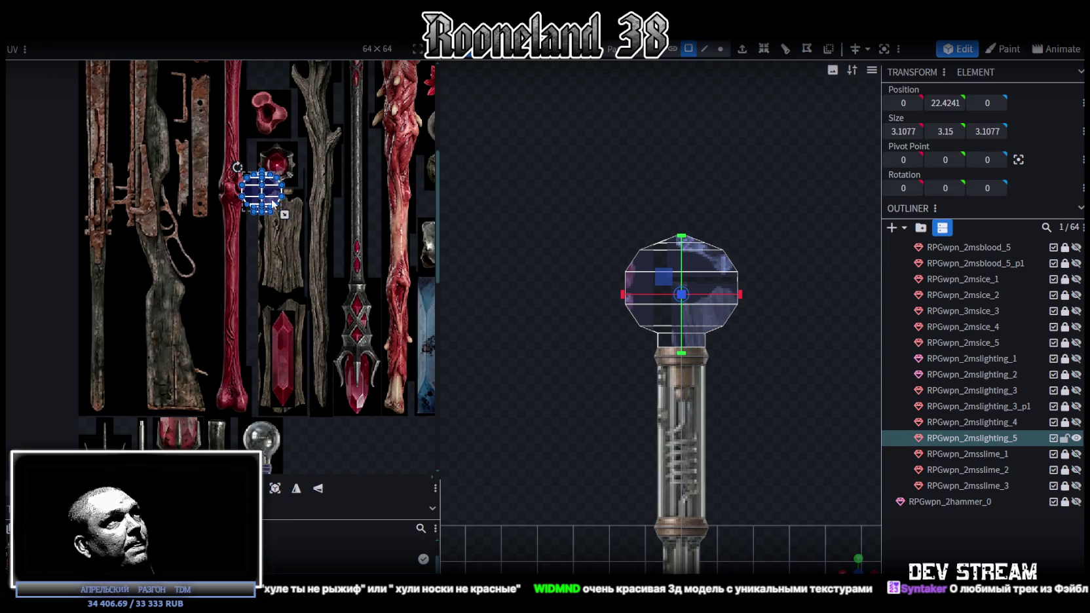
drag(274, 203, 272, 445)
scroll(276, 393, up, 4)
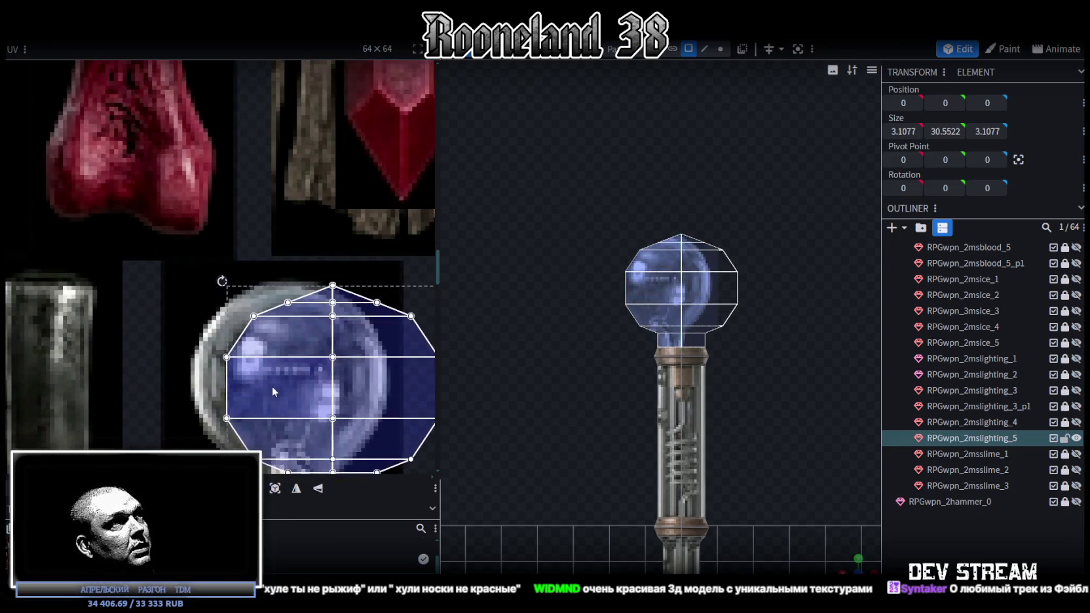
drag(276, 385, 256, 381)
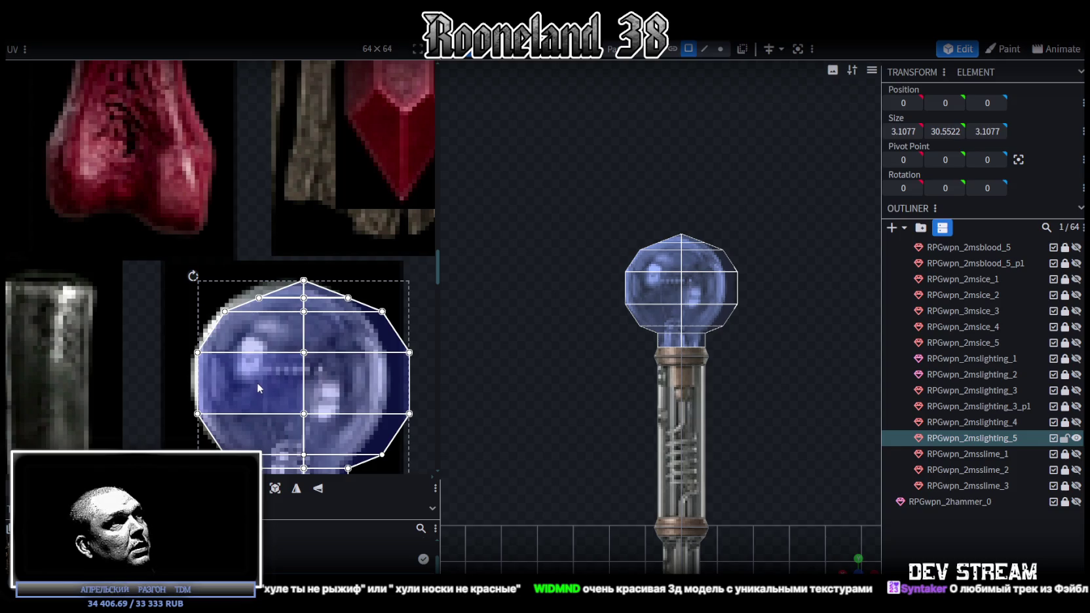
scroll(256, 381, down, 2)
mouse_move(396, 371)
mouse_down()
mouse_move(357, 372)
mouse_move(367, 383)
mouse_up()
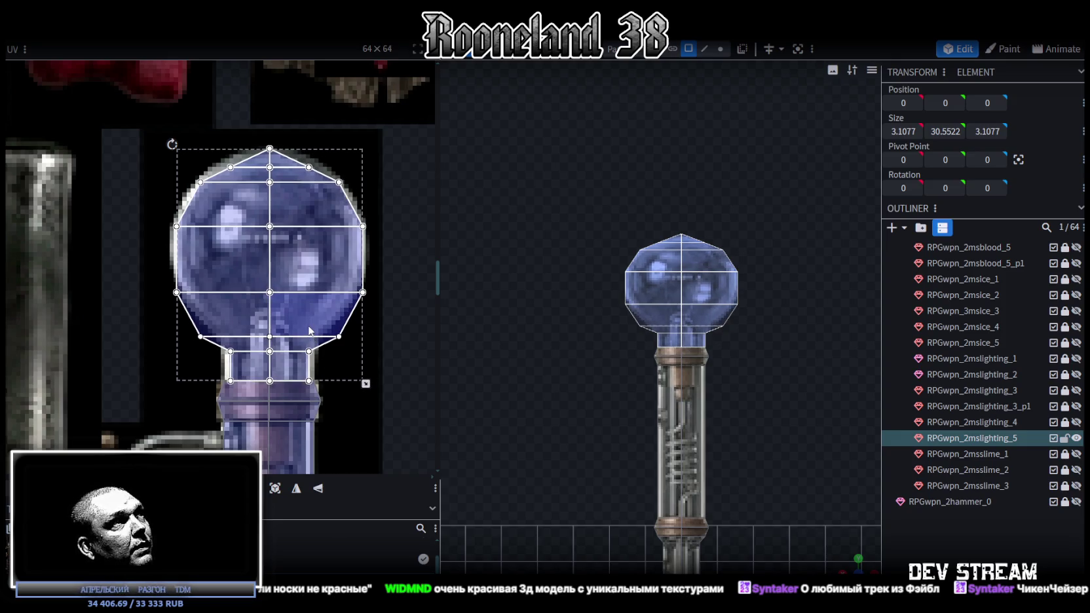
drag(366, 385, 365, 354)
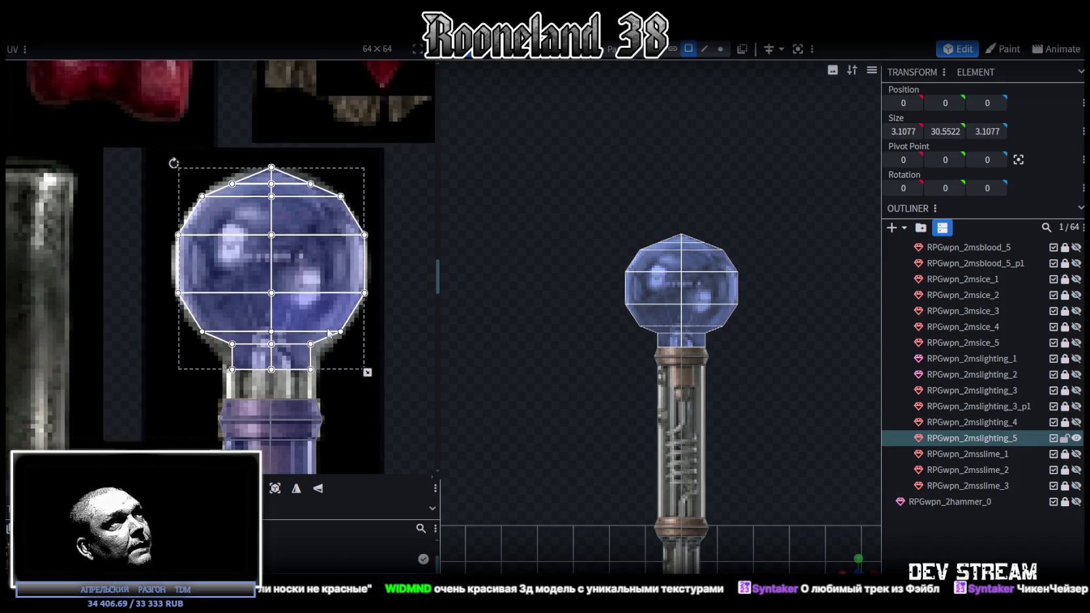
Nudge the top cap's UV point down two texels to match the orb.
scroll(267, 175, up, 3)
click(274, 207)
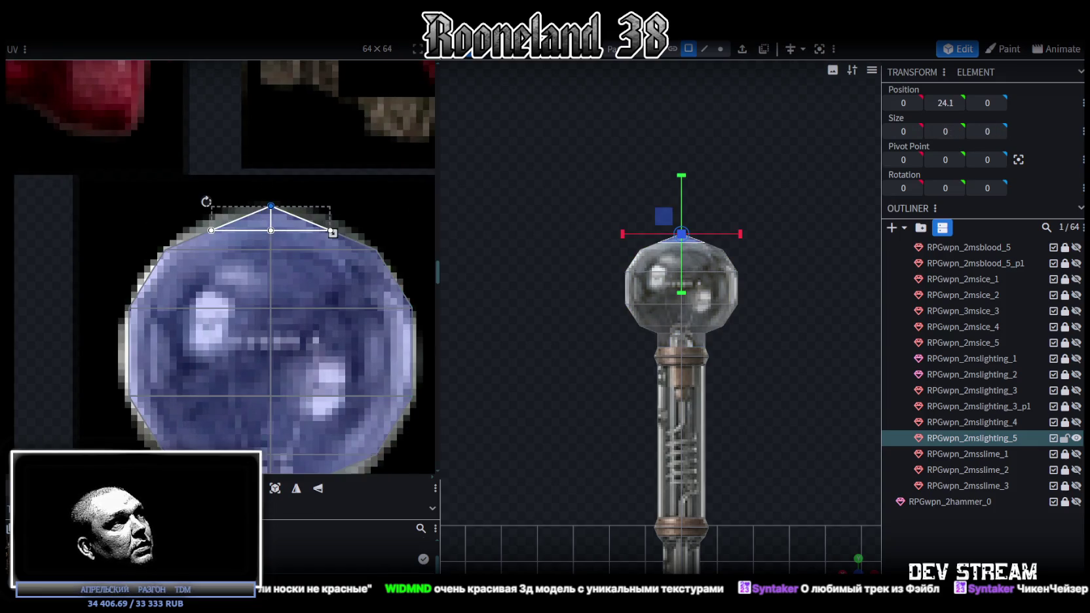
key(Down)
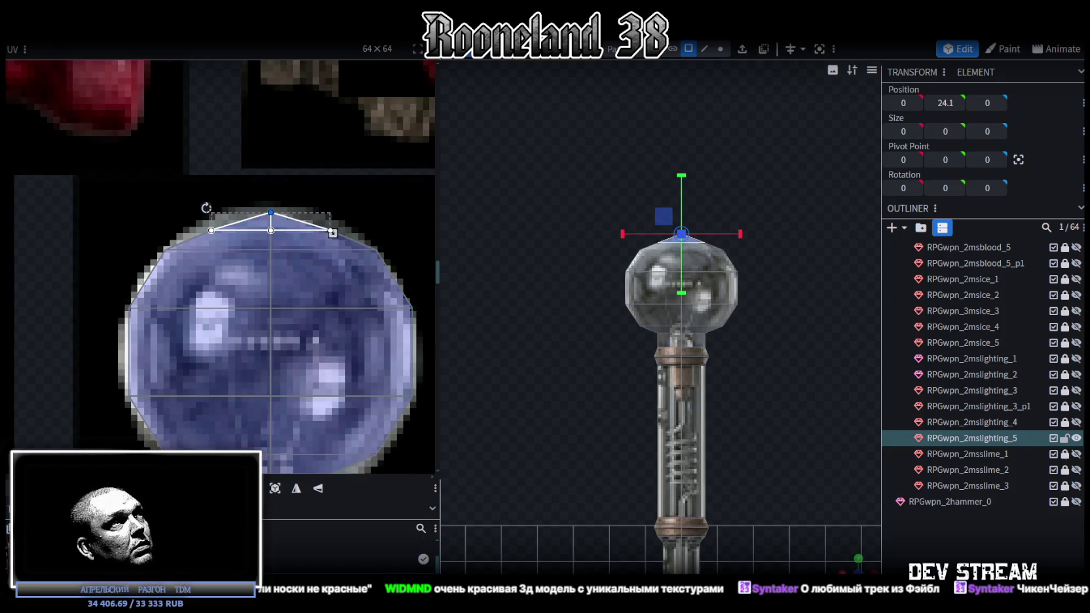
key(Up)
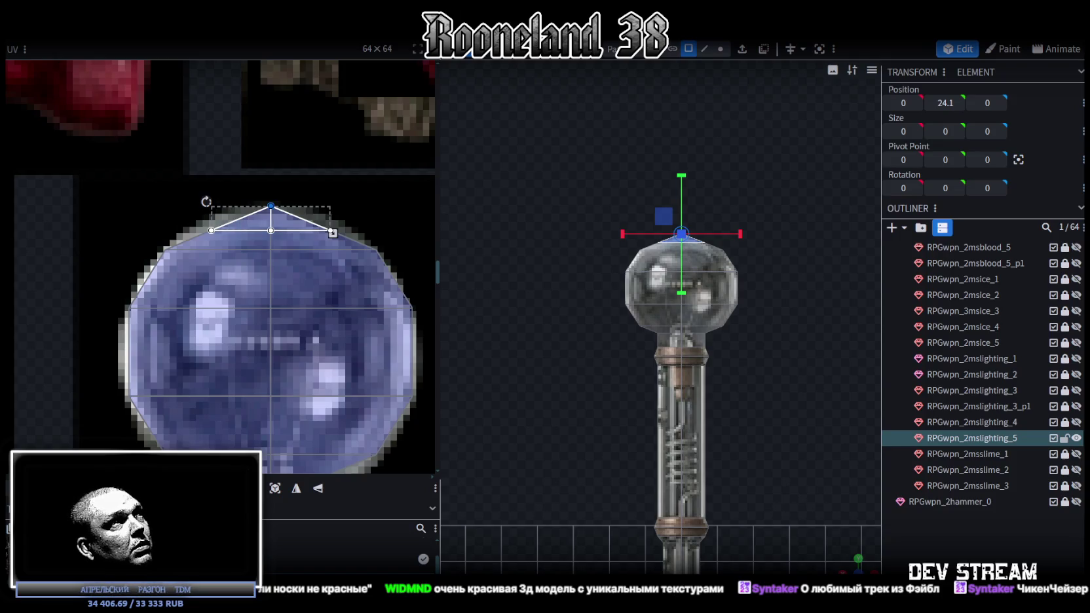
key(Down)
key(Down)
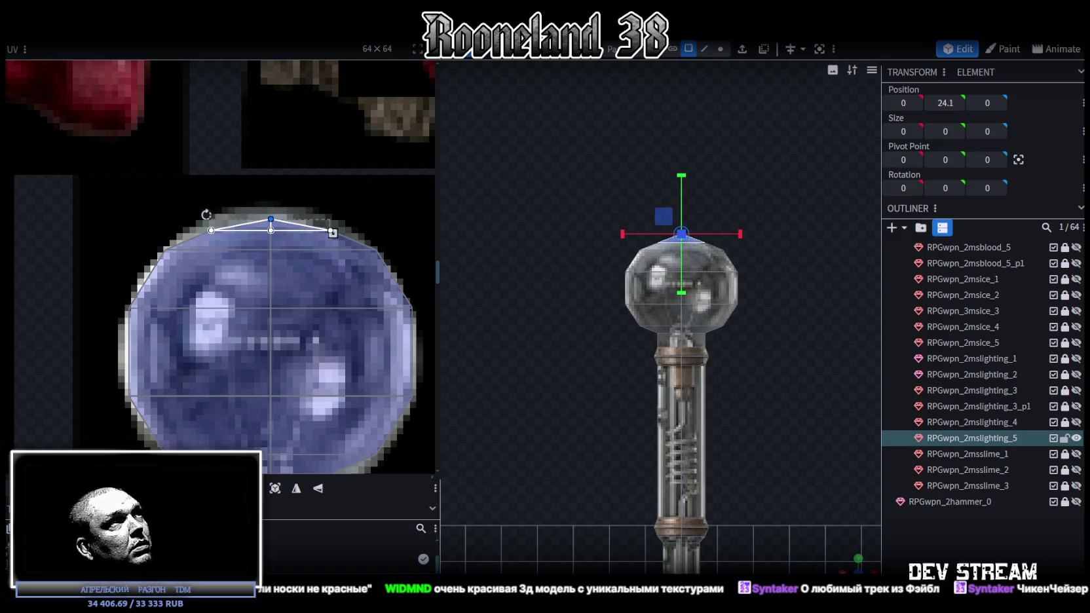
scroll(720, 200, up, 5)
click(721, 49)
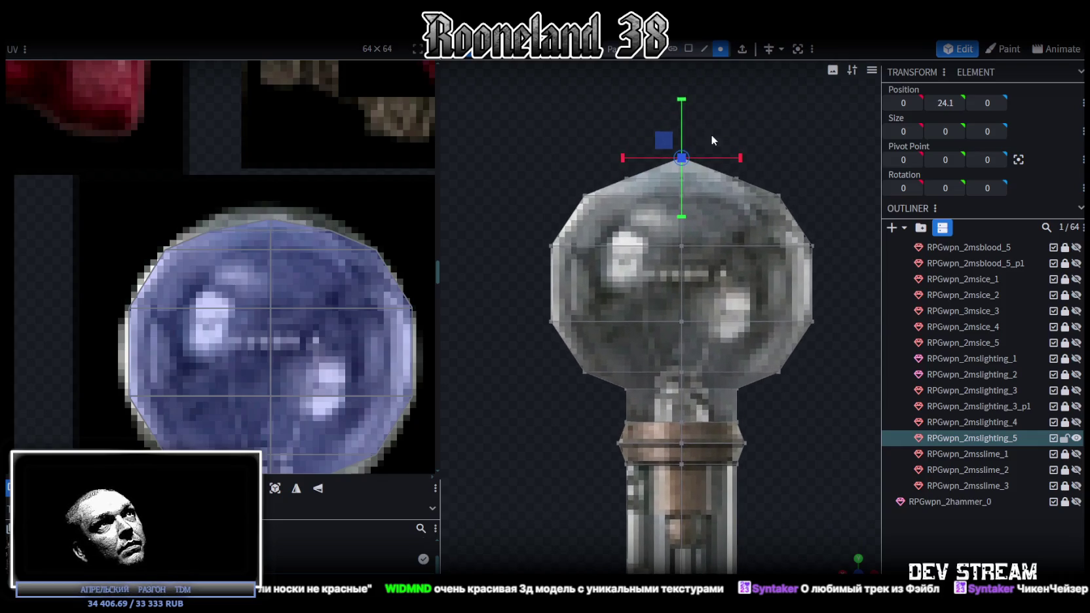
Lower the bulb's top vertex slightly to flatten the top of the bulb.
mouse_move(619, 102)
mouse_down()
mouse_move(714, 162)
mouse_move(701, 150)
mouse_up()
drag(684, 104, 682, 118)
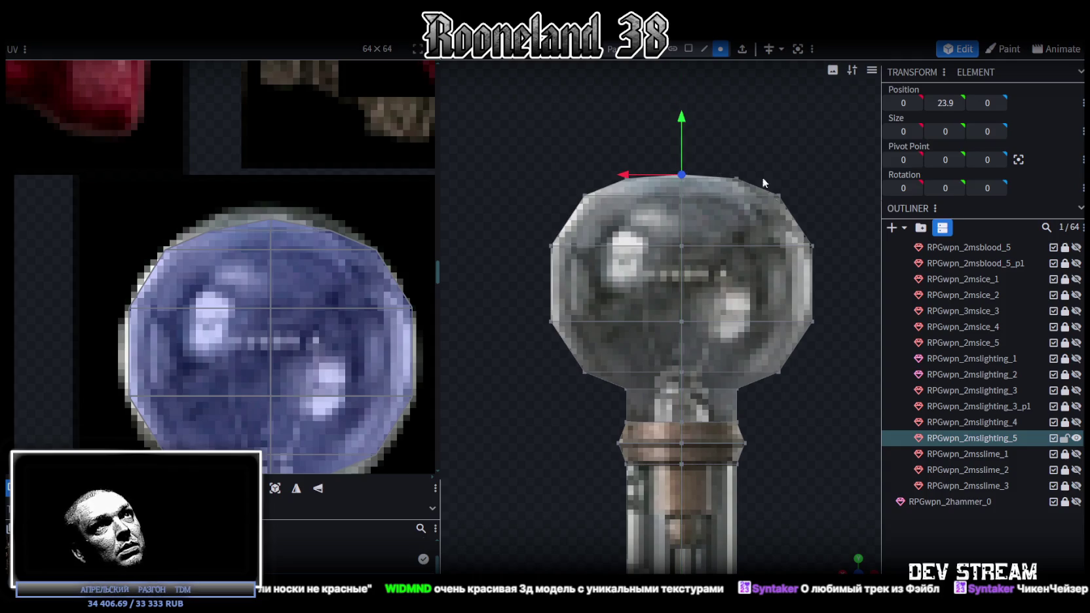
scroll(748, 164, down, 2)
scroll(739, 167, down, 2)
scroll(303, 230, down, 5)
scroll(323, 193, up, 3)
scroll(352, 250, up, 2)
Shift the neck face's UVs down the texture in the UV editor.
click(308, 287)
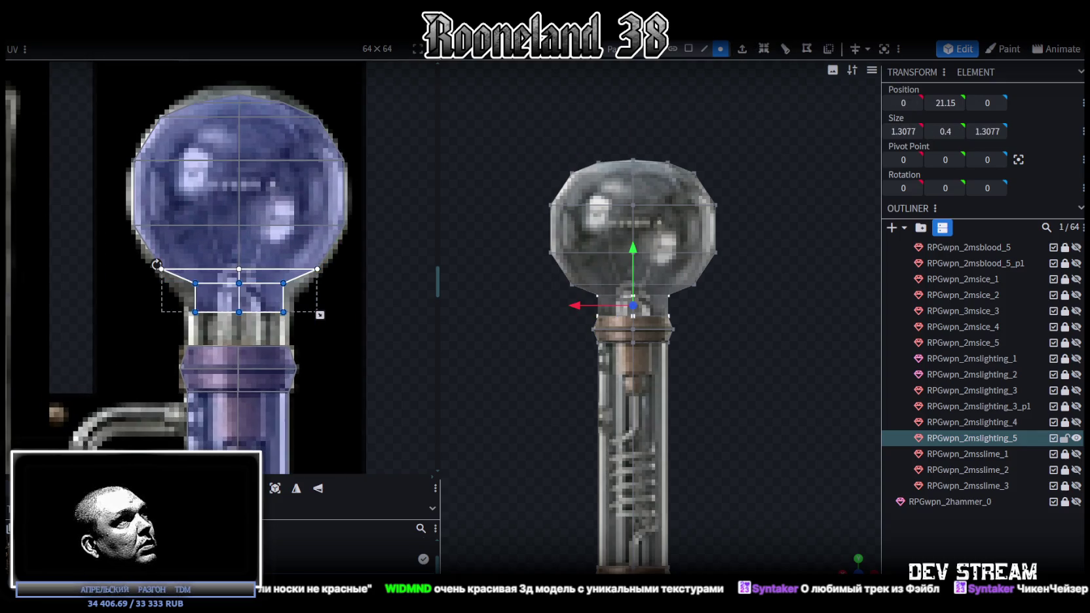
drag(239, 298, 239, 316)
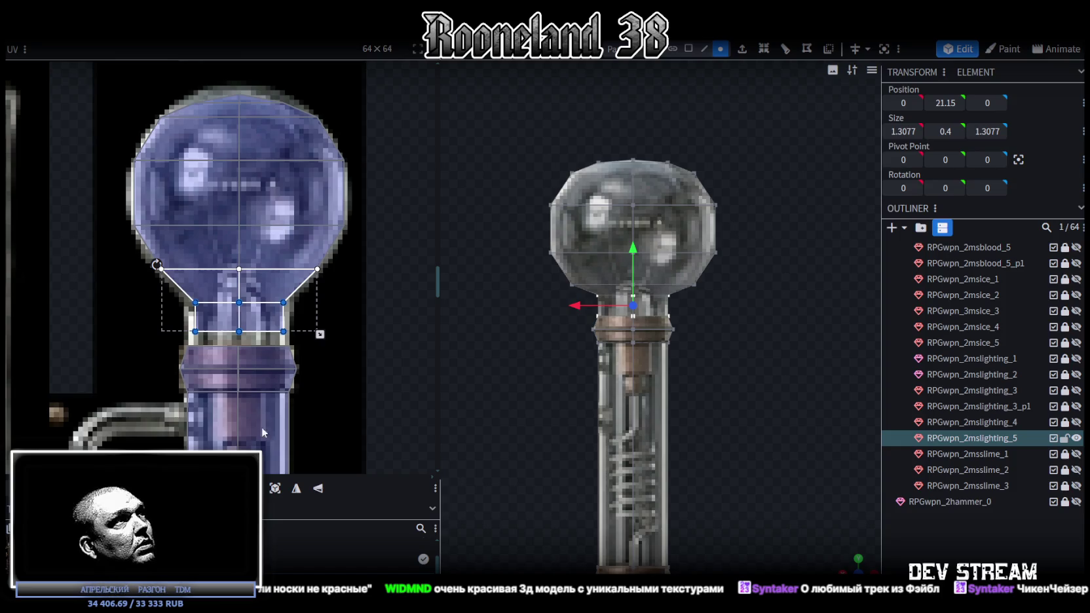
scroll(625, 379, up, 1)
scroll(629, 387, up, 1)
Box-select all the bulb's vertices and raise the bulb by 0.25.
drag(494, 95, 824, 306)
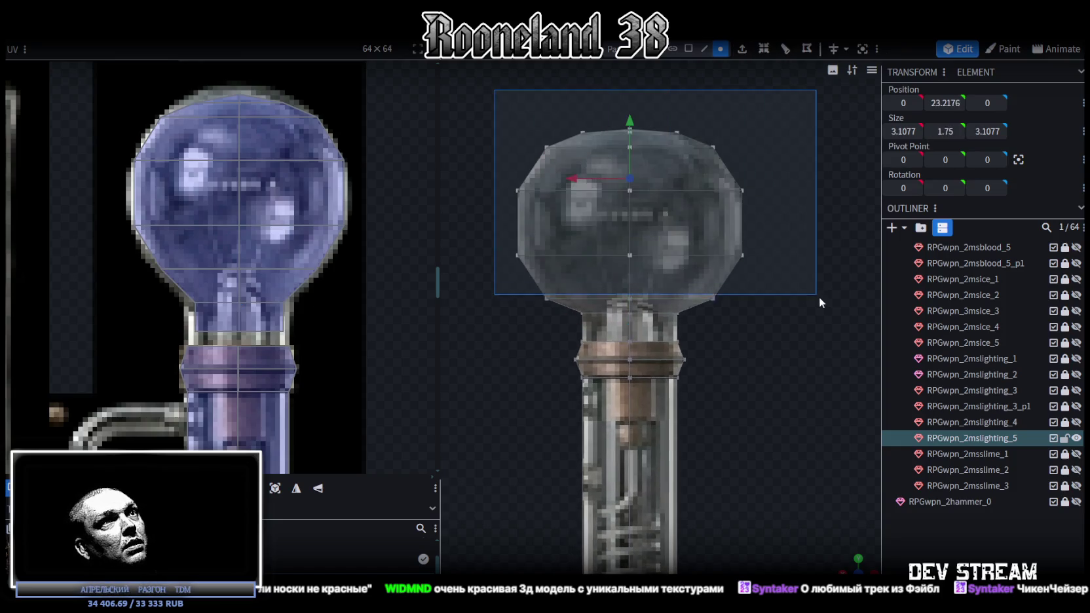
drag(630, 146, 630, 134)
drag(474, 86, 781, 314)
drag(633, 225, 633, 204)
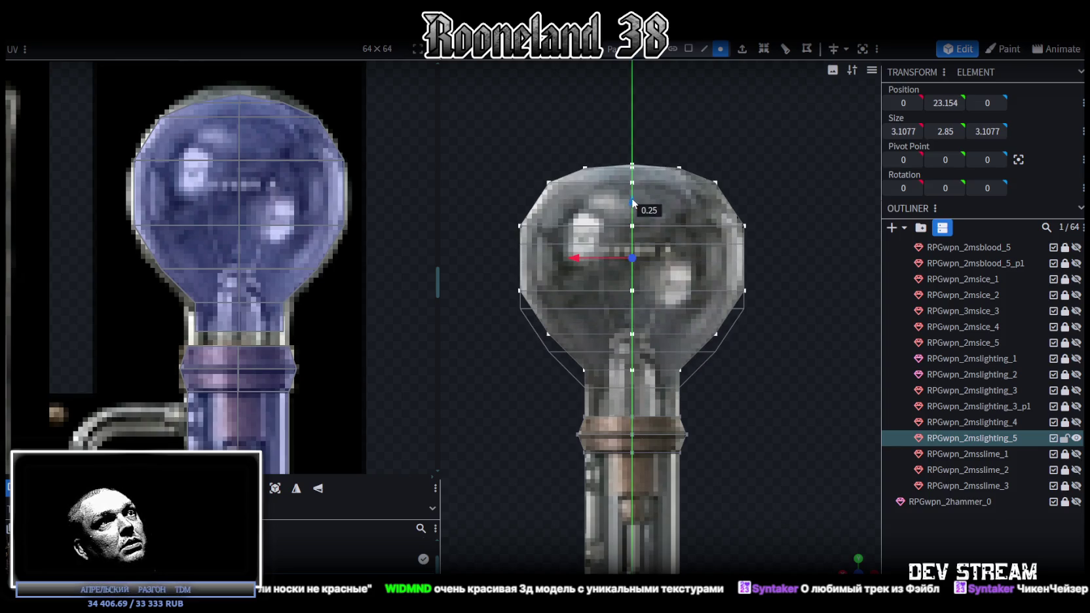
Stretch the neck face's UV down to the metal ring, then inspect the whole RPGwpn_2mslighting_5 staff.
click(236, 317)
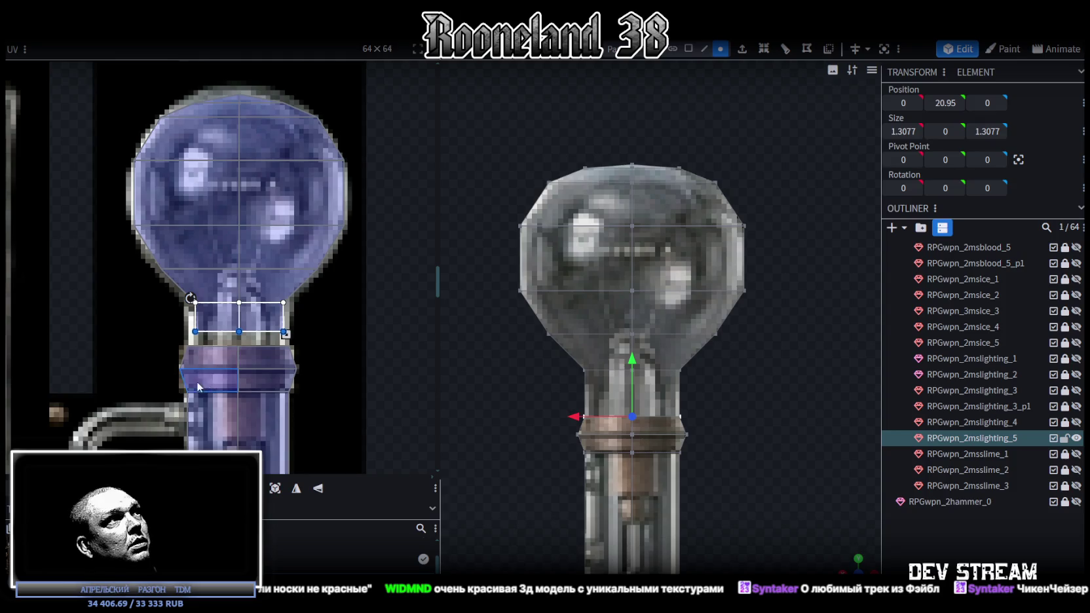
drag(284, 332, 284, 342)
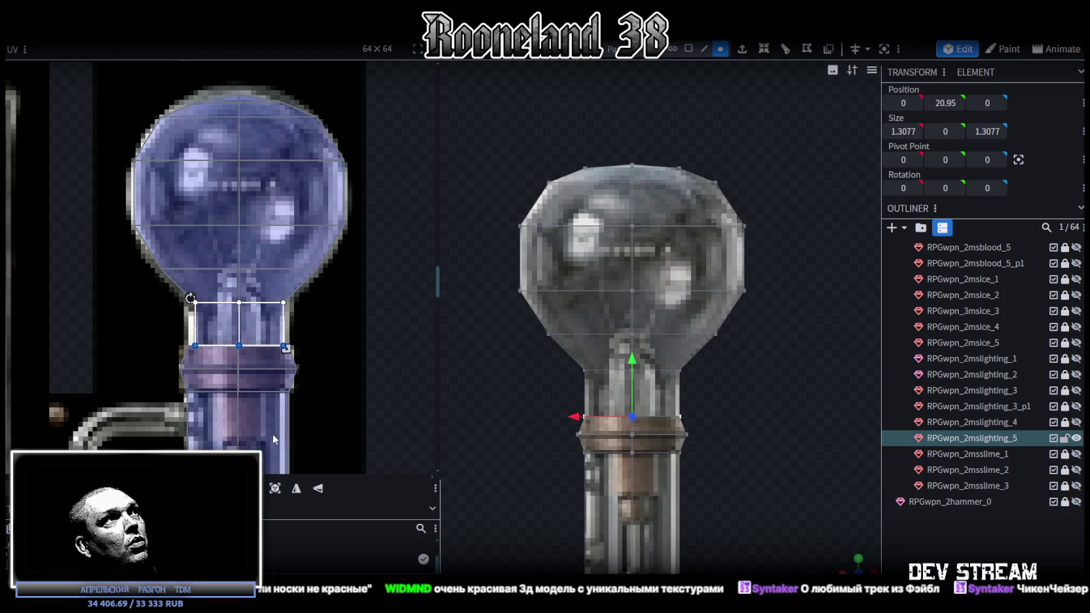
scroll(675, 256, down, 5)
click(675, 256)
mouse_move(784, 278)
mouse_down()
mouse_move(753, 398)
mouse_move(732, 274)
mouse_move(703, 266)
mouse_move(715, 282)
mouse_move(677, 258)
mouse_move(640, 267)
mouse_move(718, 283)
mouse_move(746, 413)
mouse_move(734, 382)
mouse_move(633, 275)
mouse_move(603, 321)
mouse_move(565, 297)
mouse_move(503, 326)
mouse_move(570, 326)
mouse_up()
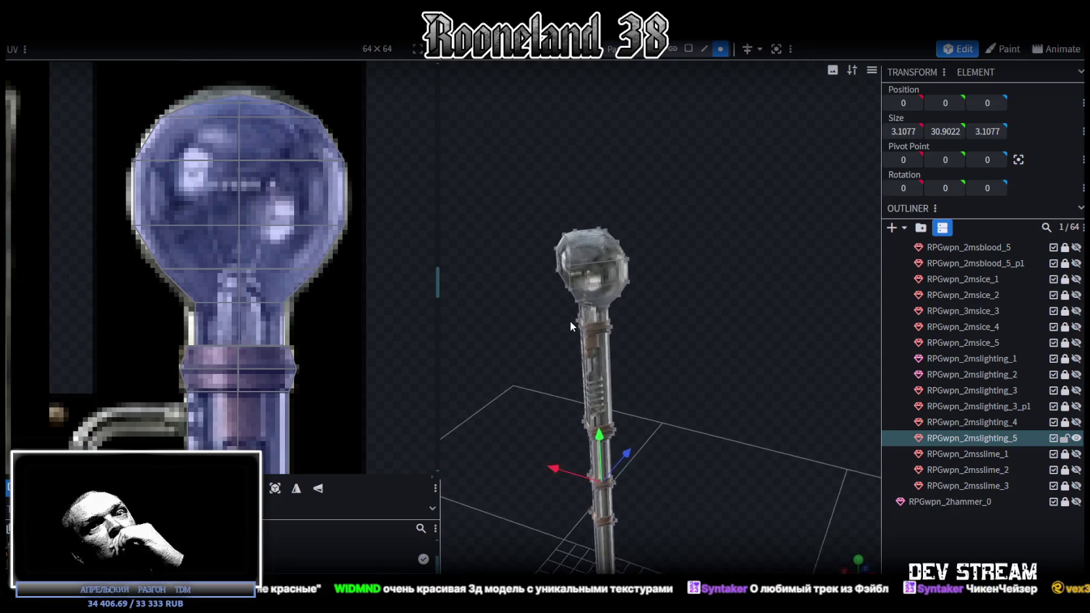
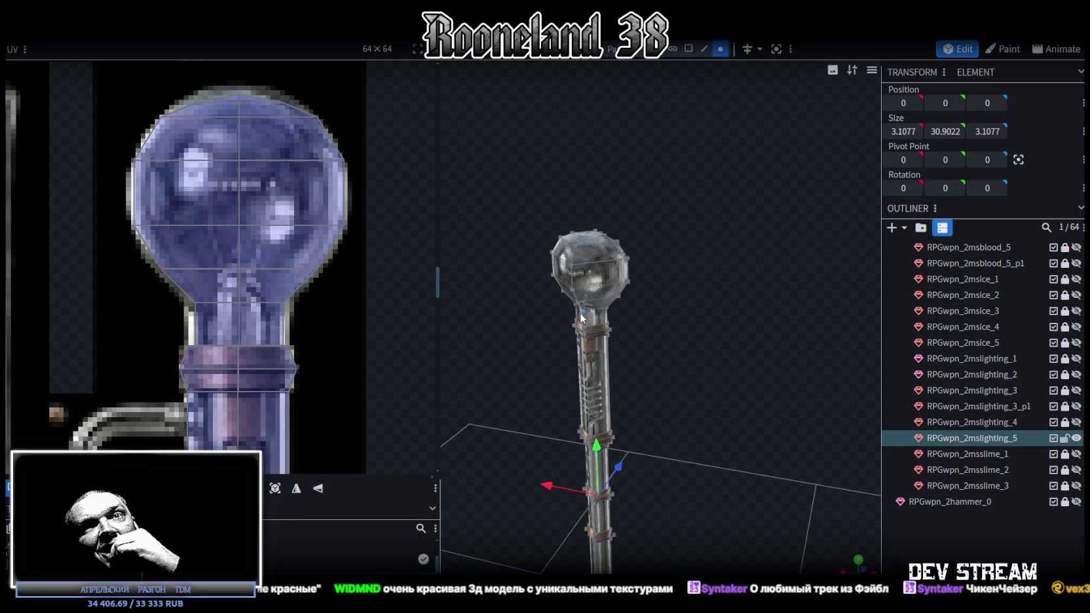
Split the bulb and neck-top faces off the staff into their own mesh.
drag(580, 313, 662, 305)
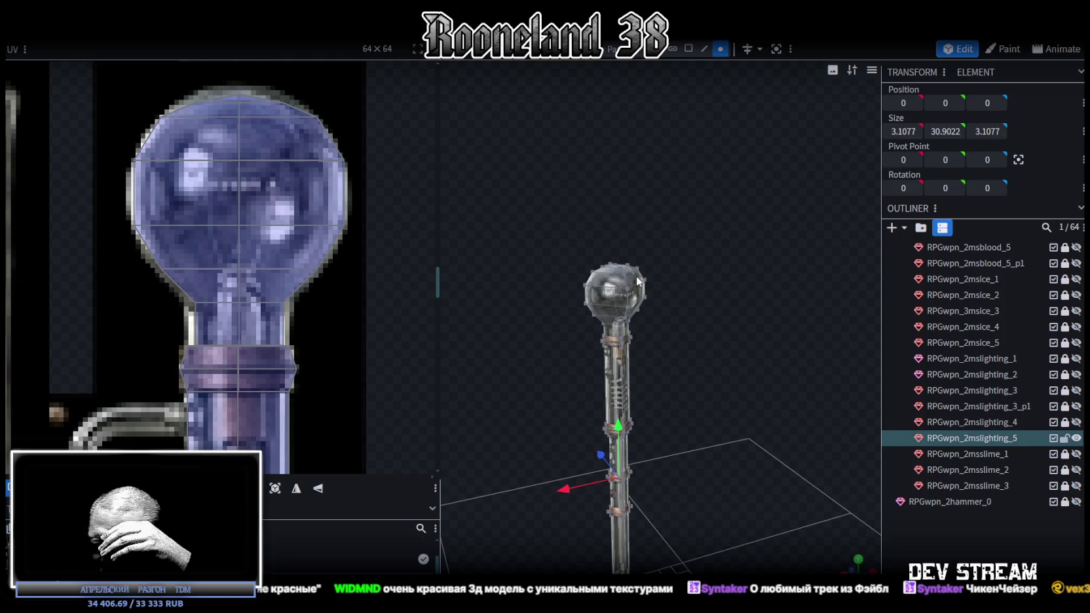
drag(690, 381, 717, 332)
scroll(740, 376, up, 3)
scroll(798, 372, up, 3)
scroll(796, 366, down, 3)
mouse_move(794, 363)
mouse_down()
mouse_move(766, 372)
mouse_move(647, 355)
mouse_move(689, 371)
mouse_move(651, 357)
mouse_move(522, 365)
mouse_move(565, 364)
mouse_move(520, 437)
mouse_move(536, 371)
mouse_move(585, 349)
mouse_move(526, 386)
mouse_move(441, 388)
mouse_move(411, 370)
mouse_move(474, 352)
mouse_move(618, 360)
mouse_up()
scroll(628, 355, up, 3)
scroll(617, 366, up, 2)
scroll(227, 335, down, 2)
scroll(227, 335, down, 2)
scroll(274, 337, down, 2)
mouse_move(555, 421)
mouse_down()
mouse_move(530, 413)
mouse_move(559, 401)
mouse_move(571, 438)
mouse_up()
scroll(688, 402, down, 3)
scroll(735, 419, down, 1)
right_drag(734, 420, 734, 382)
scroll(639, 398, up, 2)
mouse_move(654, 397)
mouse_down()
mouse_move(761, 403)
mouse_move(568, 399)
mouse_move(579, 394)
mouse_move(511, 359)
mouse_move(487, 389)
mouse_move(452, 397)
mouse_up()
scroll(591, 400, up, 3)
scroll(195, 375, up, 2)
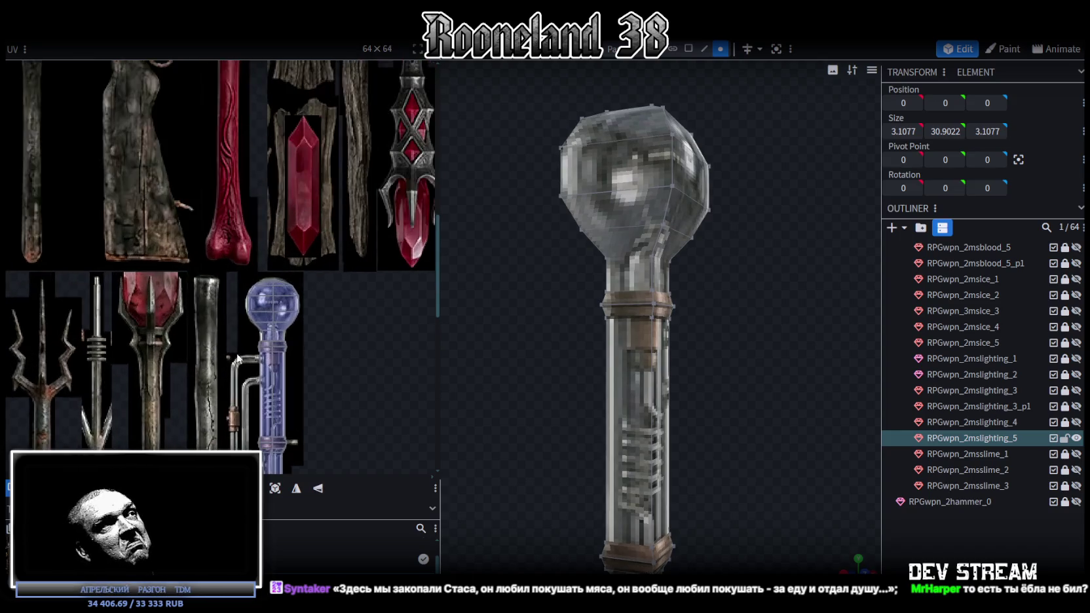
scroll(264, 336, up, 5)
scroll(272, 312, up, 2)
mouse_move(522, 294)
mouse_down()
mouse_move(628, 329)
mouse_move(645, 308)
mouse_move(701, 355)
mouse_move(718, 291)
mouse_up()
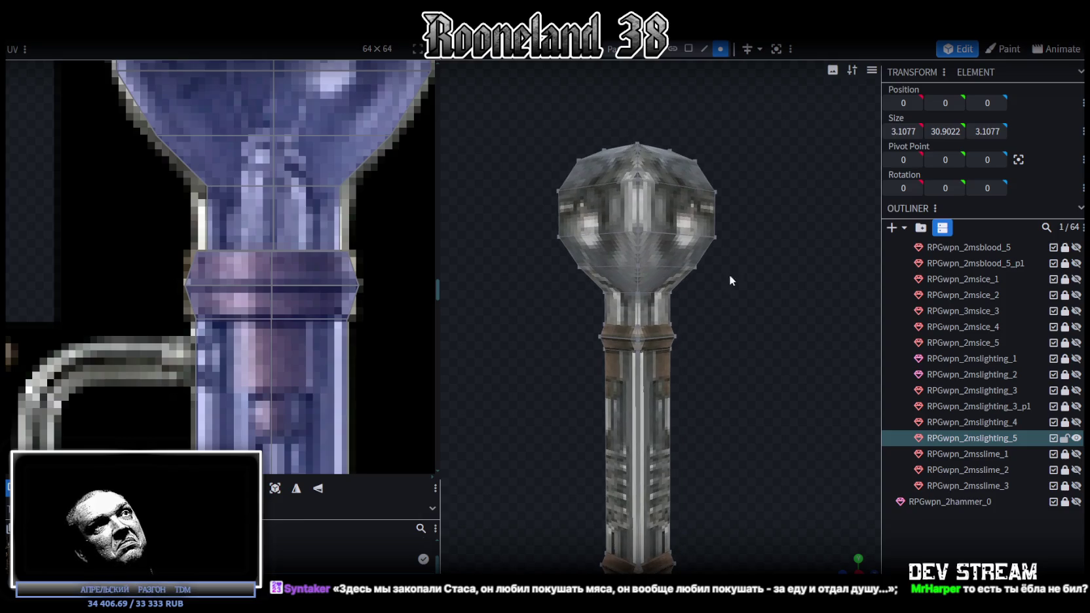
mouse_move(516, 128)
ctrl+mouse_down()
mouse_move(775, 272)
mouse_move(758, 287)
mouse_move(768, 265)
mouse_move(642, 274)
ctrl+mouse_up()
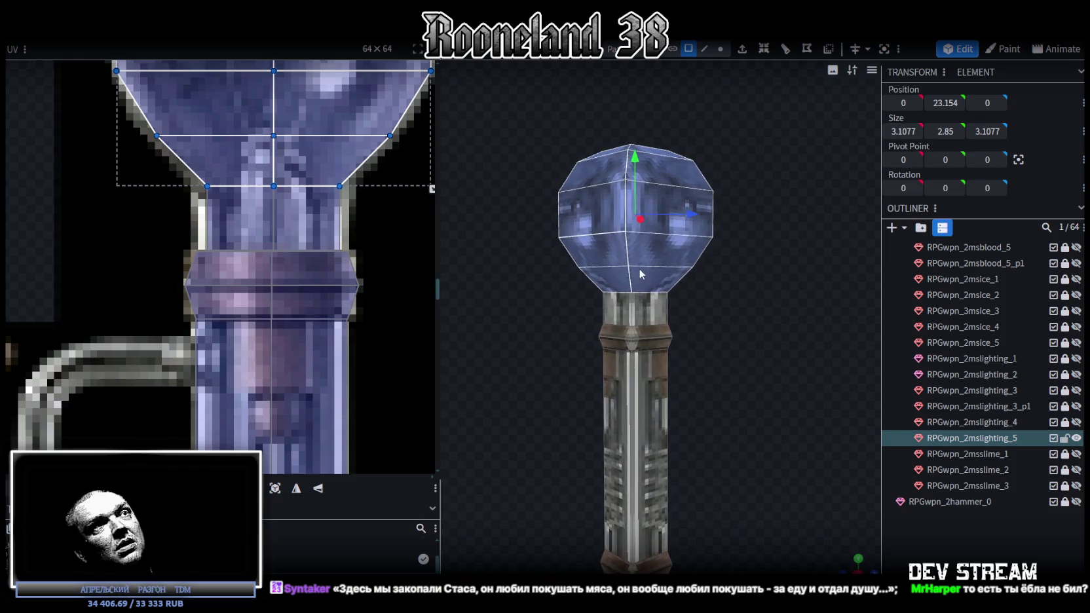
ctrl+drag(515, 127, 757, 319)
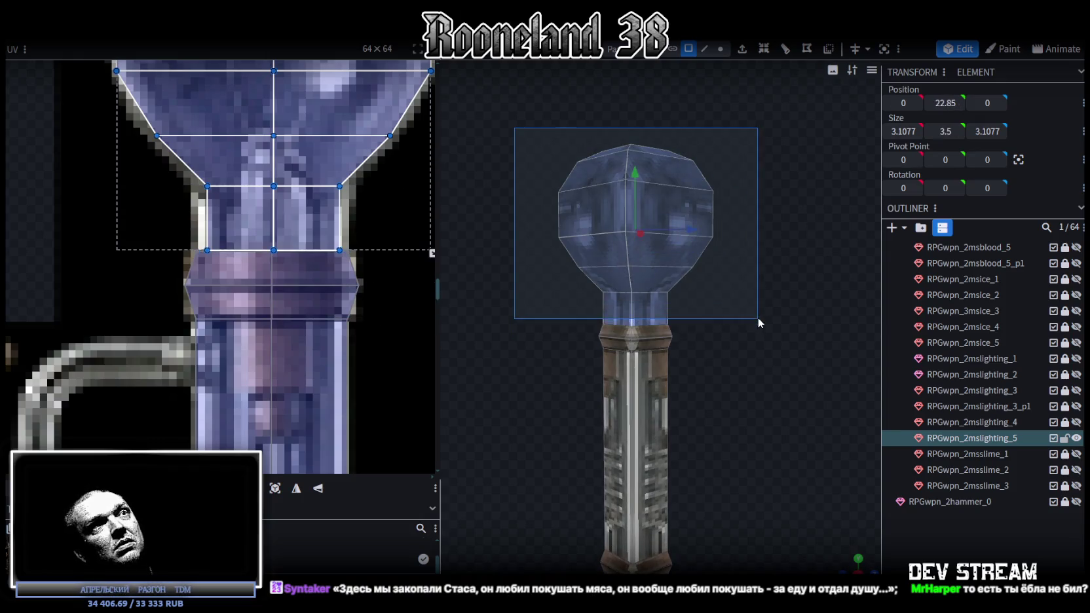
right_click(650, 304)
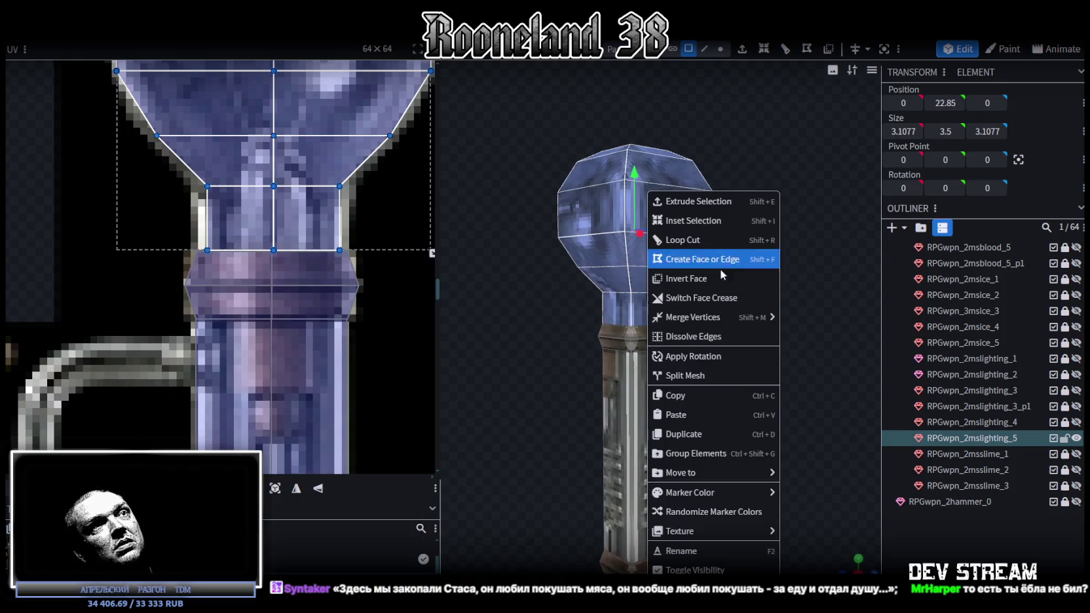
click(694, 373)
Add a loop cut around the bulb head and move the new edges outward by 0.25.
mouse_move(726, 332)
mouse_down()
mouse_move(685, 307)
mouse_move(736, 317)
mouse_up()
click(704, 49)
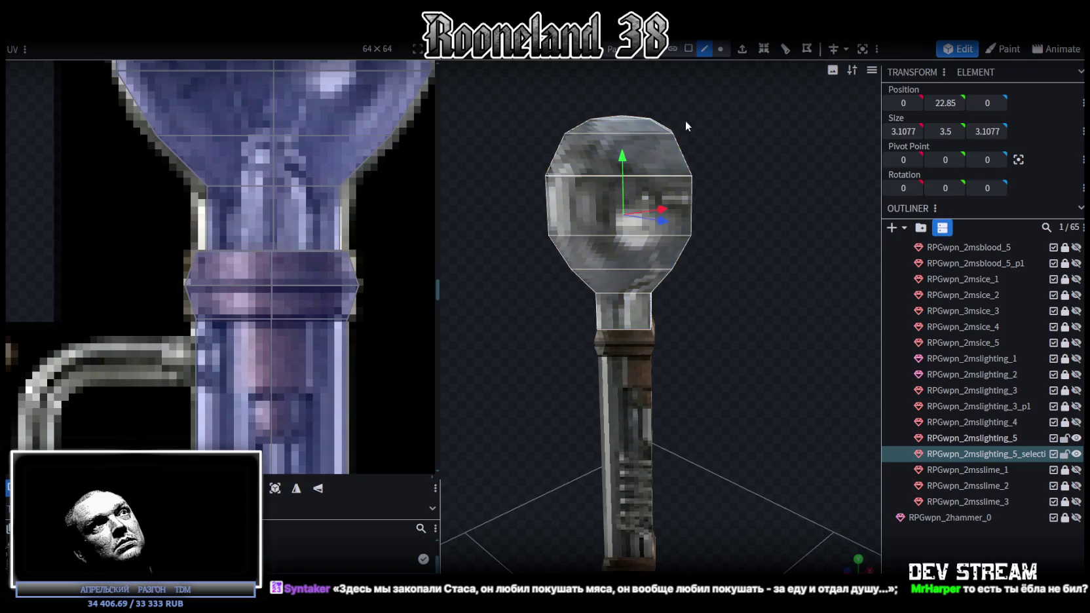
click(622, 246)
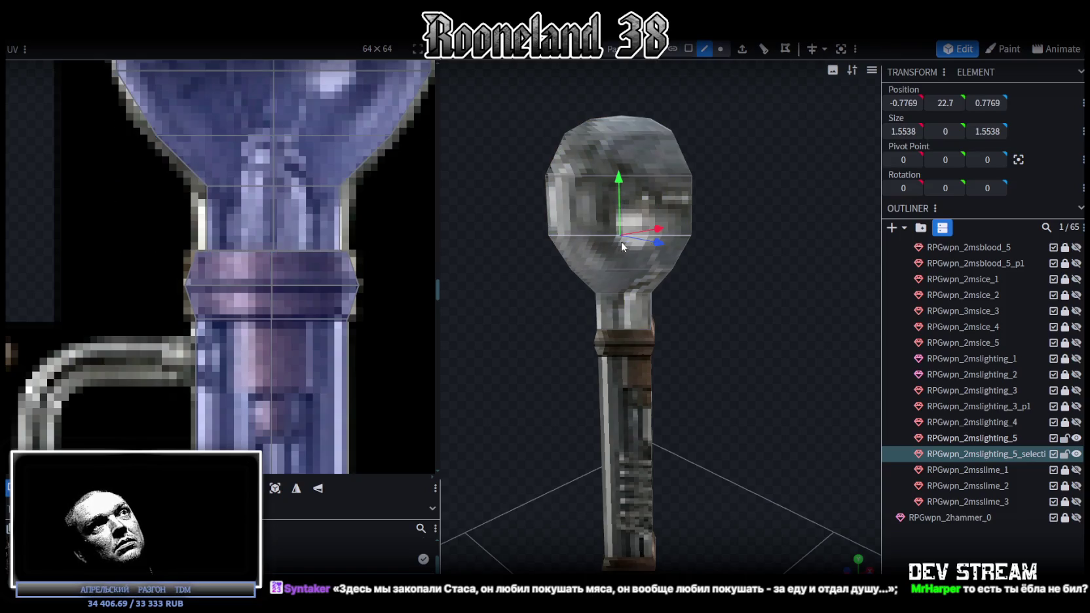
click(763, 48)
mouse_move(747, 144)
mouse_down()
mouse_move(764, 186)
mouse_move(735, 219)
mouse_move(623, 183)
mouse_move(663, 142)
mouse_move(781, 218)
mouse_move(652, 281)
mouse_move(657, 367)
mouse_move(767, 318)
mouse_up()
key(ctrl+z)
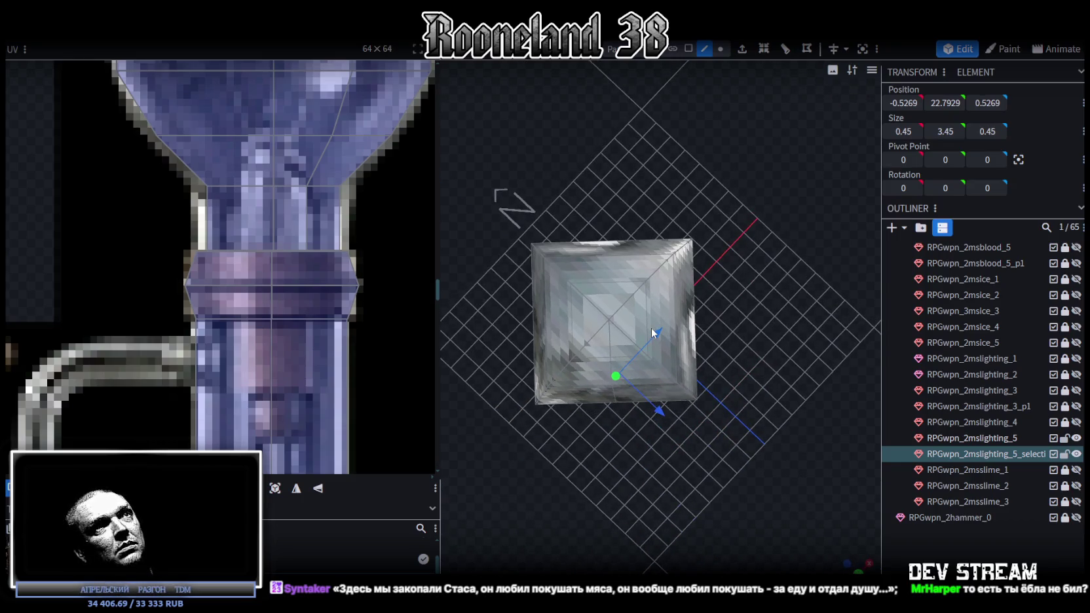
drag(651, 333, 655, 365)
mouse_move(649, 424)
mouse_down()
mouse_move(775, 330)
mouse_move(679, 262)
mouse_move(679, 237)
mouse_move(744, 217)
mouse_move(754, 191)
mouse_move(741, 177)
mouse_move(705, 190)
mouse_up()
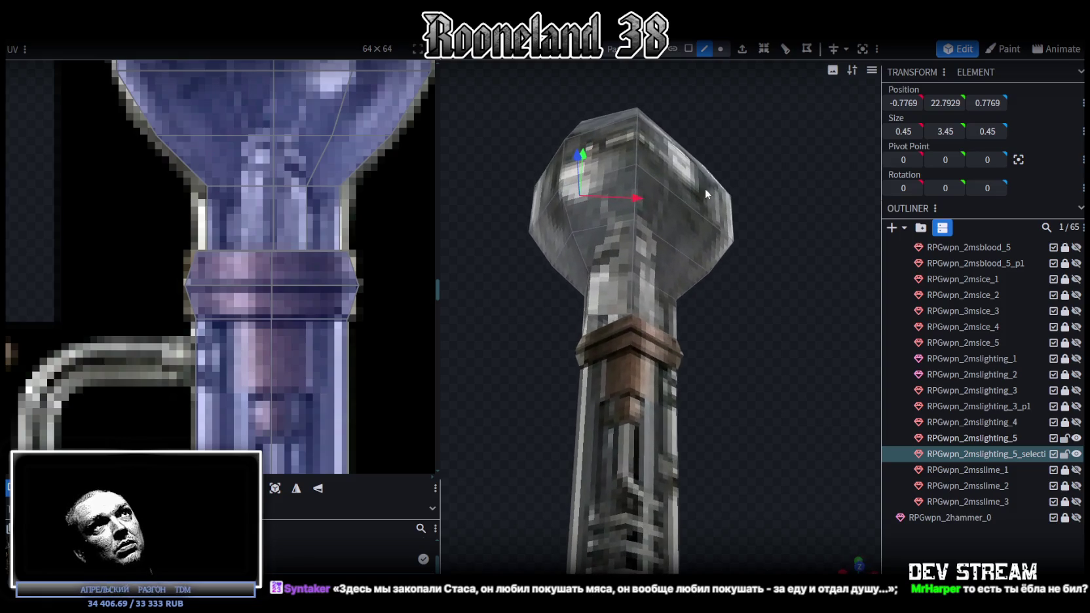
Merge two pairs of neck vertices so the bulb tapers into the neck.
click(591, 303)
mouse_move(632, 301)
mouse_down()
mouse_move(793, 327)
mouse_move(677, 361)
mouse_move(785, 315)
mouse_up()
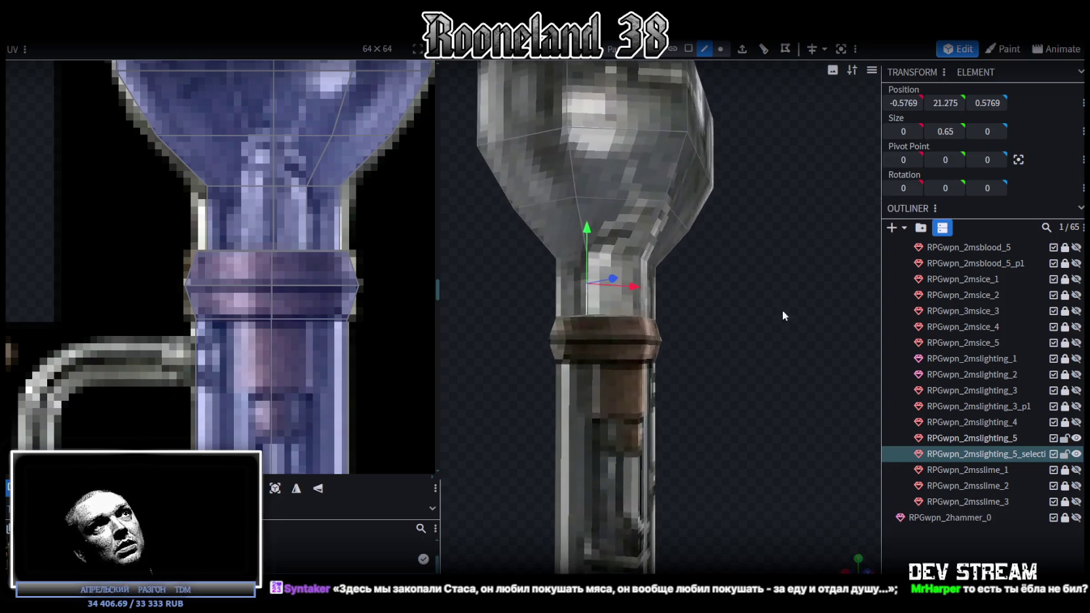
click(722, 50)
click(639, 259)
shift+click(587, 253)
right_click(587, 252)
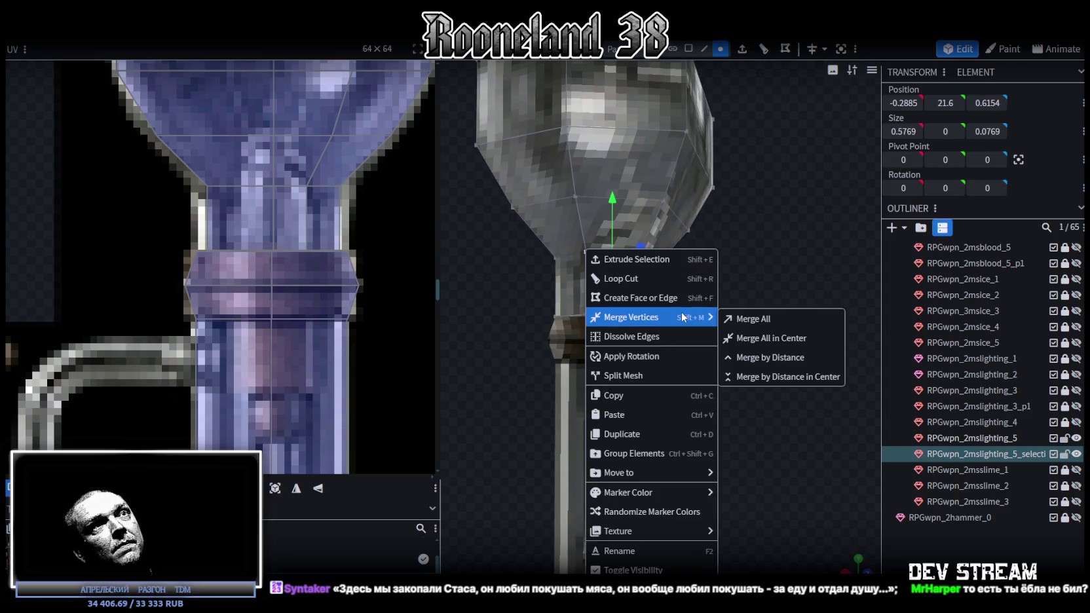
click(747, 315)
drag(687, 307, 660, 324)
click(639, 326)
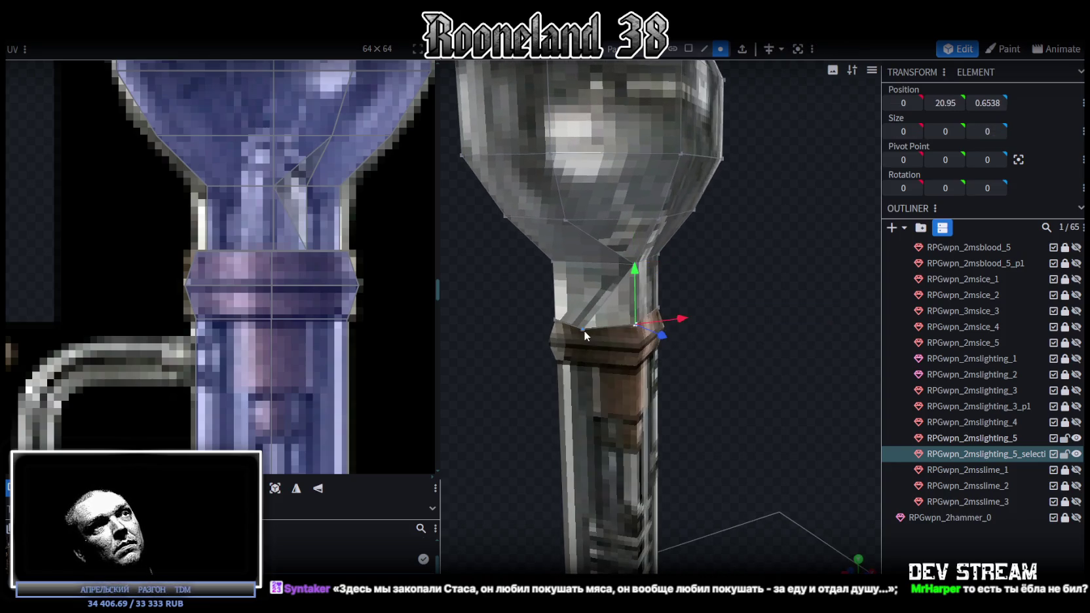
shift+click(583, 328)
right_click(583, 329)
click(747, 317)
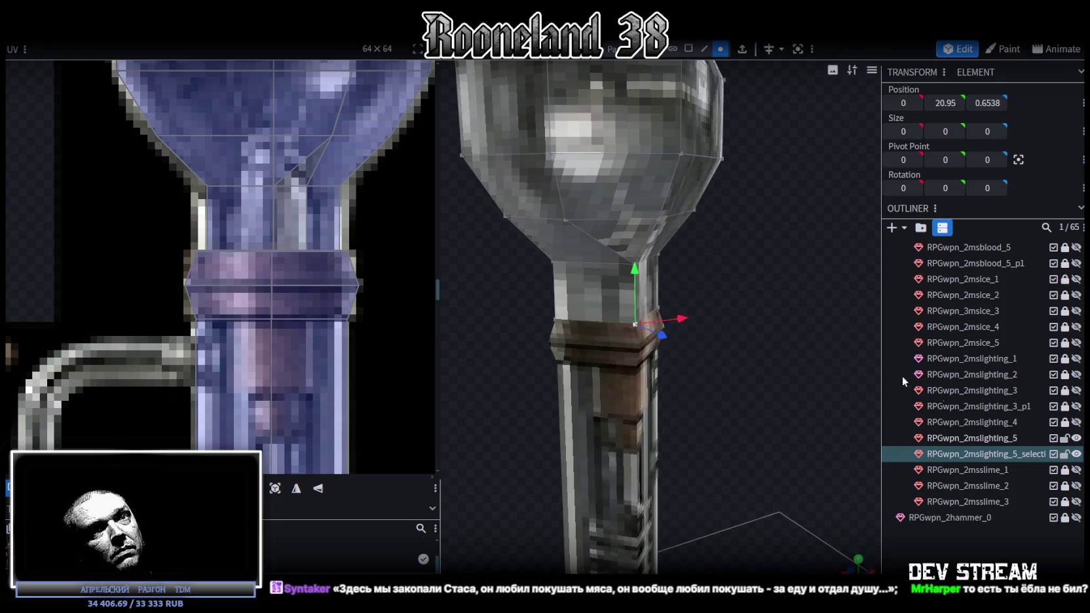
Lock the original staff mesh in the Outliner against further edits.
click(1065, 438)
drag(851, 333, 768, 323)
click(577, 290)
shift+click(625, 231)
mouse_move(662, 289)
mouse_down()
mouse_move(749, 279)
mouse_move(634, 273)
mouse_move(630, 283)
mouse_move(723, 60)
mouse_up()
Add a loop cut around the bulb from a horizontal edge loop.
click(705, 48)
double_click(660, 233)
drag(660, 233, 766, 73)
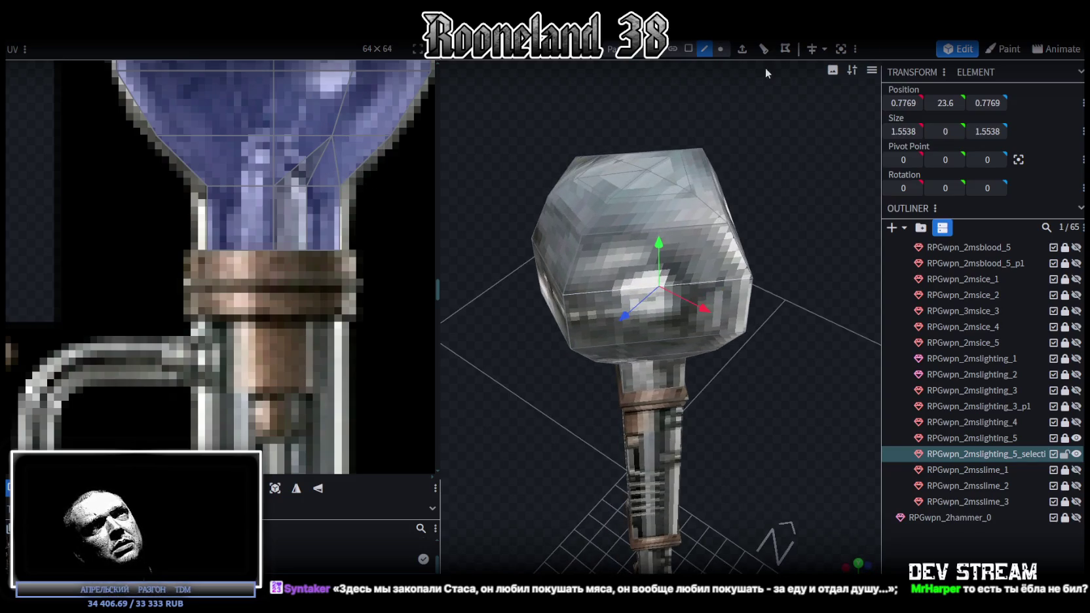
click(762, 51)
mouse_move(777, 262)
mouse_down()
mouse_move(779, 278)
mouse_move(731, 284)
mouse_up()
scroll(754, 282, up, 3)
scroll(763, 277, up, 3)
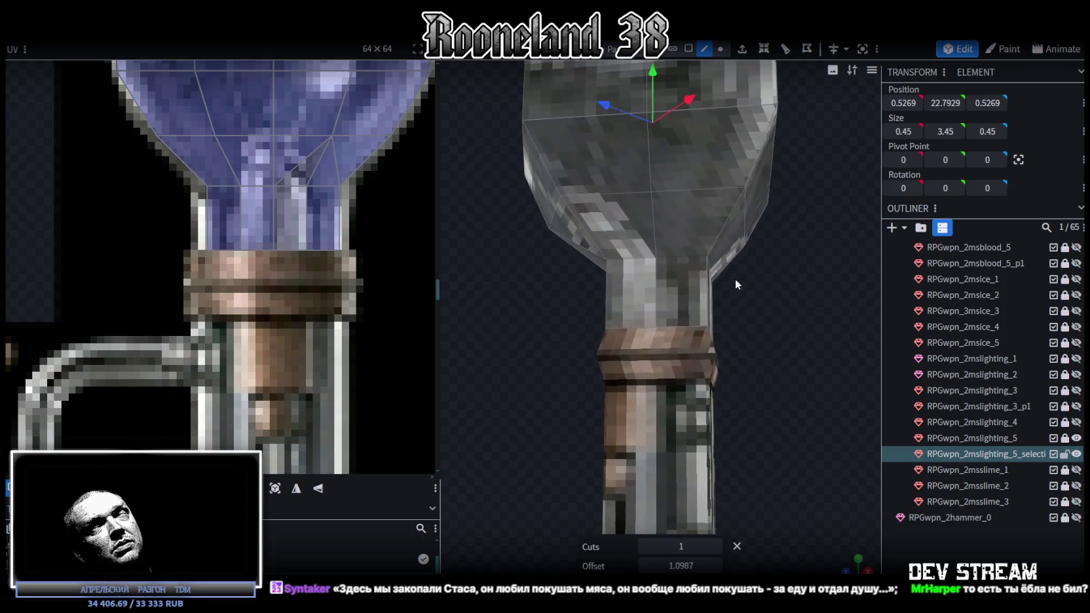
scroll(730, 280, up, 2)
drag(726, 292, 729, 282)
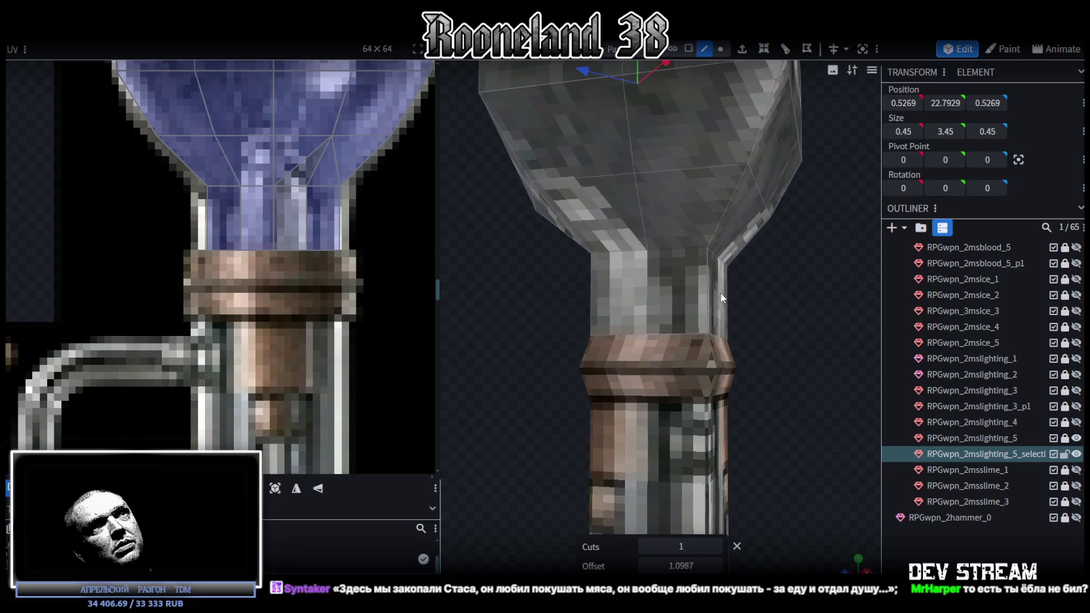
Merge two pairs of vertices at the bulb's neck with Merge All.
click(705, 247)
shift+click(647, 252)
right_click(647, 252)
click(812, 319)
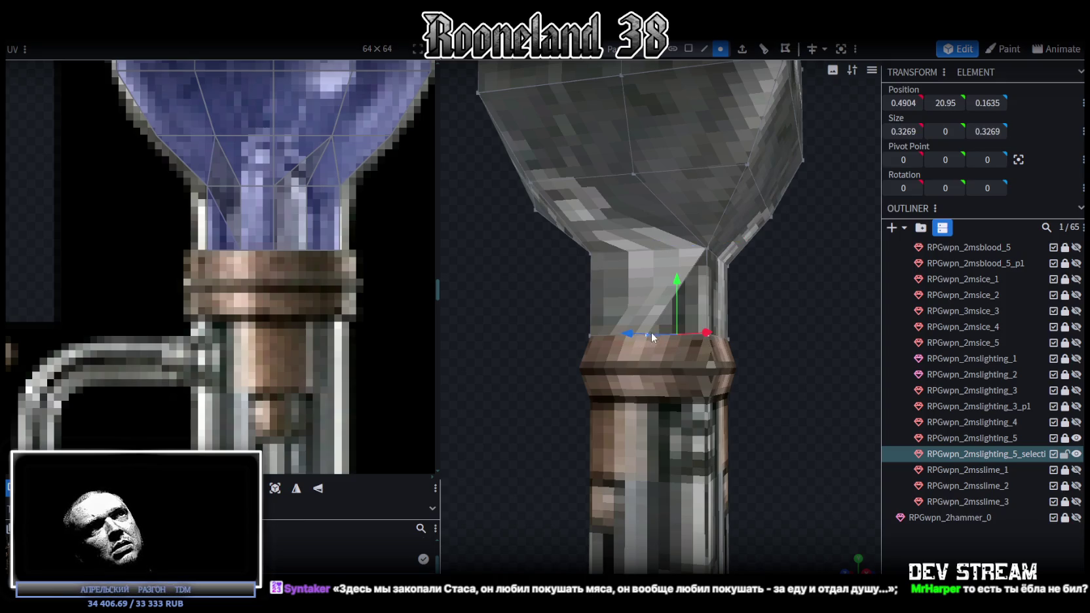
right_click(650, 334)
click(812, 317)
mouse_move(809, 242)
mouse_down()
mouse_move(791, 297)
mouse_move(624, 282)
mouse_up()
click(617, 285)
click(678, 210)
mouse_move(678, 210)
mouse_down()
mouse_move(810, 259)
mouse_move(816, 244)
mouse_move(818, 231)
mouse_move(637, 268)
mouse_move(628, 288)
mouse_move(658, 341)
mouse_up()
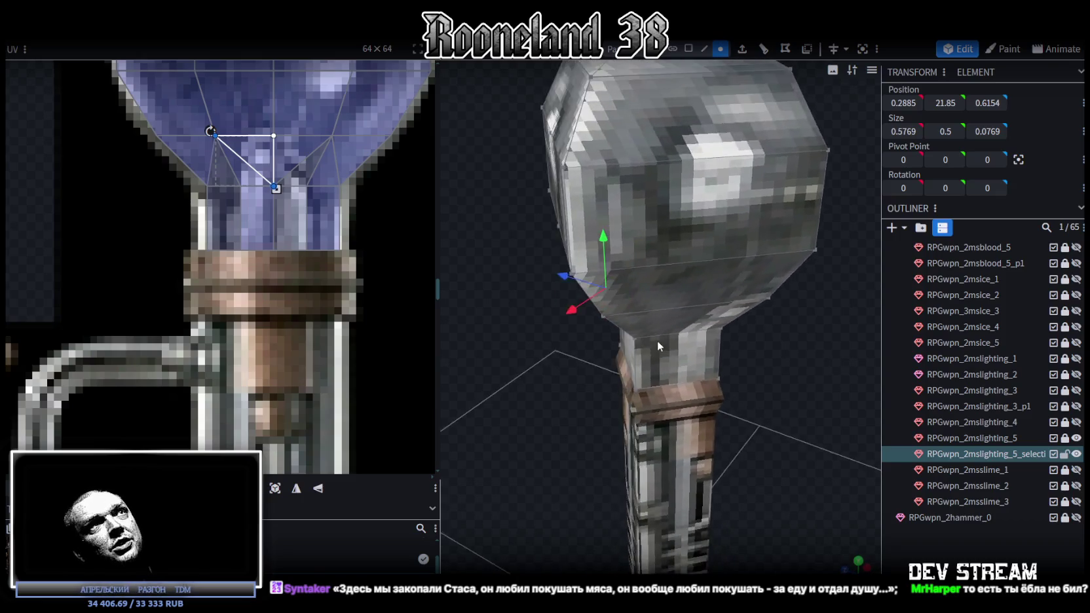
Add another loop cut to the head and merge the selected vertices.
click(705, 54)
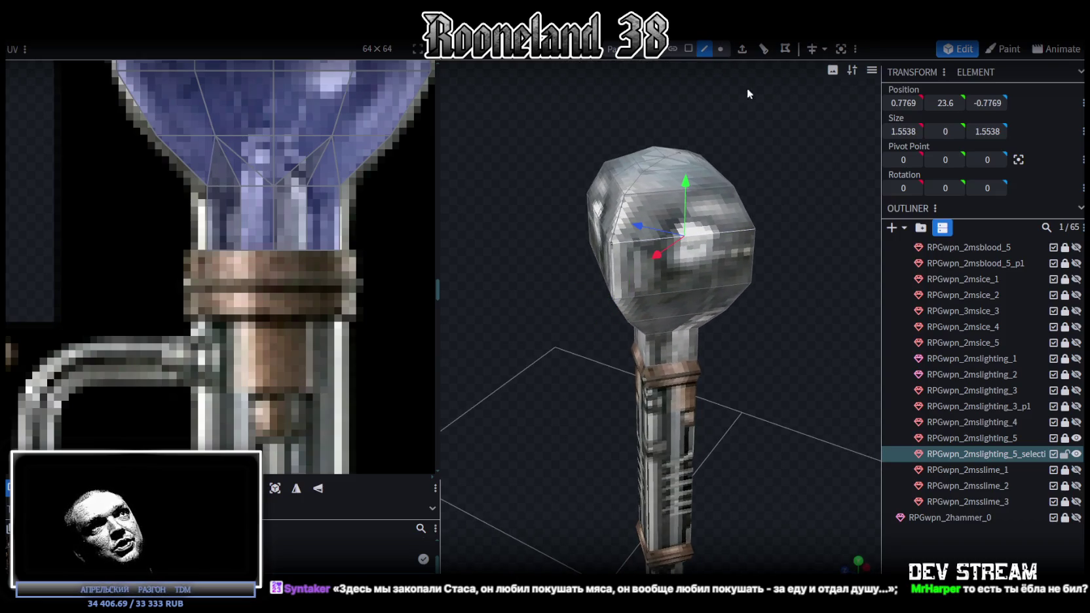
click(764, 53)
drag(773, 264, 735, 222)
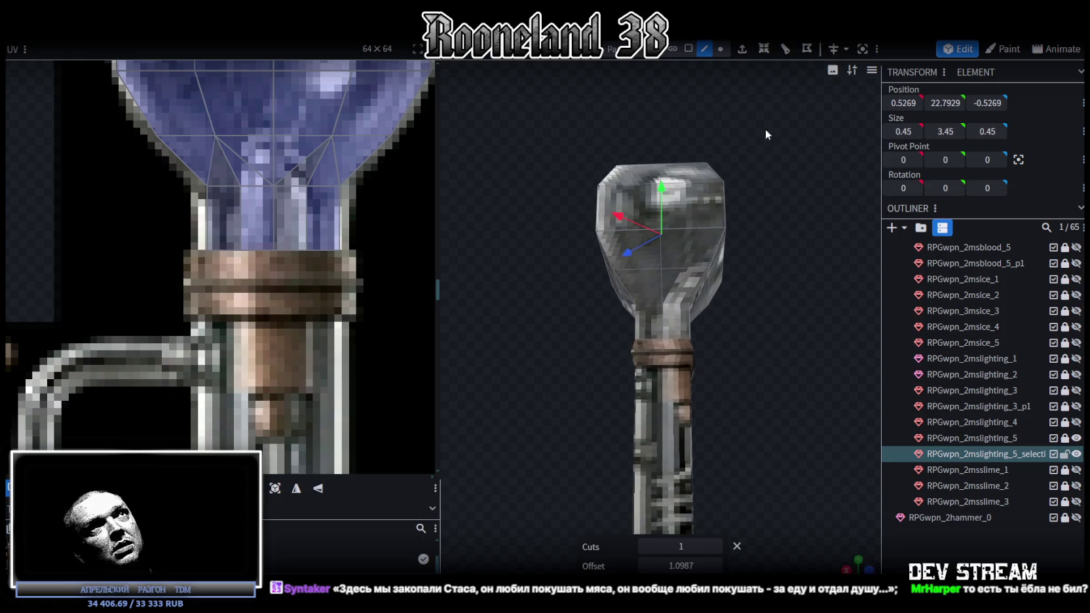
click(721, 50)
drag(688, 293, 727, 326)
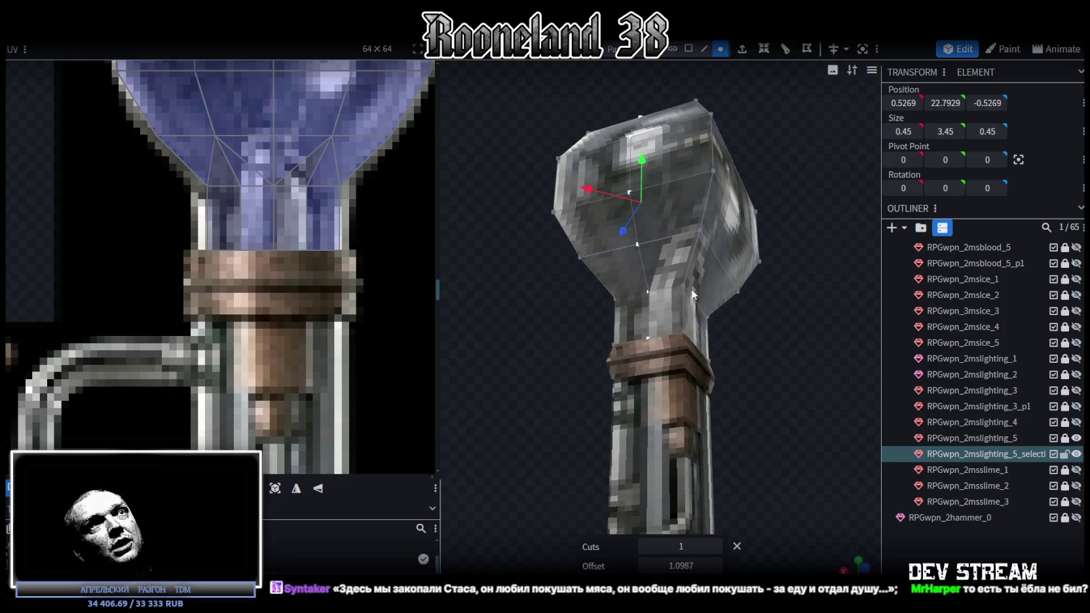
right_click(651, 293)
mouse_move(696, 317)
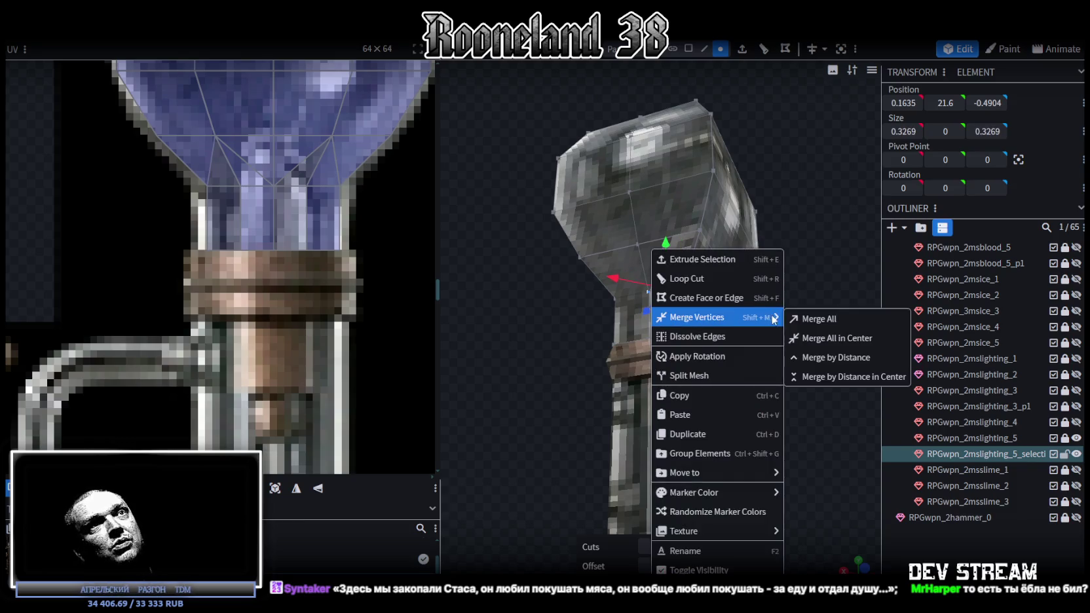
click(790, 315)
scroll(795, 334, up, 2)
scroll(754, 364, up, 2)
Merge two lower neck vertices into a single point.
click(704, 371)
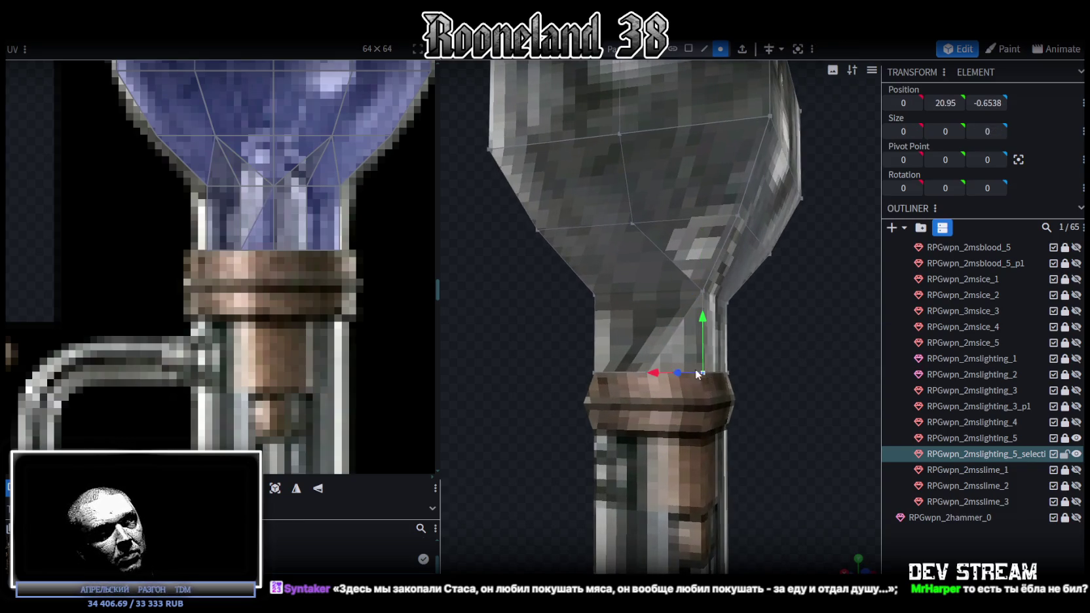
scroll(753, 406, up, 1)
scroll(783, 431, up, 2)
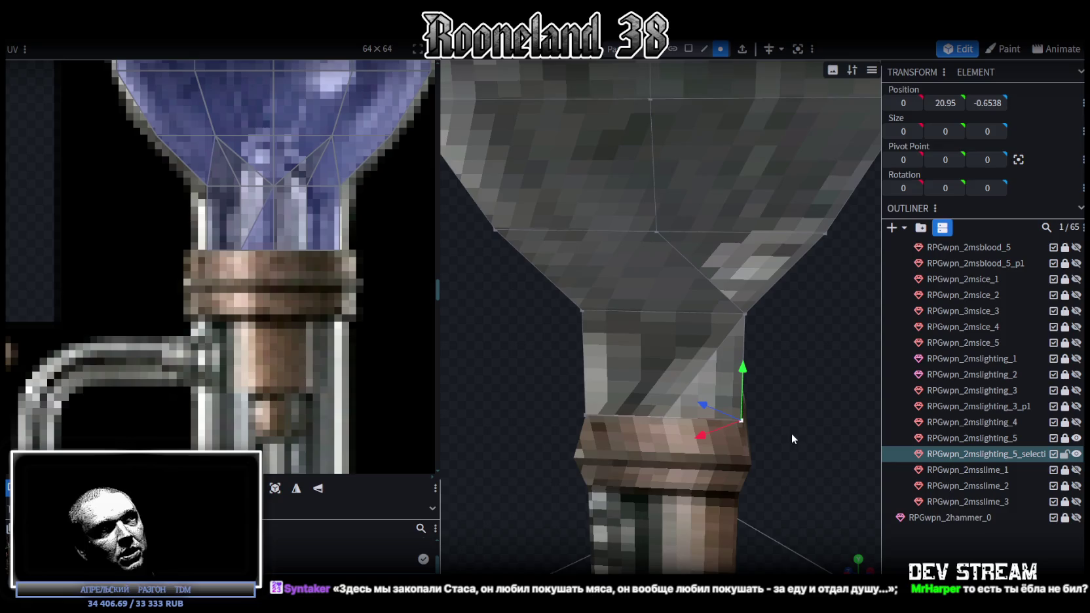
shift+click(661, 415)
right_click(662, 414)
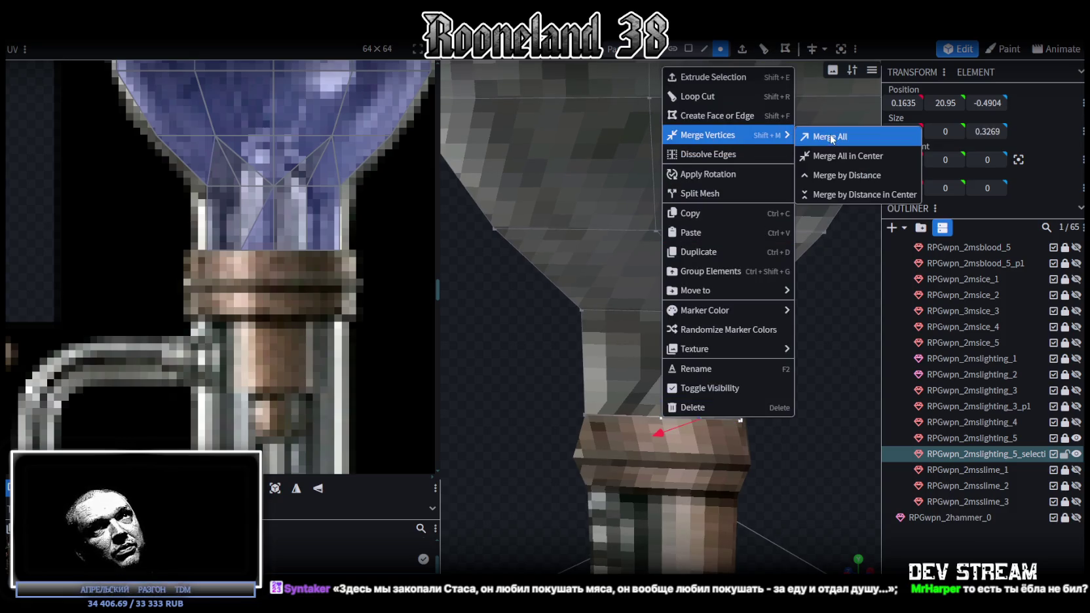
click(831, 136)
drag(826, 386, 700, 279)
click(671, 214)
mouse_move(609, 290)
mouse_down()
mouse_move(566, 354)
mouse_move(648, 345)
mouse_move(532, 357)
mouse_move(681, 353)
mouse_move(701, 372)
mouse_move(776, 79)
mouse_up()
Add a further loop cut through an edge on the bulb head.
click(705, 49)
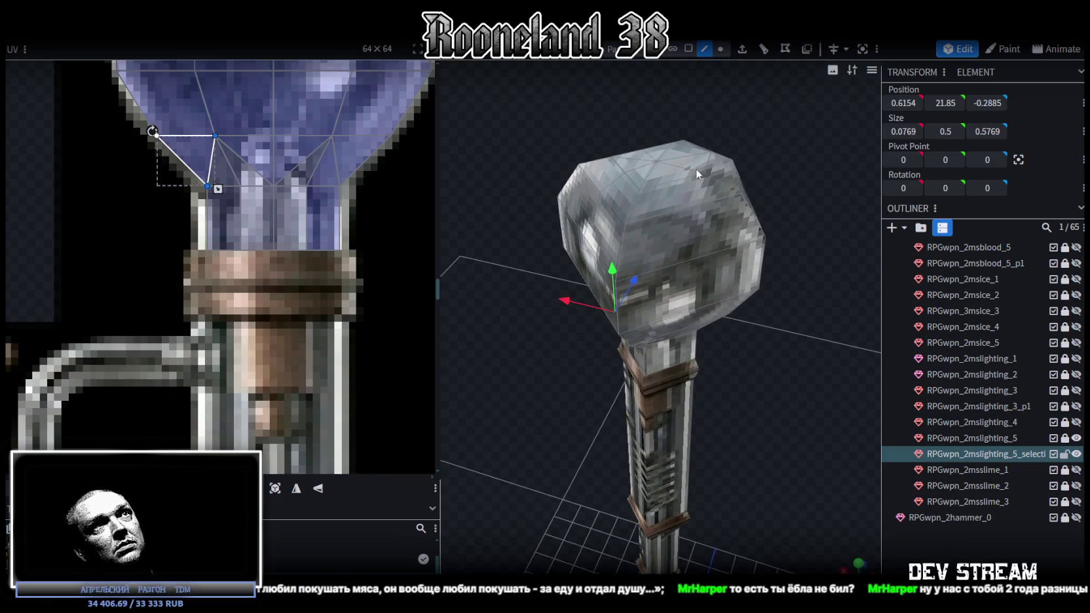
click(695, 258)
click(765, 55)
mouse_move(791, 322)
mouse_down()
mouse_move(729, 315)
mouse_move(657, 341)
mouse_up()
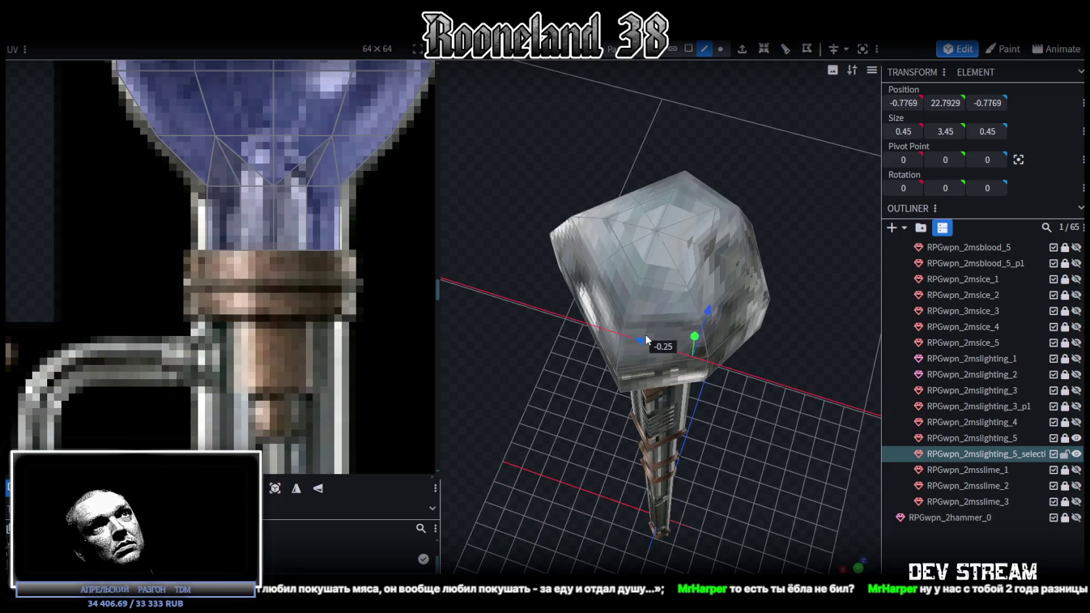
drag(797, 380, 762, 234)
scroll(753, 228, up, 3)
scroll(721, 184, up, 3)
scroll(711, 262, up, 2)
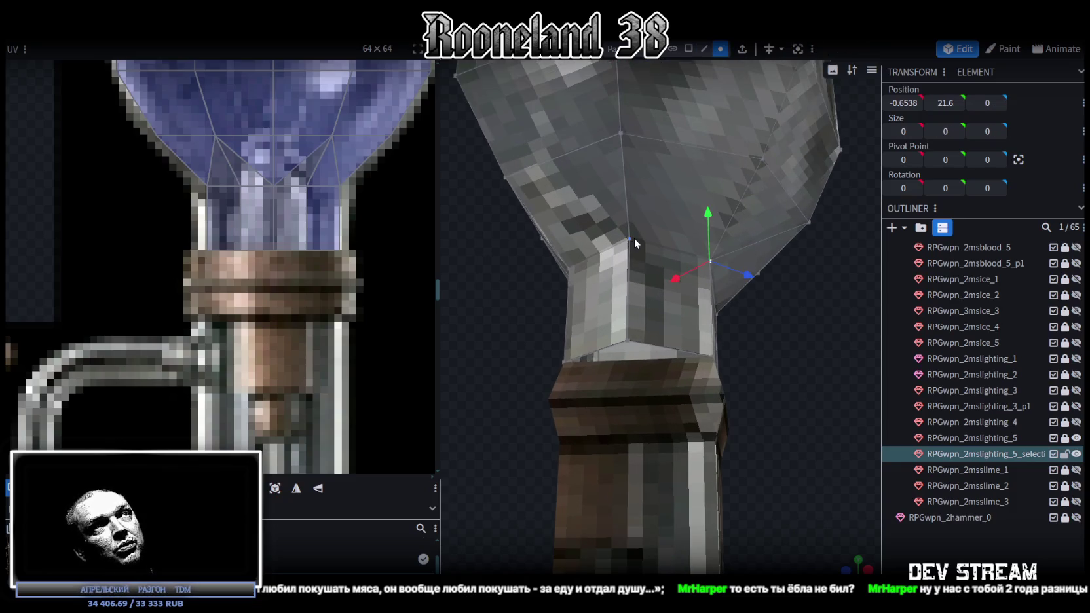
Merge the stray lower-left neck vertex with its neighbour, collapsing the slanted triangle.
shift+click(630, 236)
right_click(630, 236)
click(786, 305)
click(713, 357)
shift+click(628, 339)
right_click(626, 248)
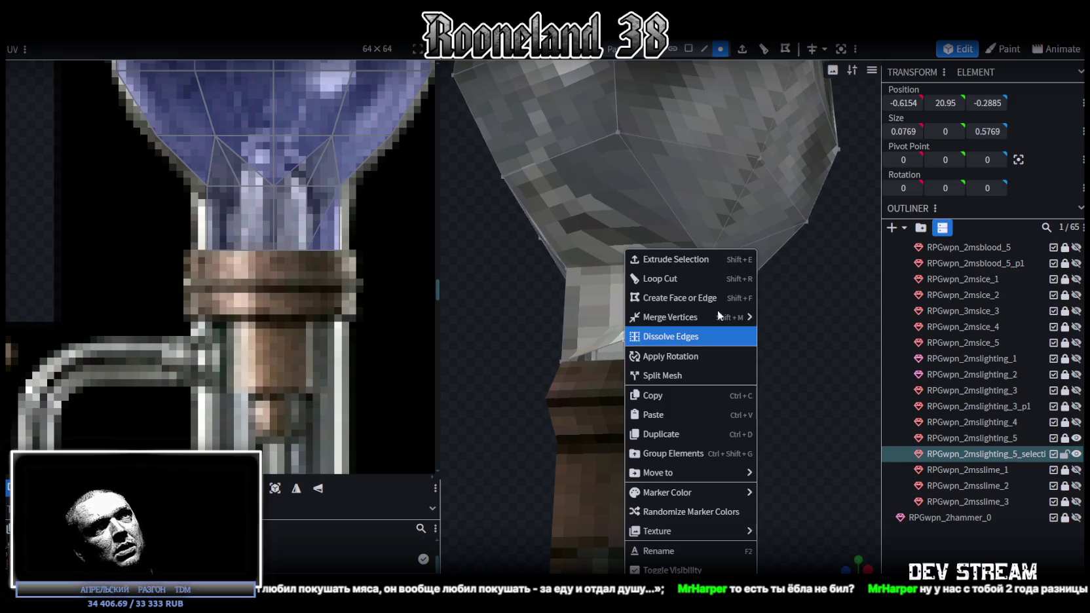
click(786, 318)
mouse_move(831, 277)
mouse_down()
mouse_move(798, 321)
mouse_move(712, 279)
mouse_up()
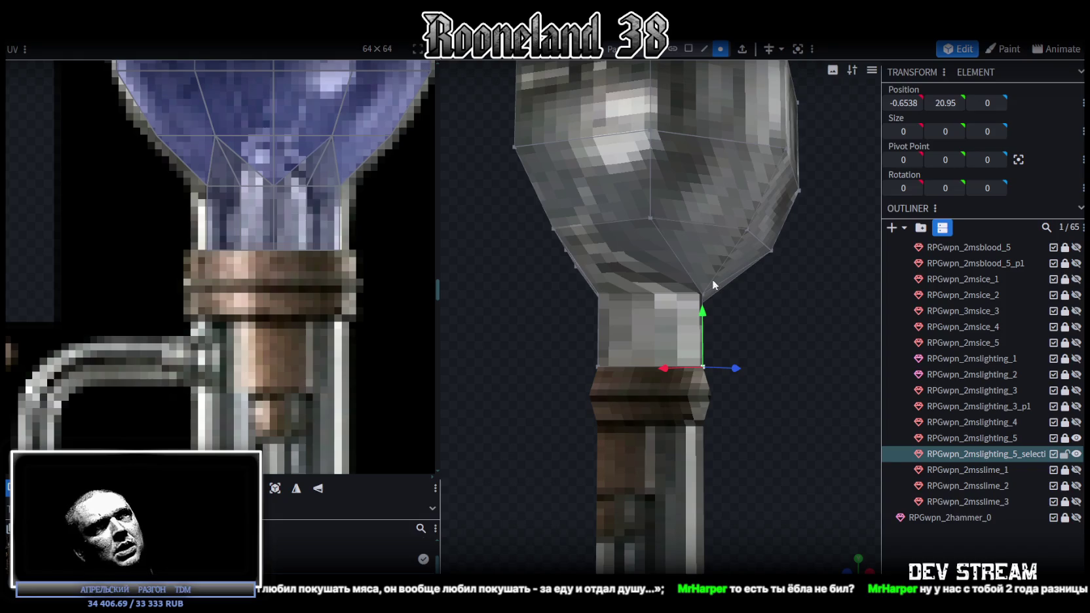
click(645, 259)
mouse_move(642, 220)
mouse_down()
mouse_move(570, 382)
mouse_move(643, 402)
mouse_move(661, 275)
mouse_move(769, 309)
mouse_move(727, 281)
mouse_move(790, 381)
mouse_move(628, 232)
mouse_up()
click(704, 48)
Push the bulb's corner edges outward by 0.25 along X and Z.
click(639, 258)
click(635, 133)
mouse_move(634, 133)
mouse_down()
mouse_move(781, 368)
mouse_move(751, 372)
mouse_move(641, 245)
mouse_up()
click(609, 222)
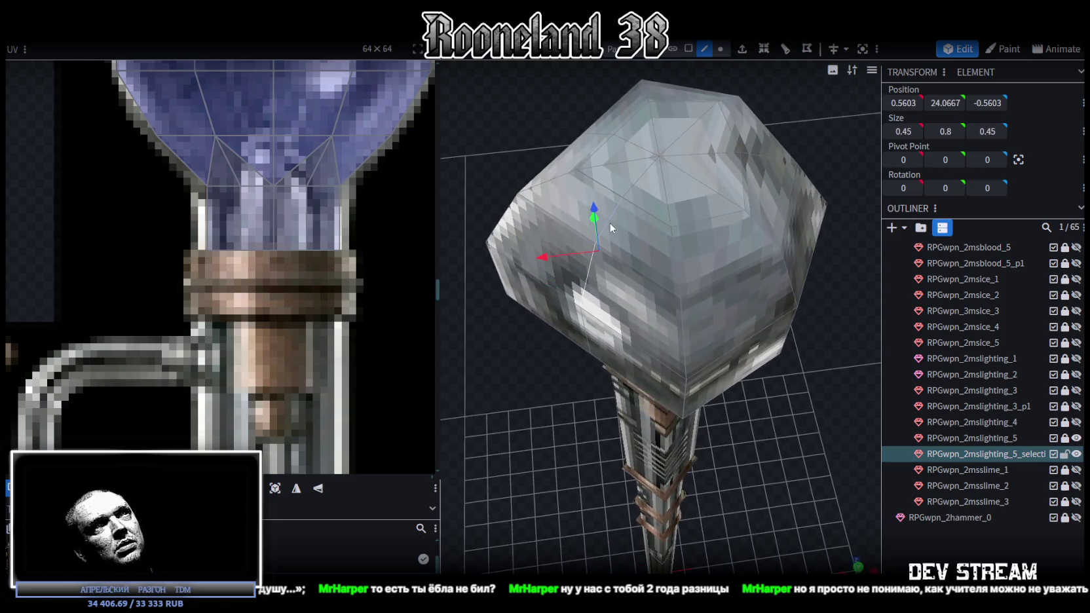
drag(541, 258, 530, 255)
drag(508, 119, 568, 286)
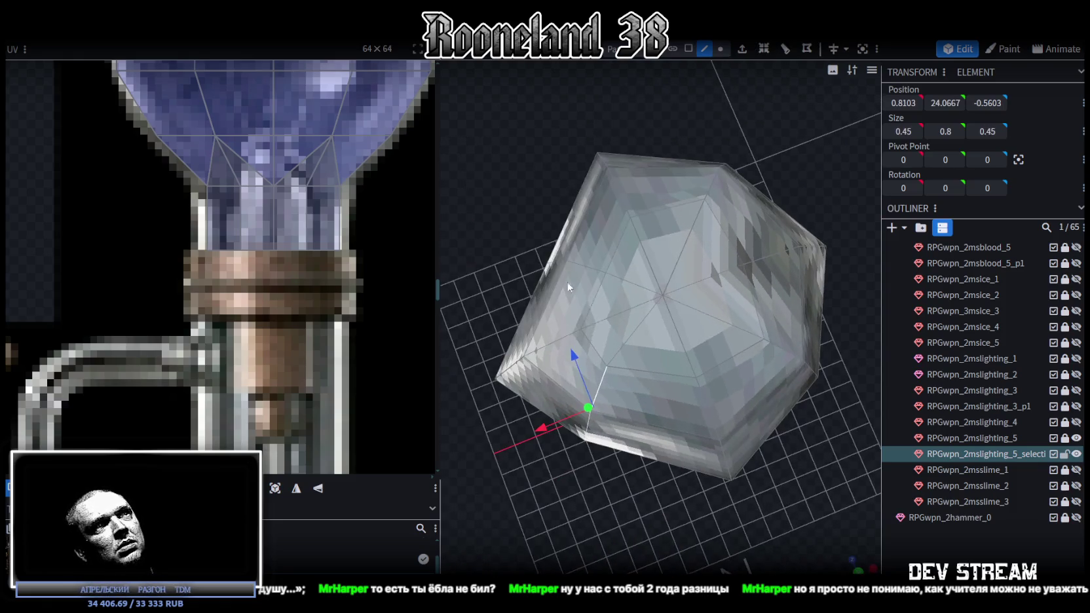
drag(578, 353, 602, 380)
mouse_move(527, 248)
mouse_down()
mouse_move(704, 212)
mouse_move(653, 257)
mouse_up()
click(653, 258)
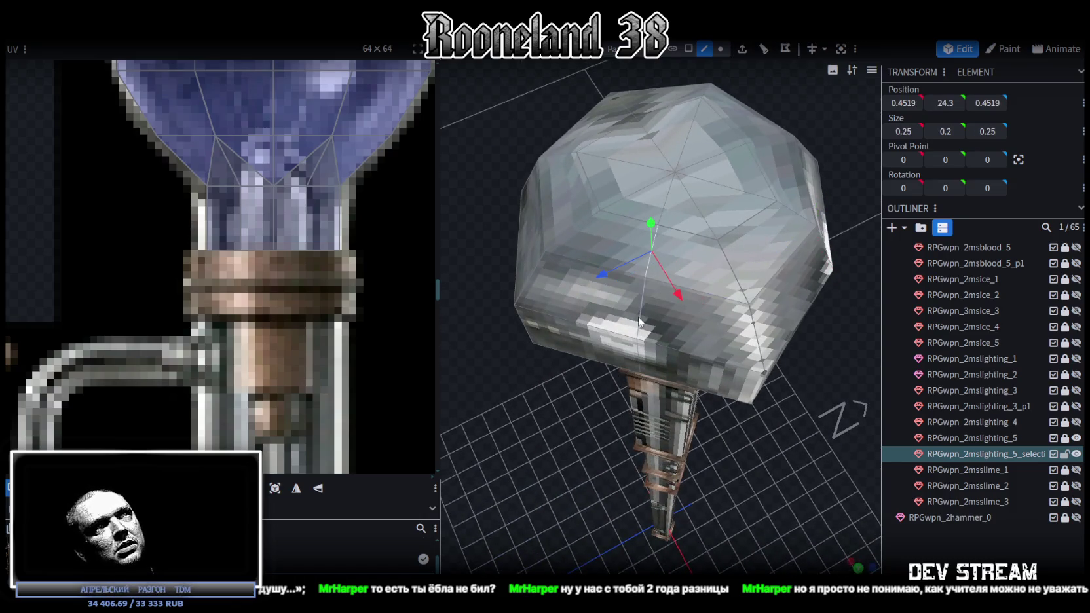
drag(615, 464, 619, 303)
Push the bulb's side faces outward by 0.25 to round out the head.
click(638, 175)
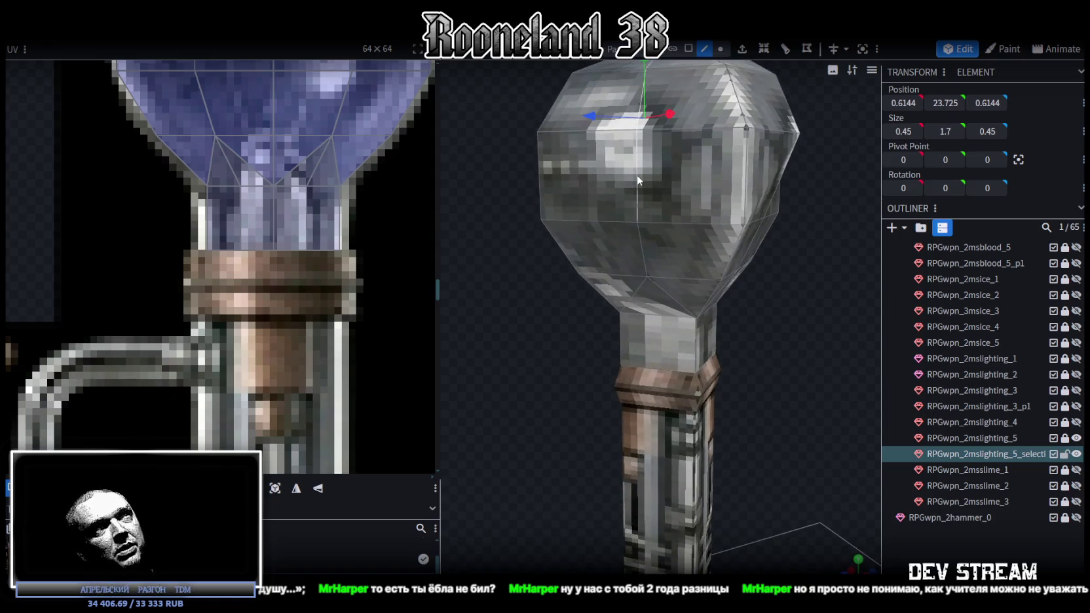
click(643, 250)
mouse_move(536, 313)
mouse_down()
mouse_move(565, 395)
mouse_move(577, 380)
mouse_up()
mouse_move(623, 302)
mouse_down()
mouse_move(633, 334)
mouse_move(789, 401)
mouse_move(747, 292)
mouse_move(689, 312)
mouse_move(707, 356)
mouse_move(780, 360)
mouse_move(789, 335)
mouse_move(786, 344)
mouse_move(758, 174)
mouse_move(786, 274)
mouse_move(762, 282)
mouse_up()
click(727, 253)
drag(760, 328, 735, 354)
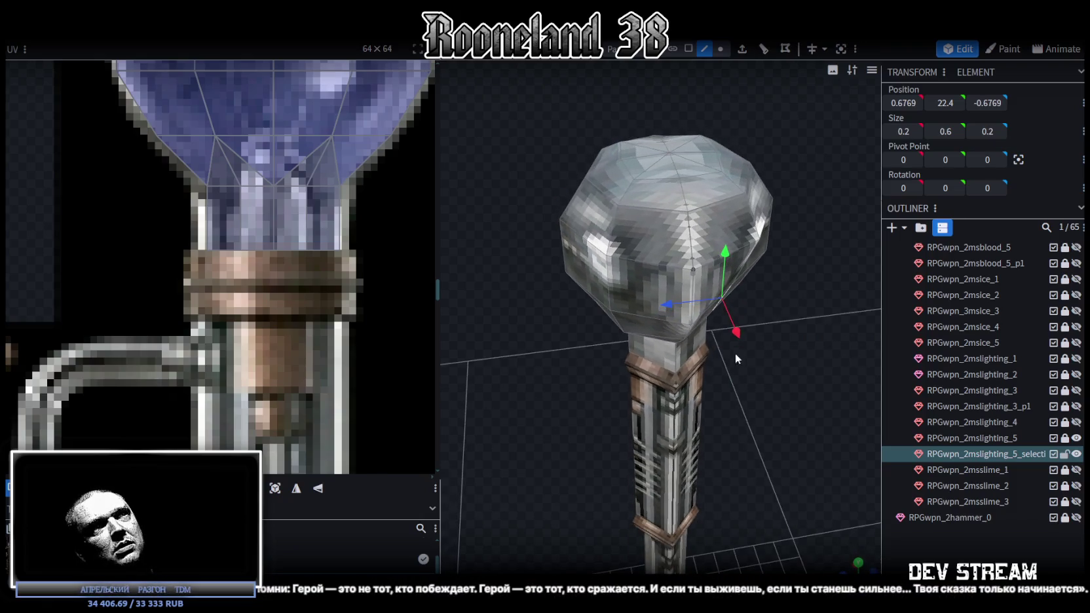
mouse_move(689, 308)
mouse_down()
mouse_move(664, 315)
mouse_move(590, 281)
mouse_move(505, 222)
mouse_move(648, 217)
mouse_move(727, 201)
mouse_move(795, 209)
mouse_move(729, 41)
mouse_up()
click(675, 48)
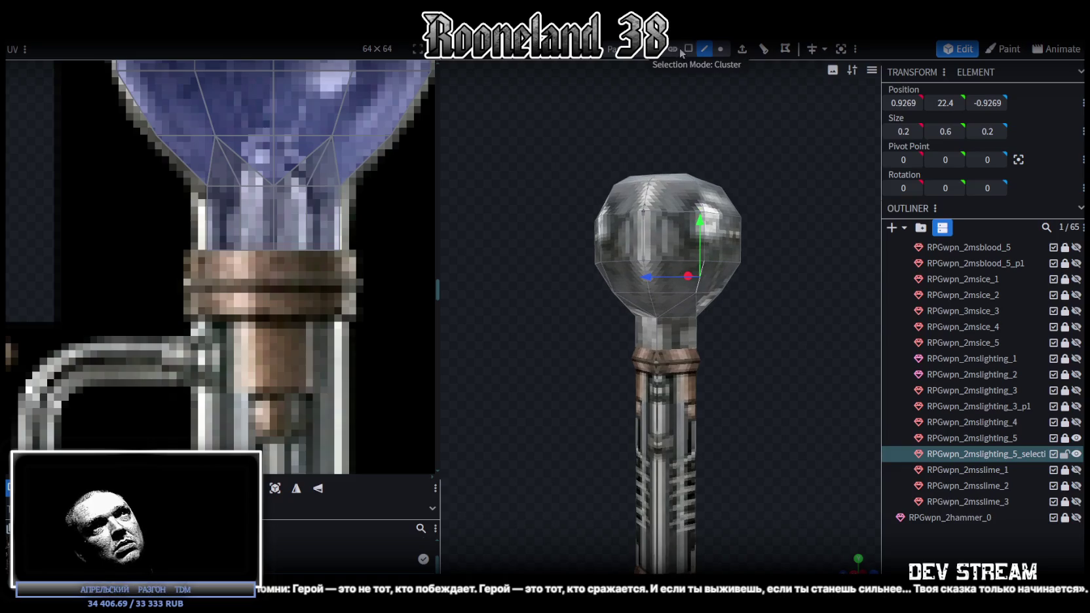
mouse_move(714, 124)
mouse_down()
mouse_move(836, 199)
mouse_move(638, 173)
mouse_move(680, 307)
mouse_move(655, 184)
mouse_up()
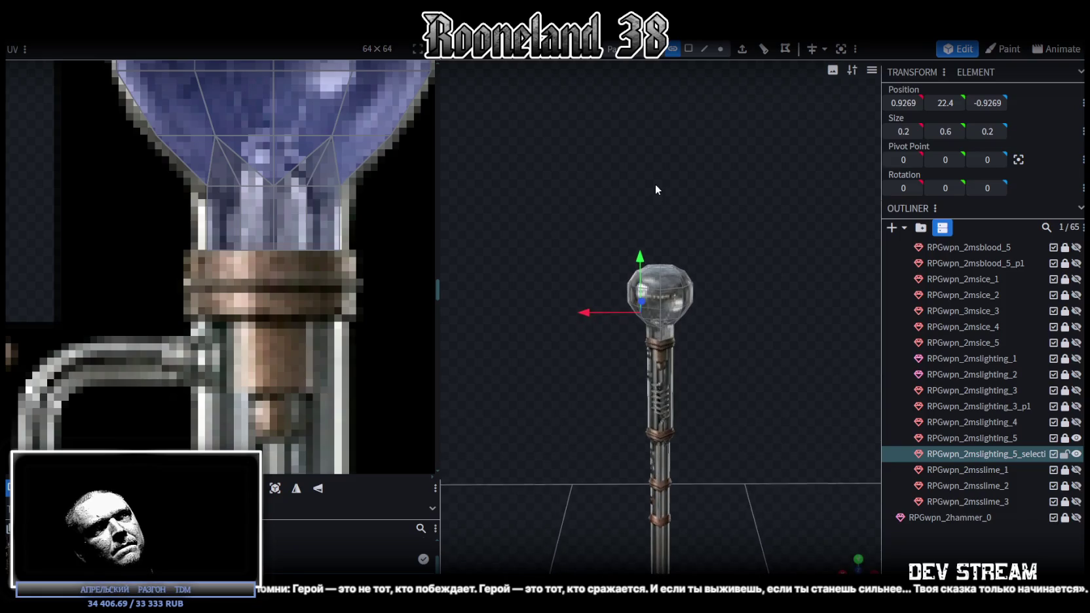
Select all the glass bulb's faces and move its UV island onto the light-bulb picture.
scroll(744, 310, up, 2)
scroll(744, 309, up, 3)
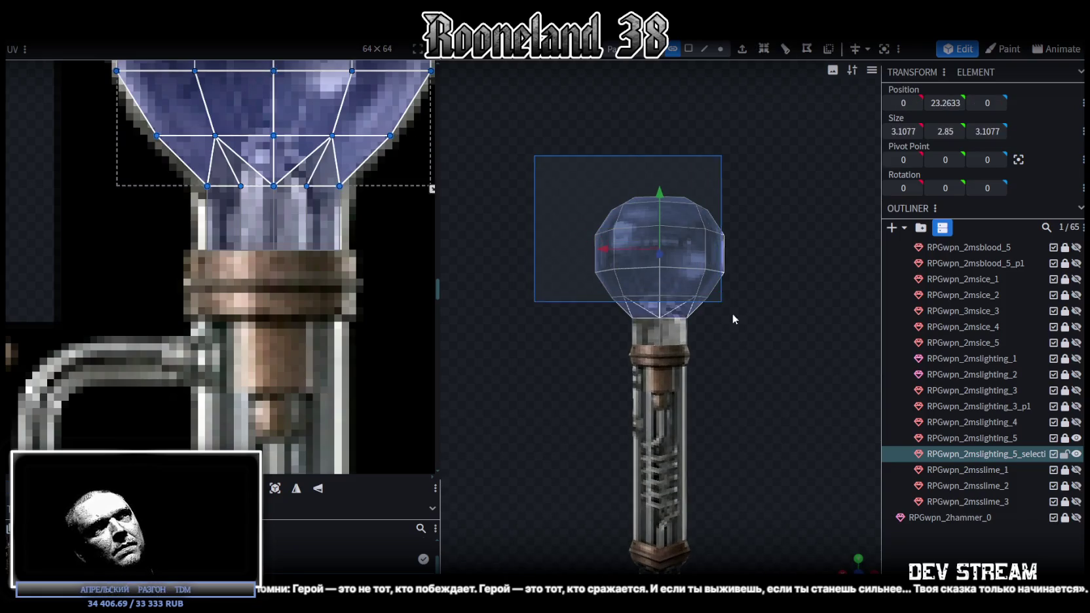
drag(537, 155, 749, 335)
scroll(845, 532, down, 3)
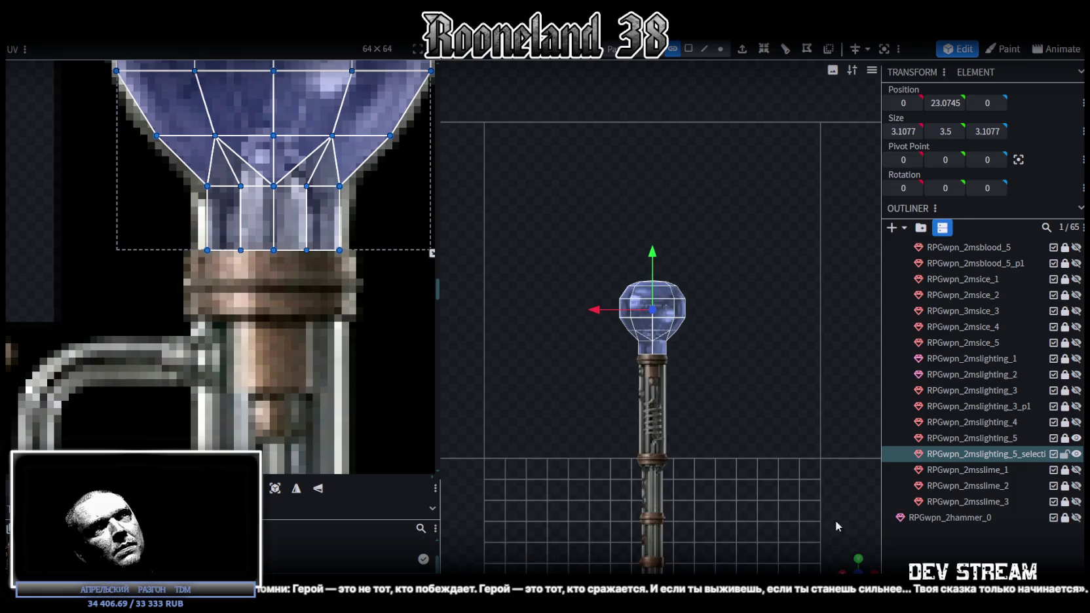
scroll(216, 366, down, 2)
scroll(226, 340, down, 2)
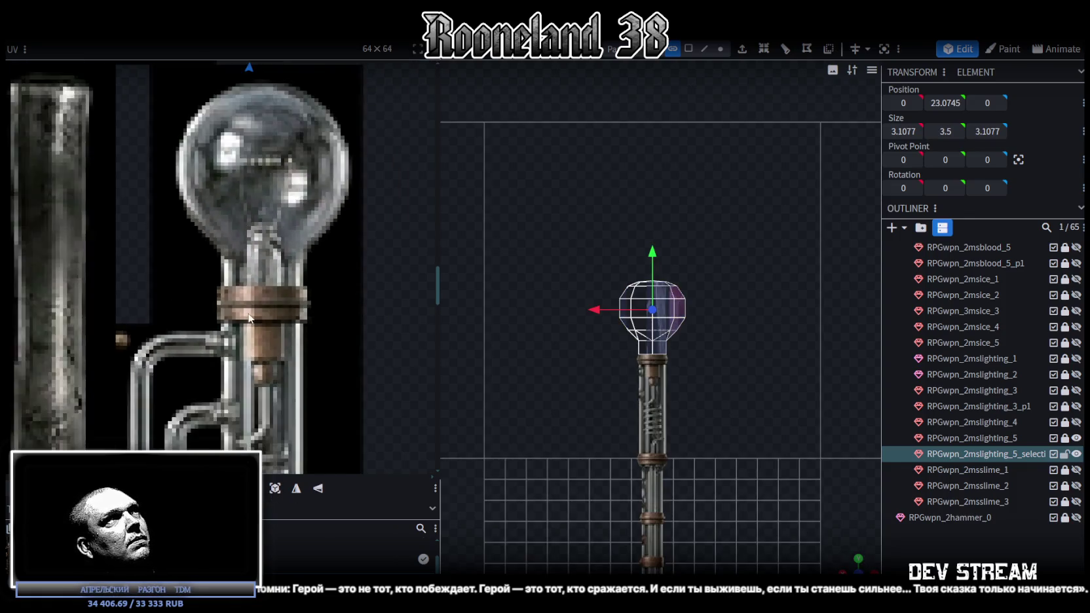
scroll(234, 321, down, 2)
drag(289, 93, 296, 281)
Resize and nudge the bulb UVs to fit the bulb image, stretching them over the neck.
scroll(297, 282, up, 3)
mouse_move(256, 248)
mouse_down()
mouse_move(271, 308)
mouse_move(255, 291)
mouse_up()
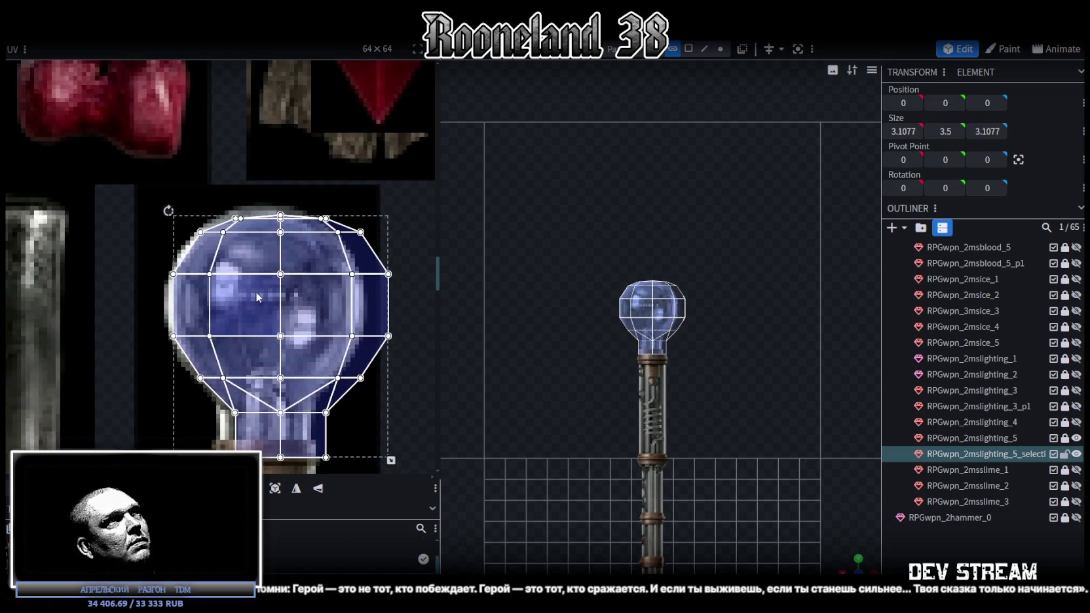
scroll(298, 367, down, 1)
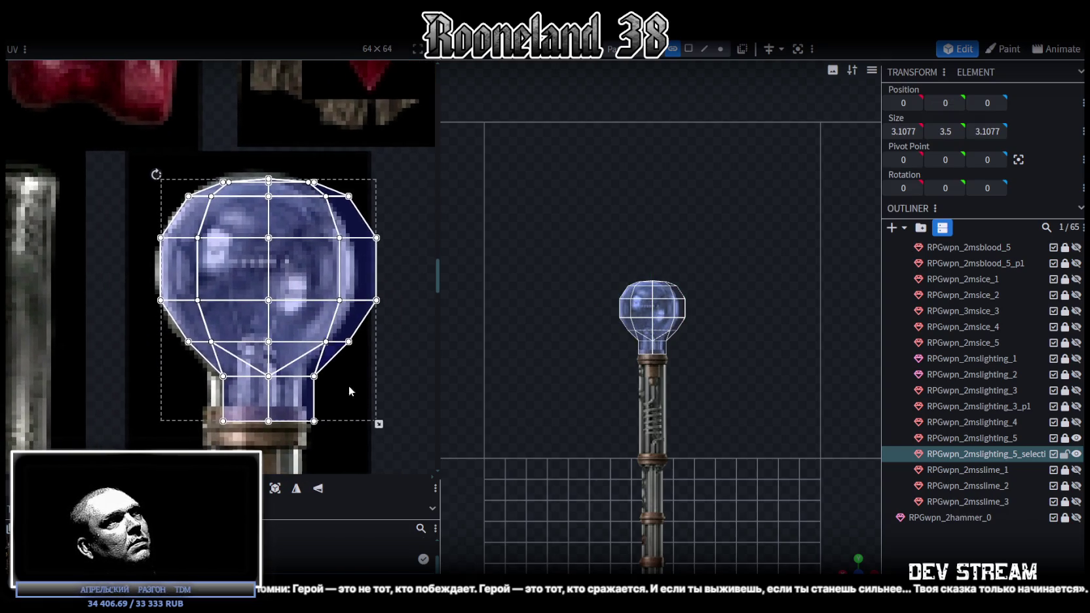
drag(381, 423, 351, 411)
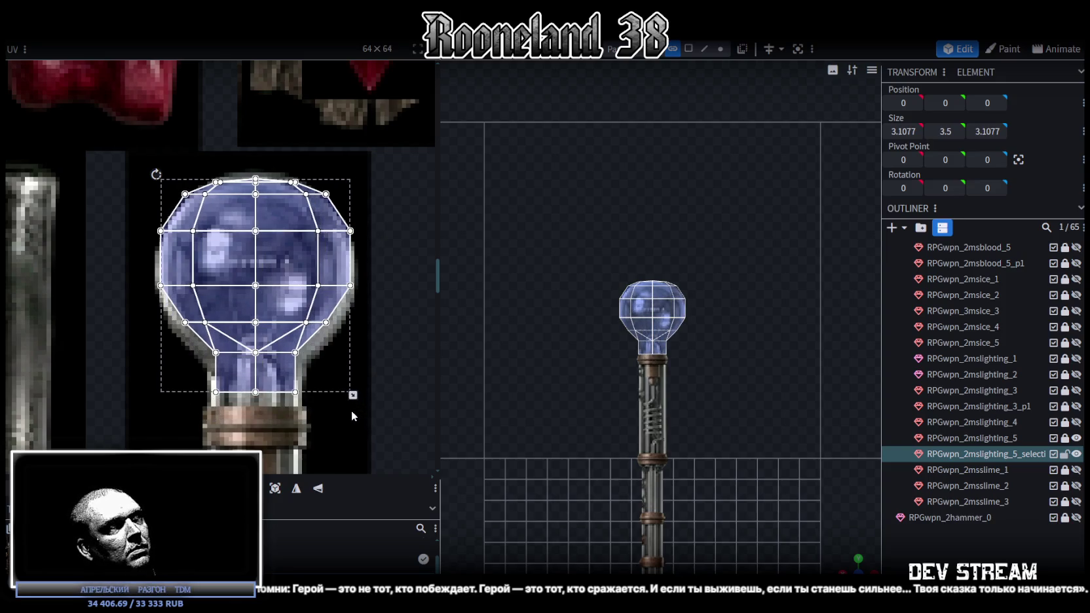
drag(237, 253, 235, 259)
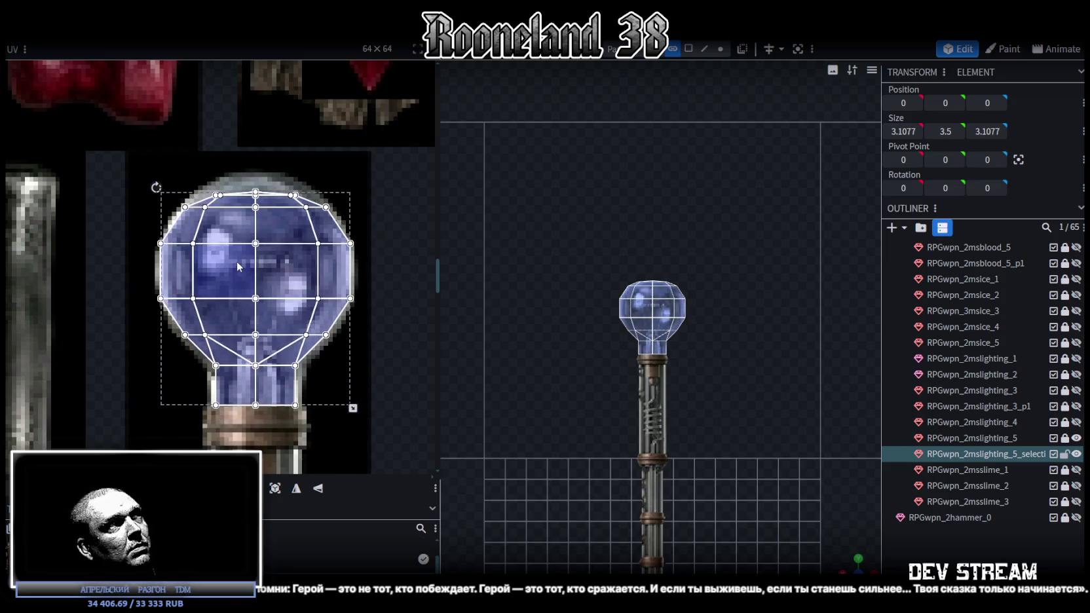
scroll(228, 266, up, 2)
scroll(283, 310, down, 1)
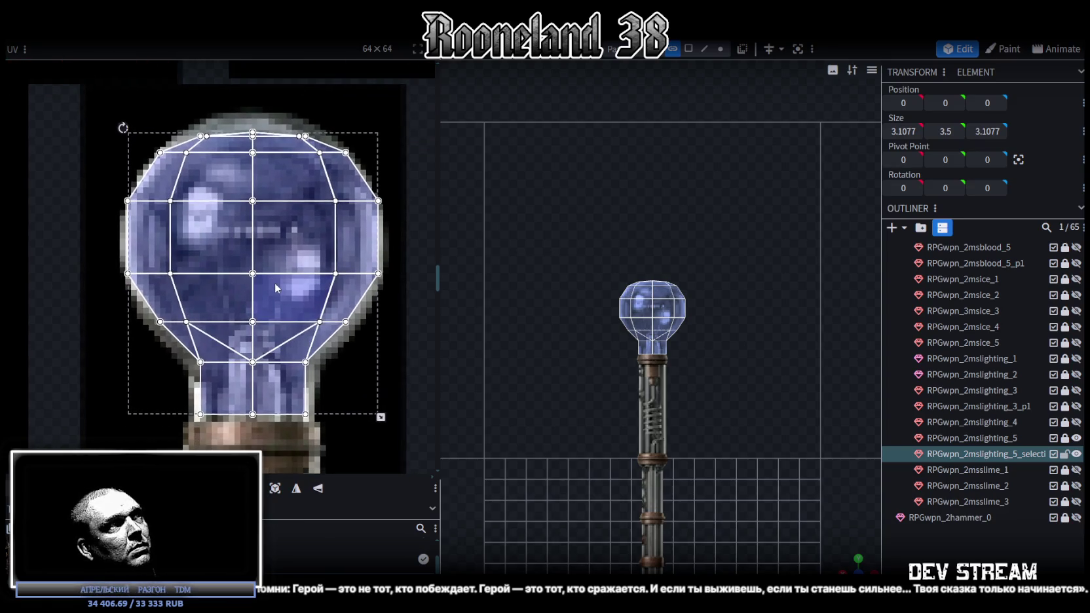
middle_drag(277, 283, 300, 305)
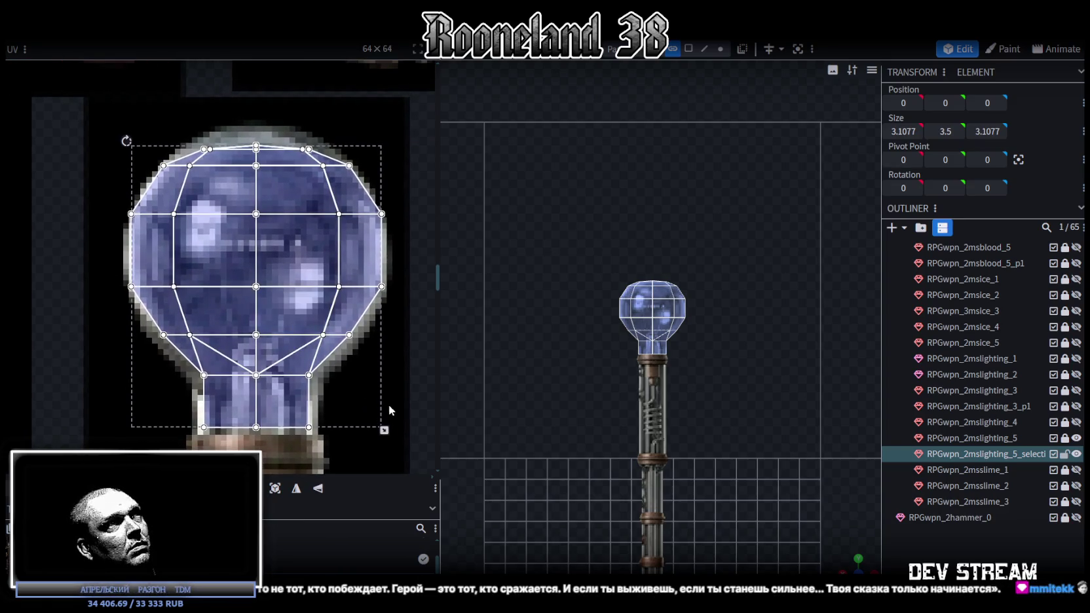
drag(384, 431, 385, 436)
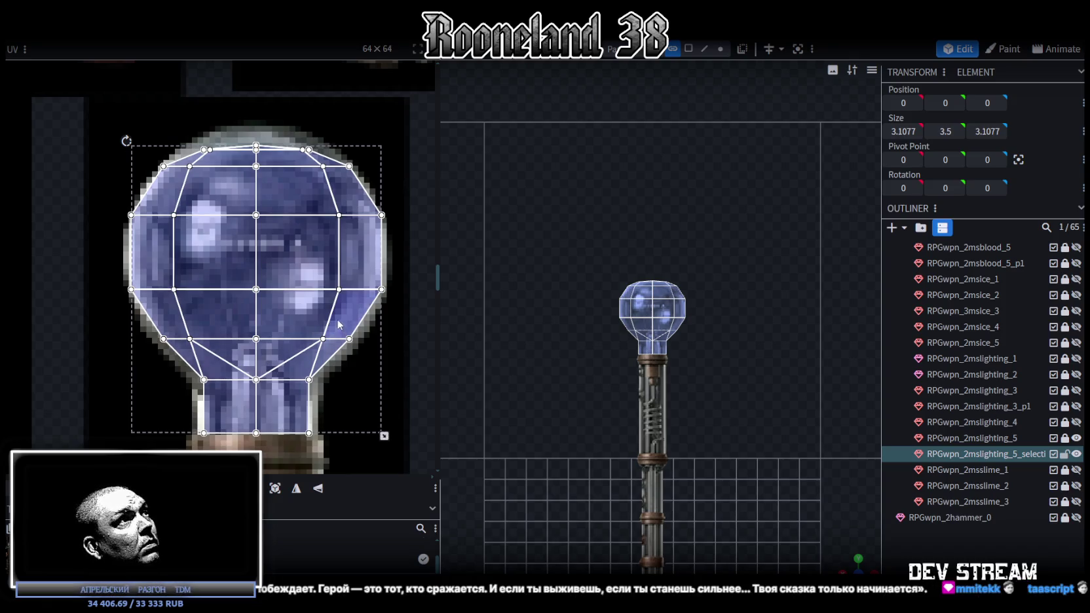
Unlock the RPGwpn_2mslighting_5 row in the Outliner.
click(1065, 438)
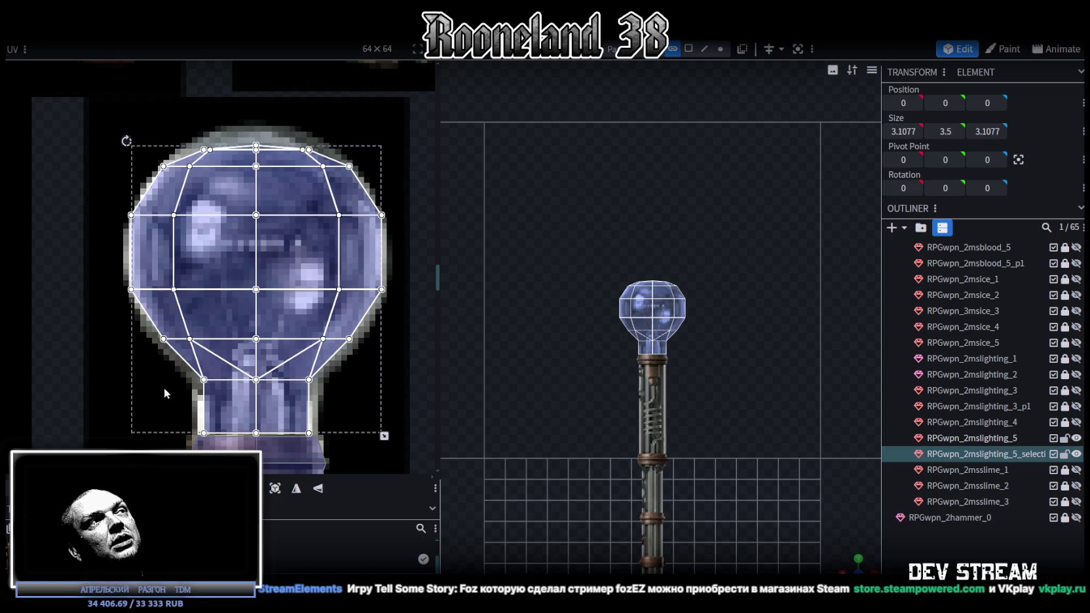
scroll(163, 391, up, 2)
middle_drag(228, 399, 140, 324)
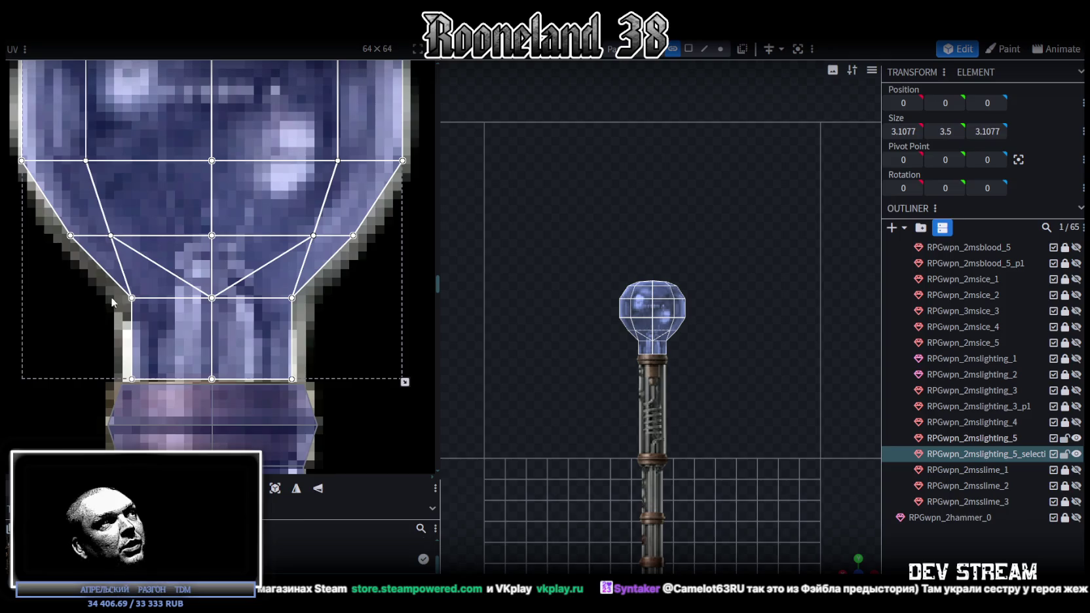
drag(98, 283, 339, 382)
key(Down)
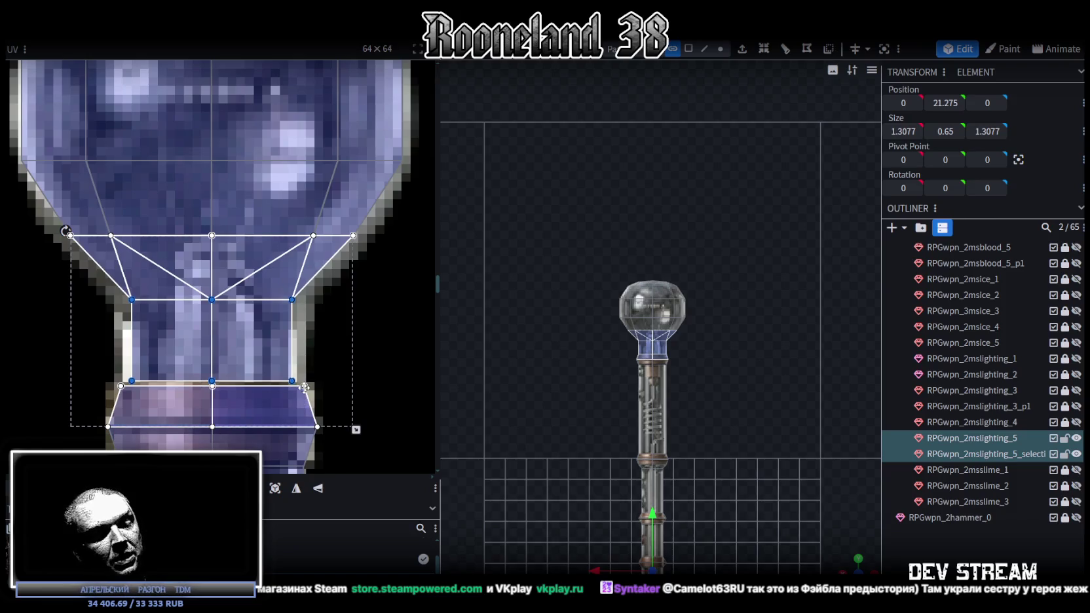
scroll(305, 351, down, 2)
scroll(306, 351, up, 3)
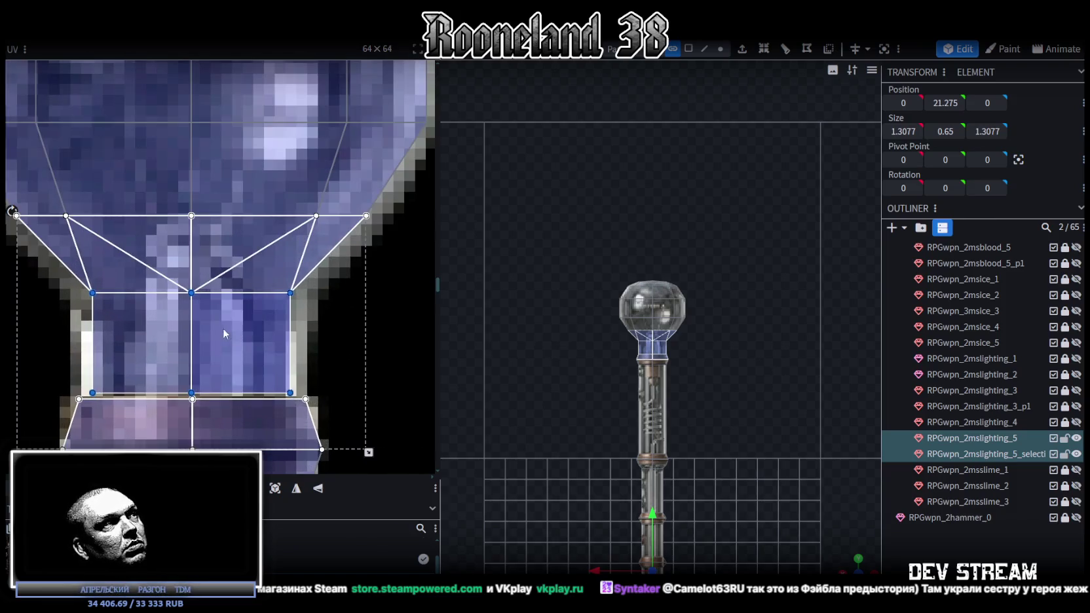
middle_drag(224, 334, 258, 305)
mouse_move(97, 261)
mouse_down()
mouse_move(374, 343)
mouse_move(406, 380)
mouse_up()
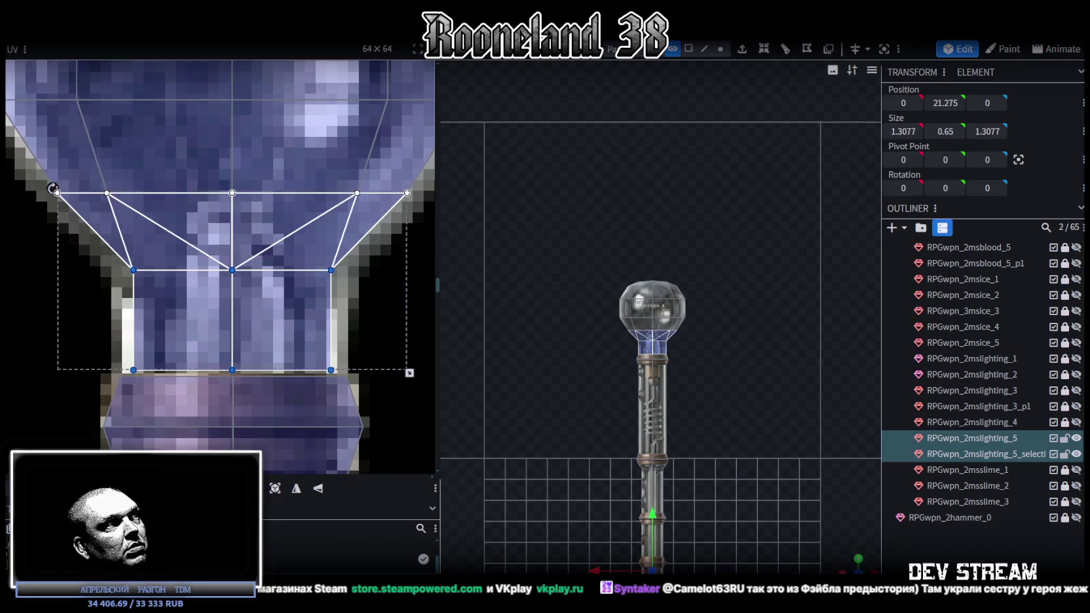
key(Down)
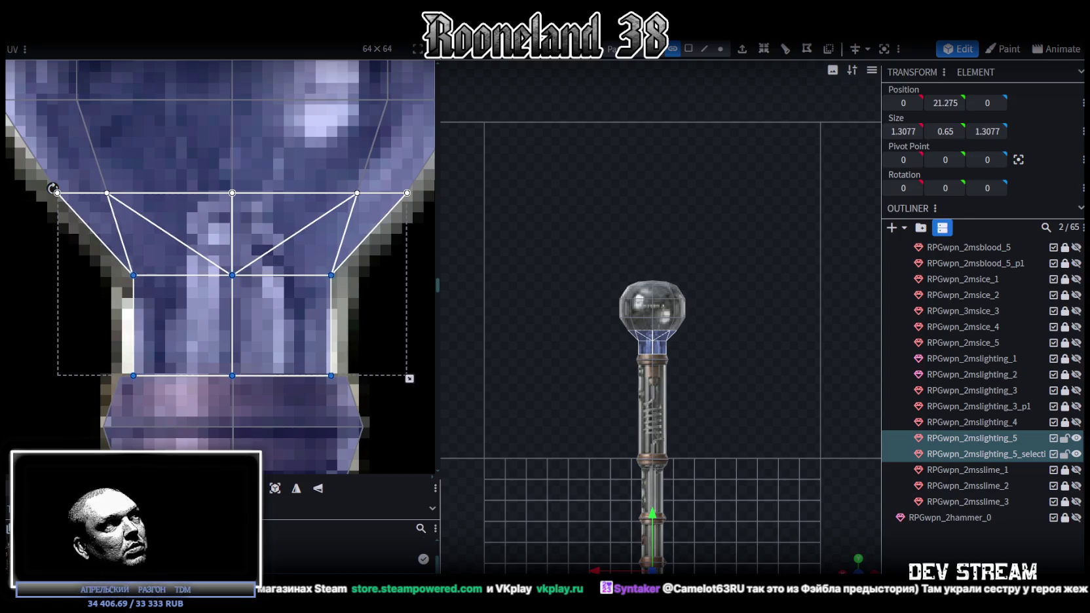
scroll(206, 397, down, 3)
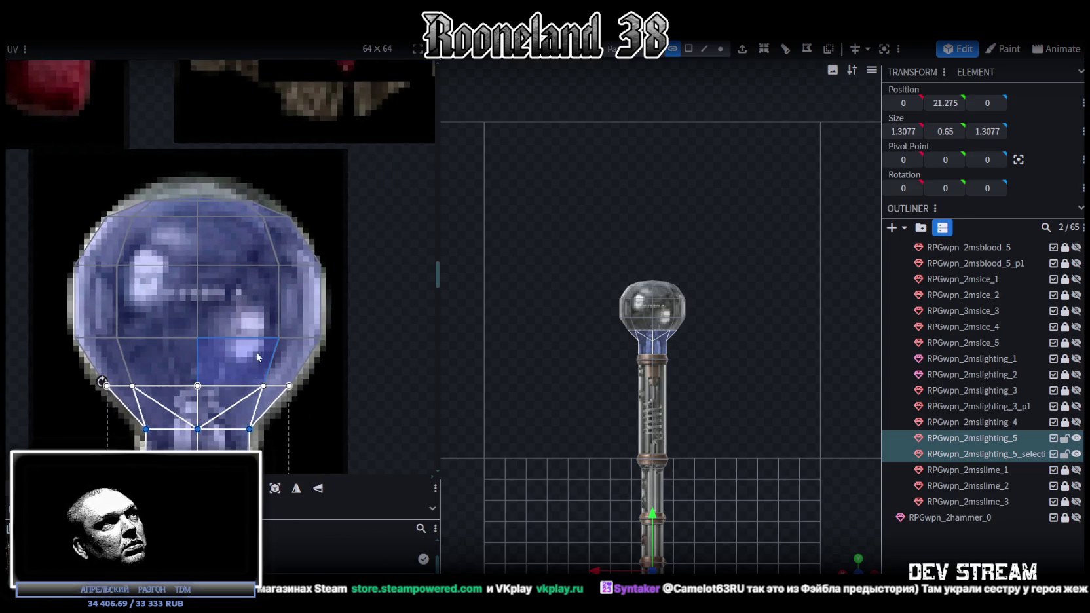
scroll(145, 175, up, 2)
scroll(178, 177, up, 2)
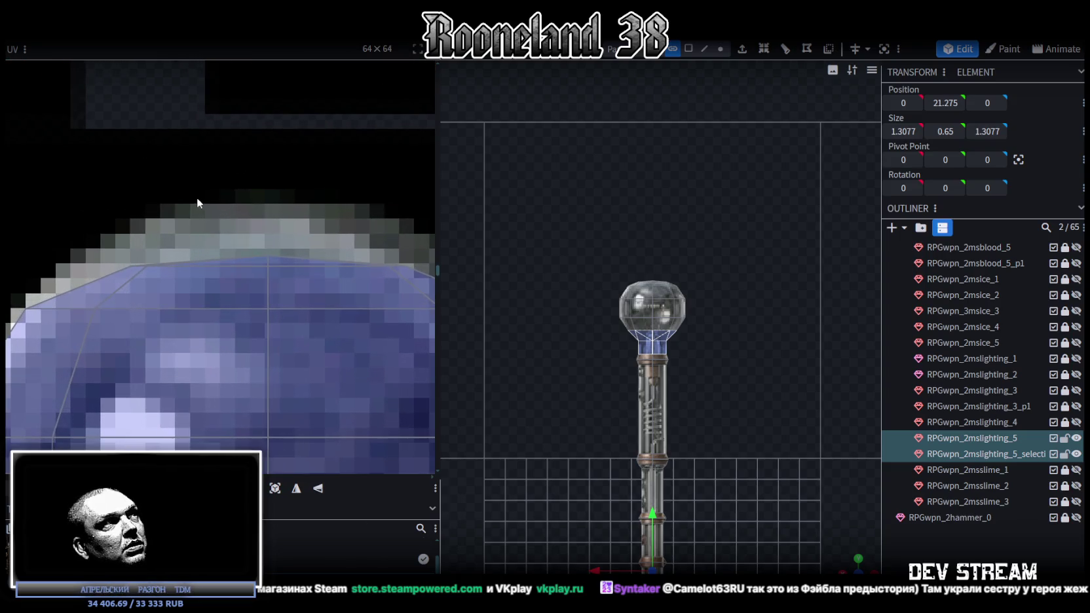
scroll(199, 197, up, 2)
mouse_move(61, 203)
mouse_down()
mouse_move(250, 271)
mouse_move(384, 288)
mouse_up()
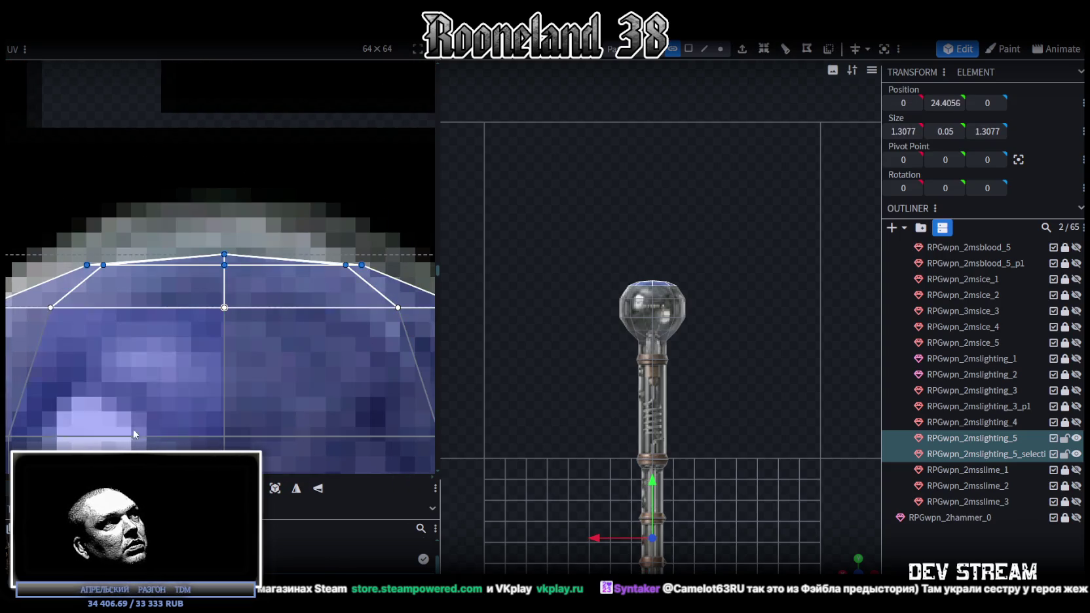
drag(279, 271, 279, 249)
click(224, 231)
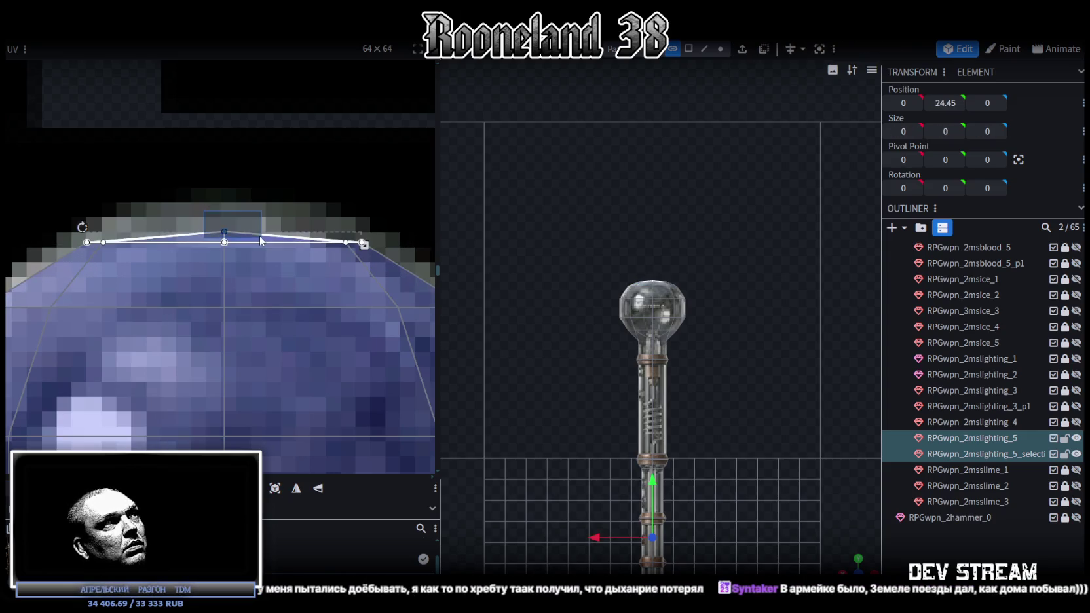
drag(224, 231, 224, 211)
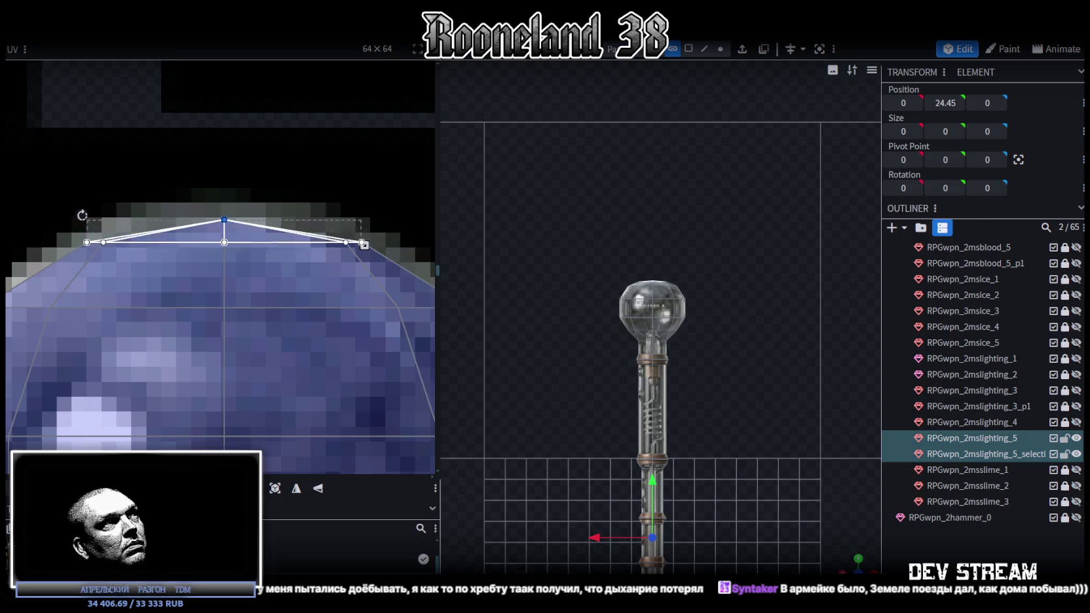
scroll(760, 256, up, 2)
scroll(752, 294, up, 3)
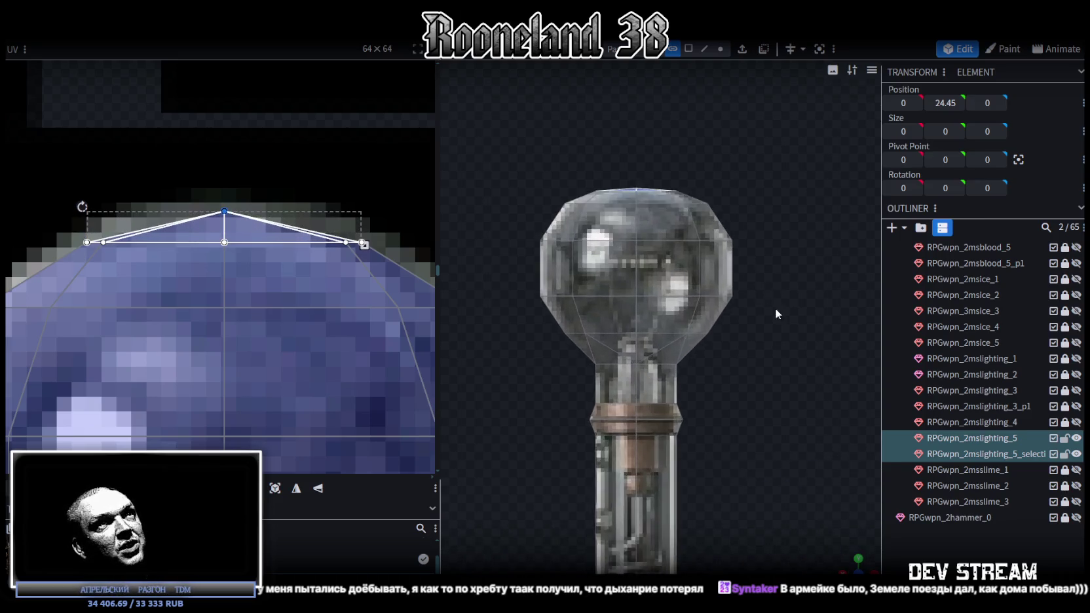
scroll(775, 293, up, 2)
Select the bulb's topmost ring of vertices, trying edge mode and different shading modes.
click(721, 49)
scroll(684, 261, up, 2)
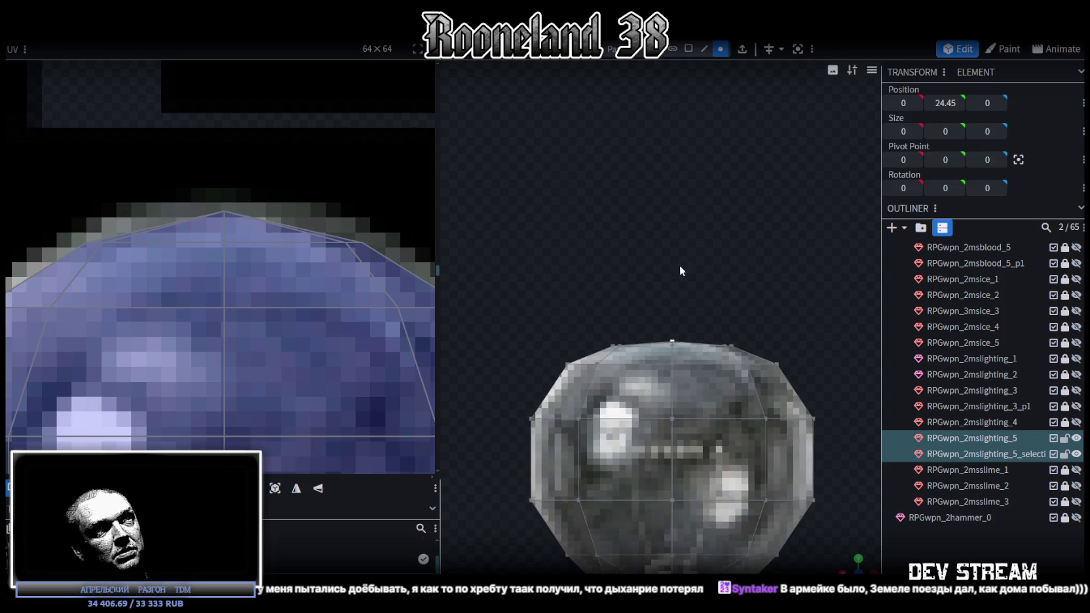
drag(574, 290, 764, 359)
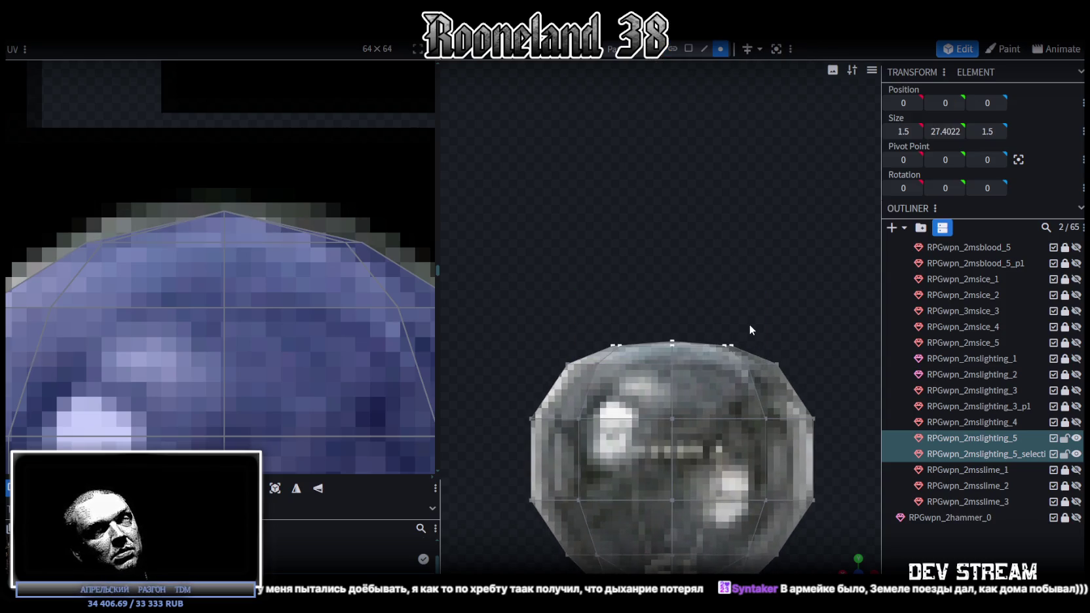
scroll(750, 324, down, 2)
drag(627, 298, 743, 340)
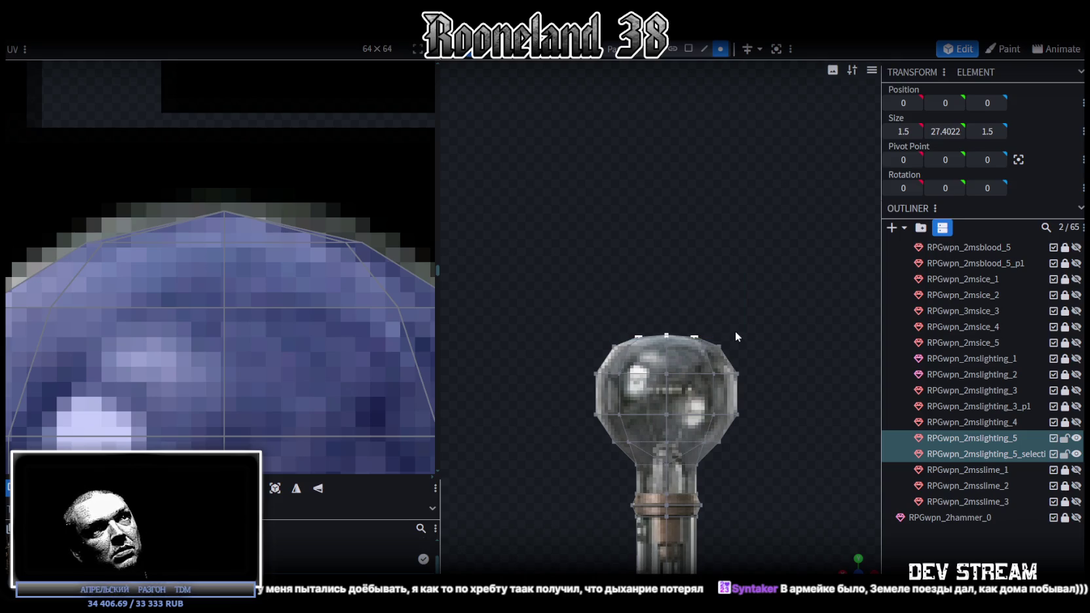
key(z)
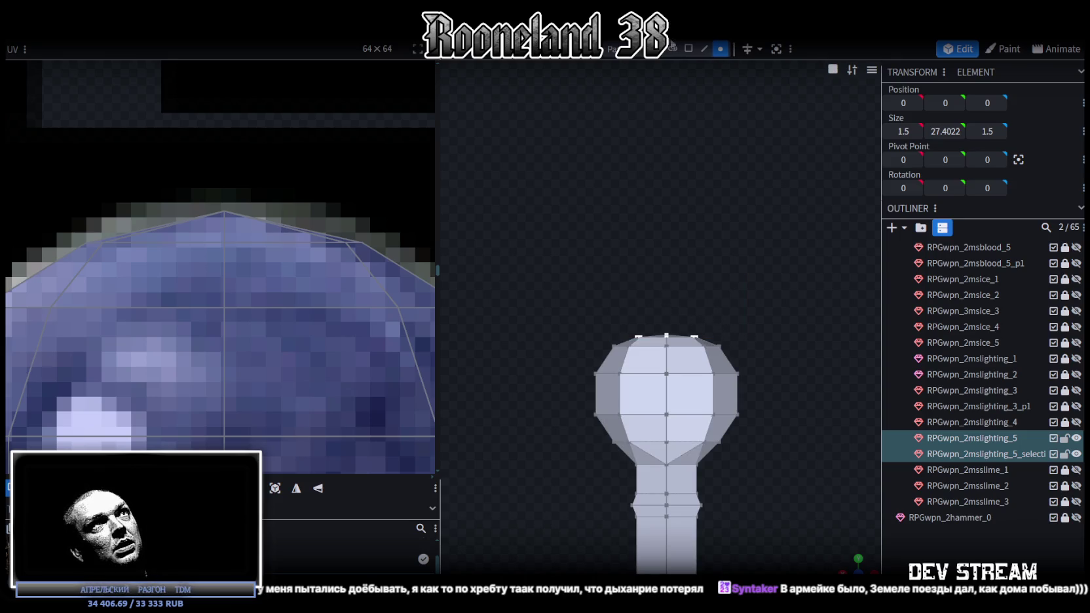
click(704, 50)
scroll(743, 309, down, 2)
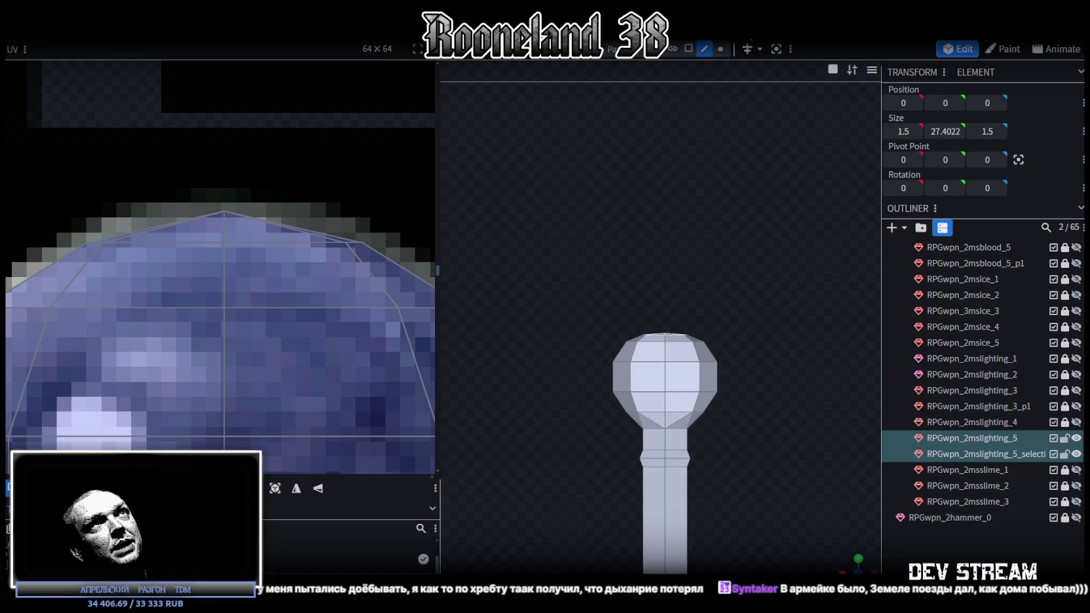
key(z)
key(z)
scroll(691, 289, up, 2)
key(z)
scroll(684, 295, up, 2)
key(z)
drag(577, 292, 747, 347)
click(720, 49)
drag(585, 312, 768, 356)
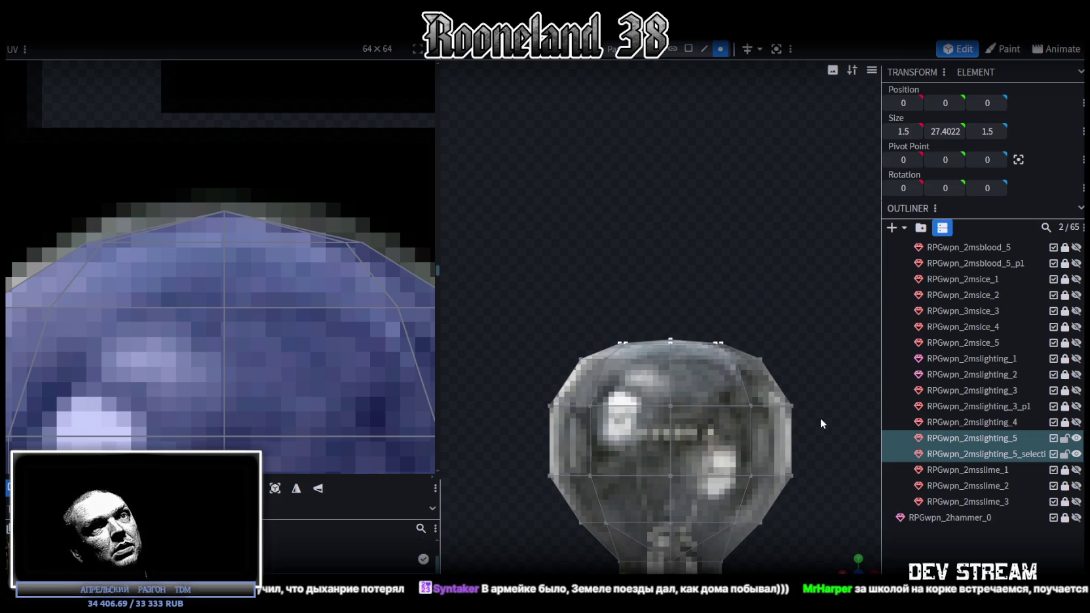
Move the selection upward, then undo the stray move with Ctrl+Z.
mouse_move(842, 558)
mouse_down()
mouse_move(783, 511)
mouse_move(746, 358)
mouse_move(764, 503)
mouse_move(776, 462)
mouse_up()
scroll(762, 492, down, 3)
key(z)
key(z)
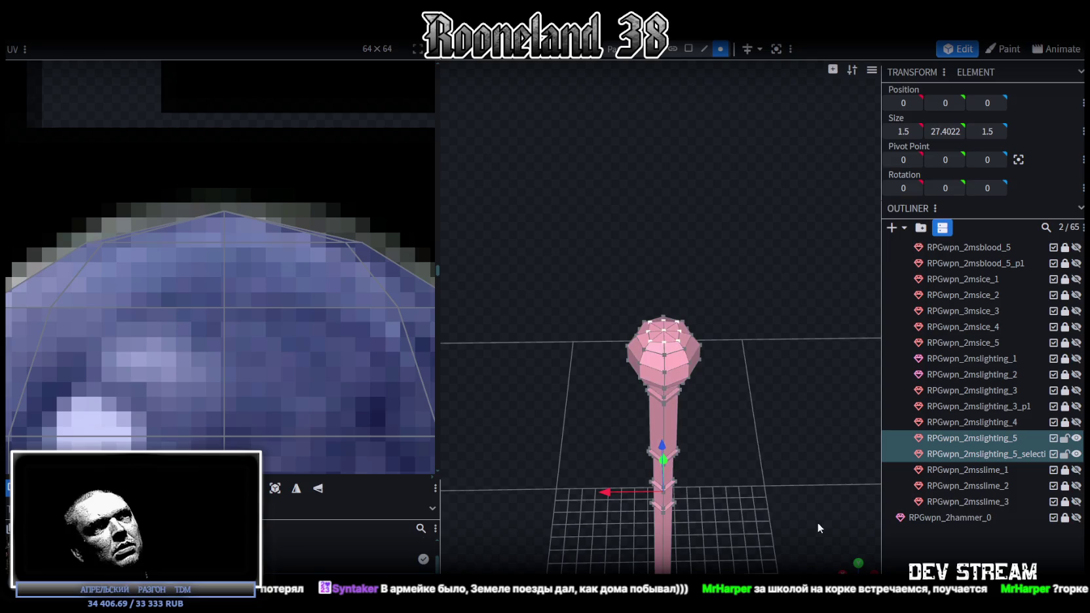
mouse_move(815, 519)
mouse_down()
mouse_move(781, 448)
mouse_move(785, 502)
mouse_move(779, 411)
mouse_move(765, 382)
mouse_up()
key(z)
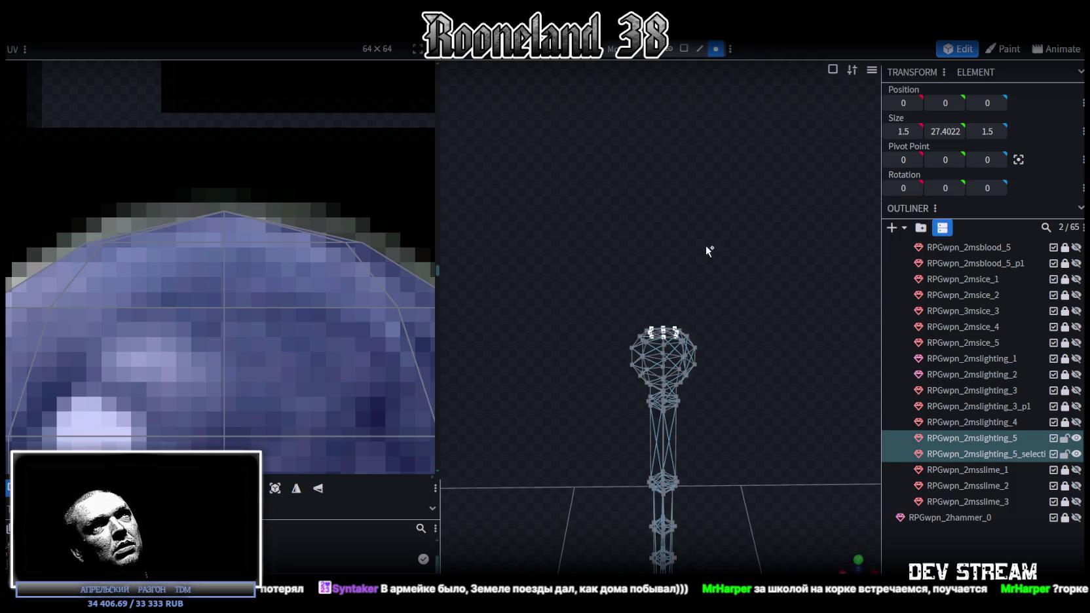
click(479, 49)
scroll(634, 361, down, 2)
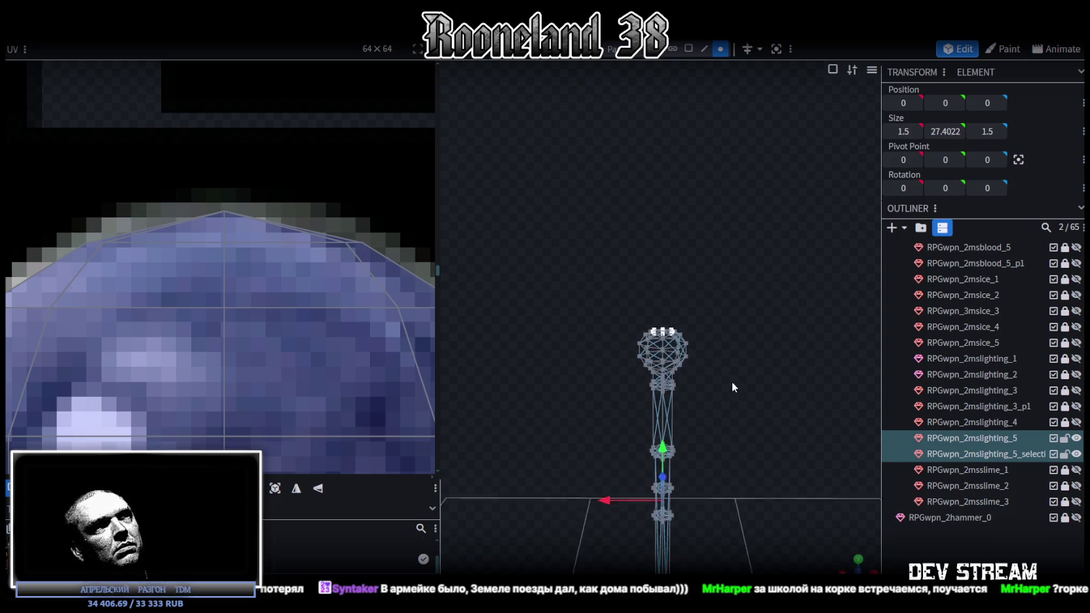
mouse_move(676, 413)
mouse_down()
mouse_move(704, 369)
mouse_move(720, 375)
mouse_move(757, 465)
mouse_move(758, 435)
mouse_move(704, 400)
mouse_move(666, 352)
mouse_up()
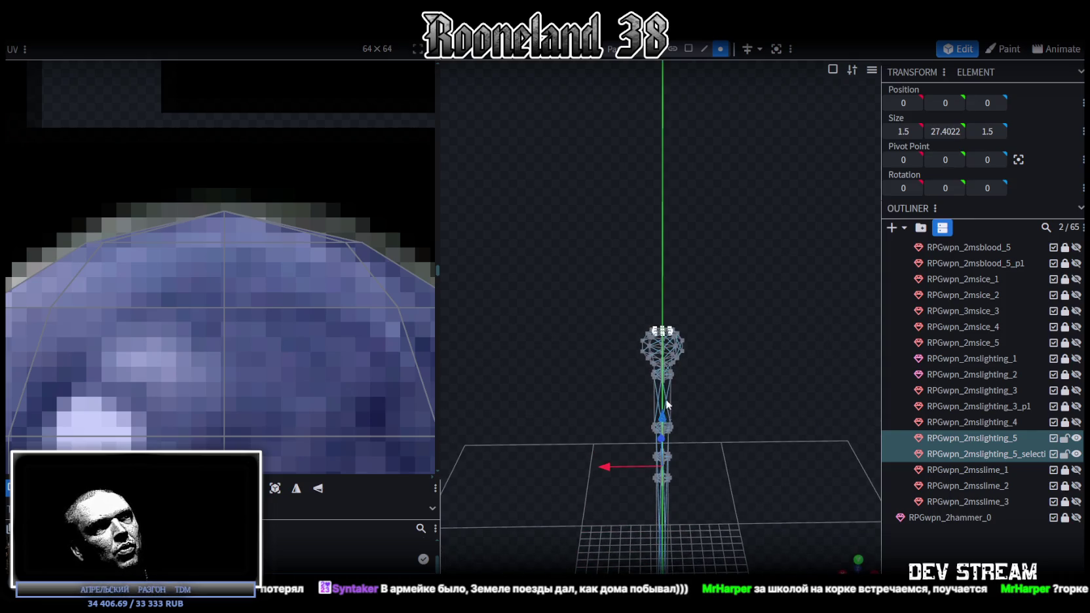
key(ctrl+z)
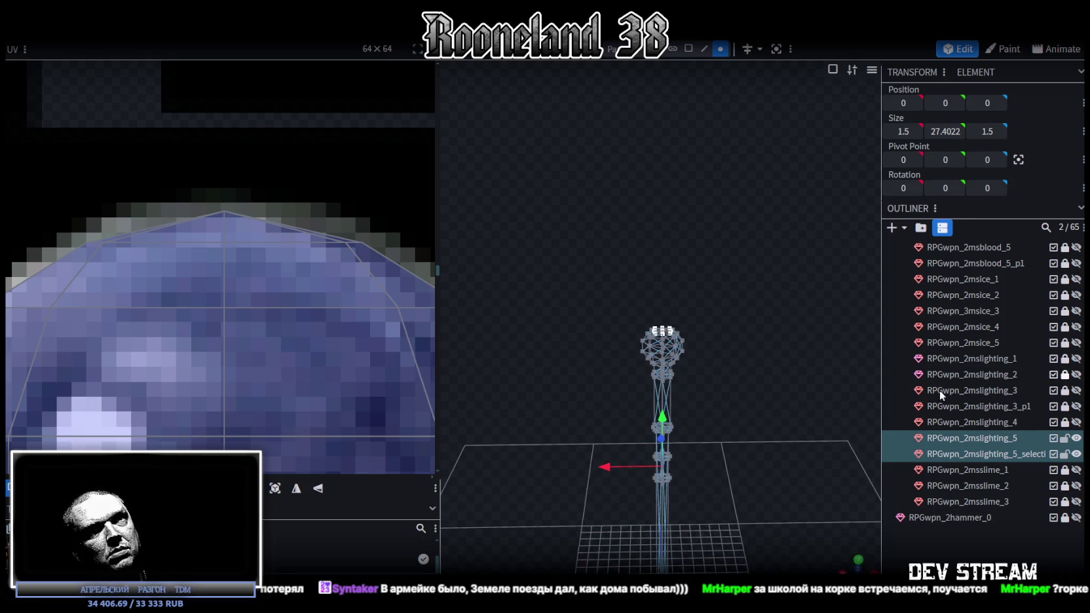
Select the separate _5_selection cap piece and raise it to Position Y 24.65.
click(998, 452)
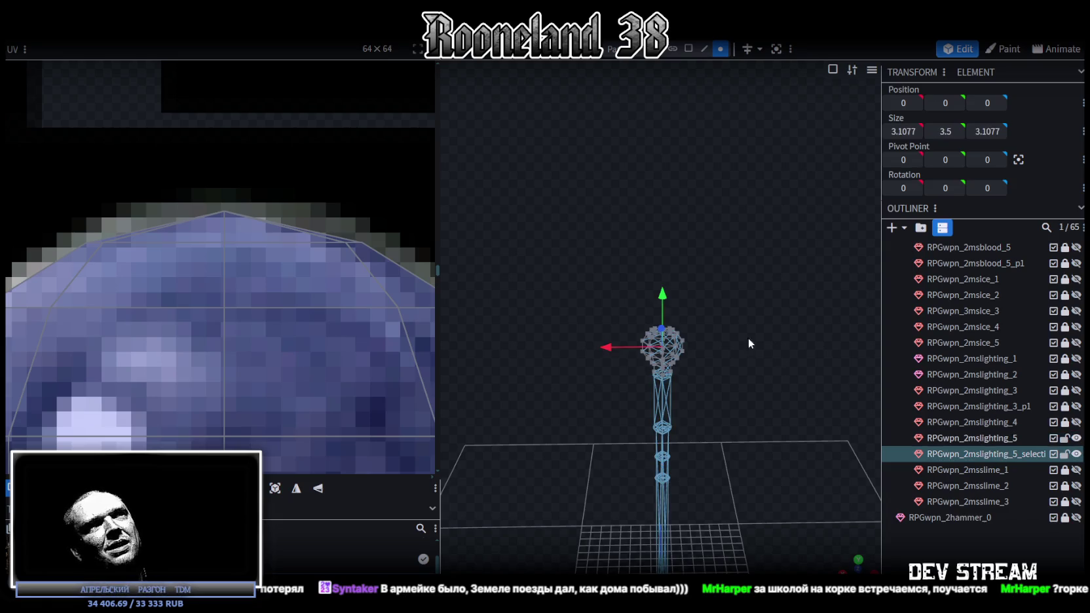
scroll(780, 348, up, 2)
scroll(731, 333, up, 1)
scroll(729, 332, up, 2)
drag(728, 322, 732, 335)
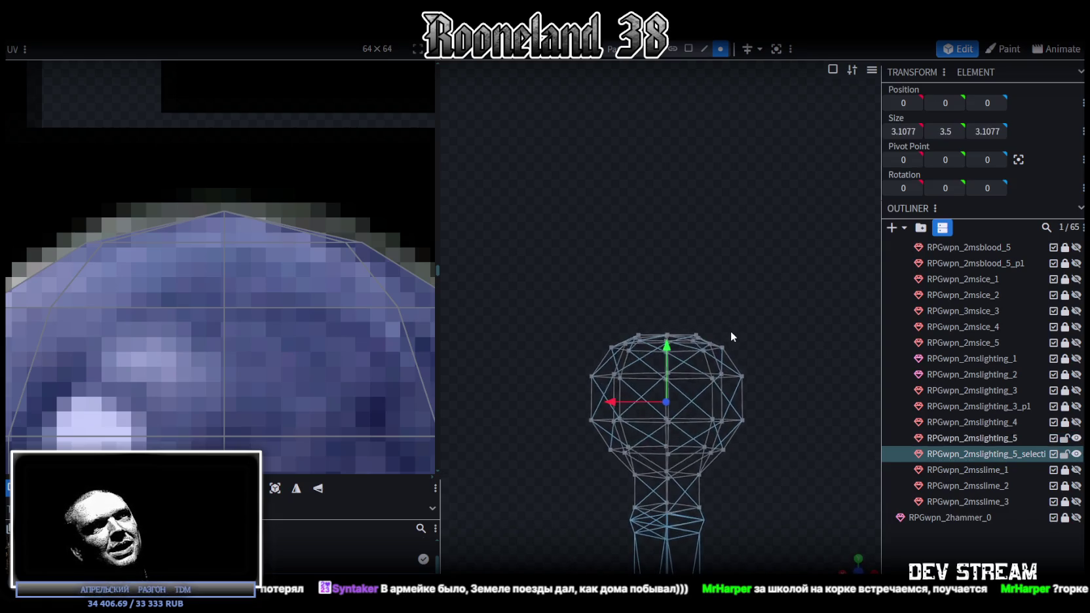
drag(567, 275, 778, 352)
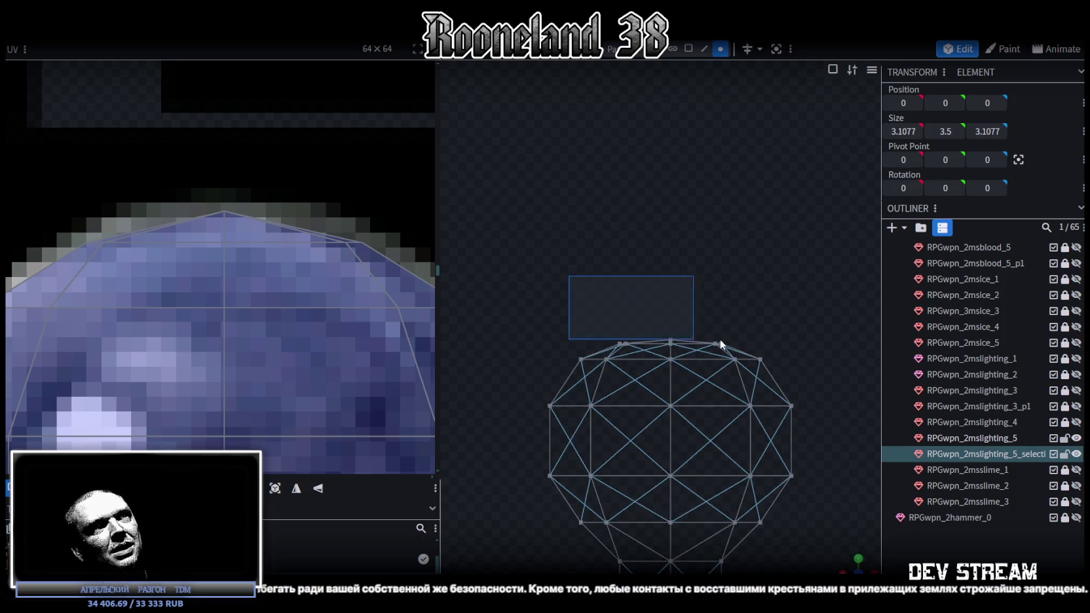
key(z)
key(z)
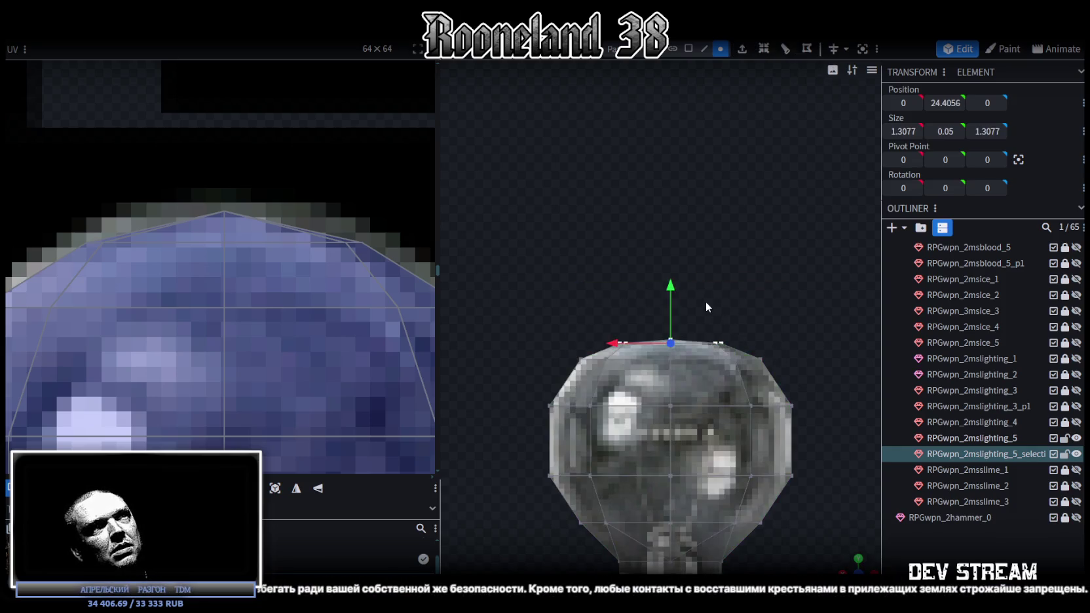
drag(628, 258, 689, 333)
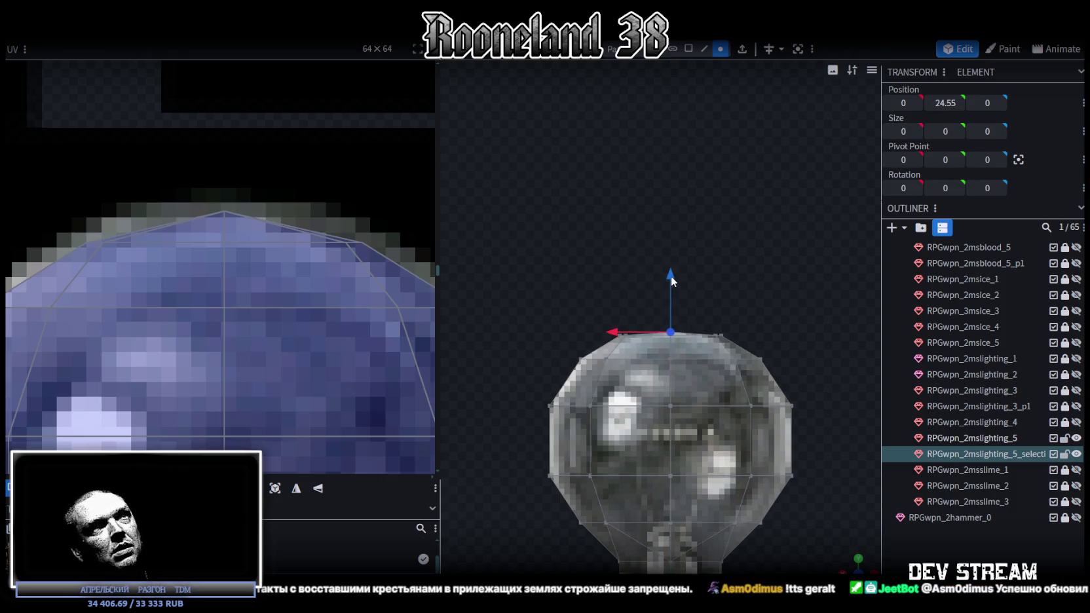
scroll(767, 447, down, 5)
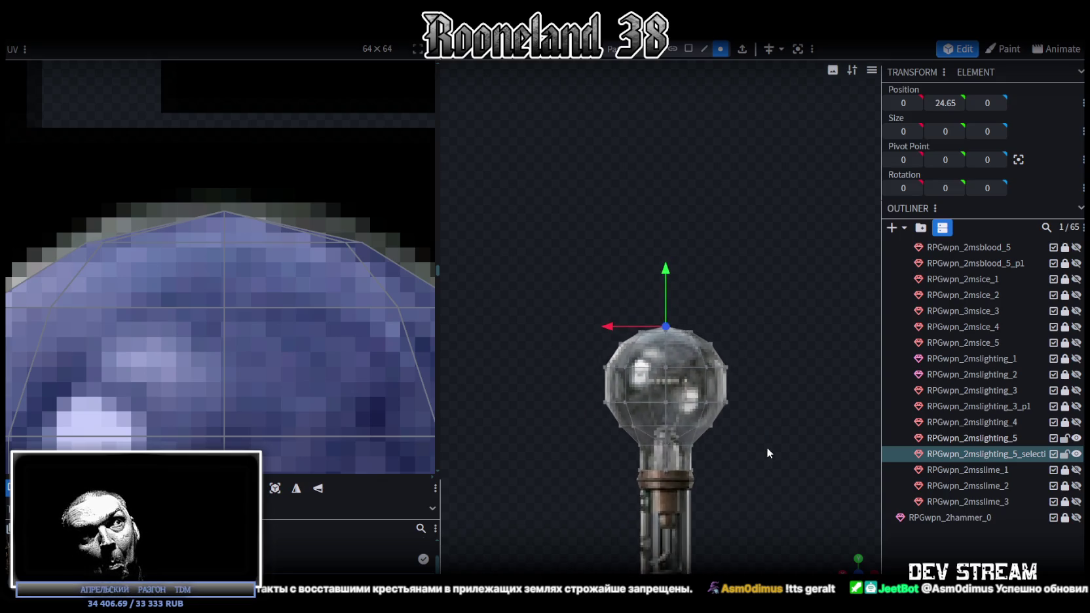
Merge the cap and bulb meshes and weld their 4 overlapping vertices.
ctrl+click(983, 438)
right_click(991, 452)
click(941, 223)
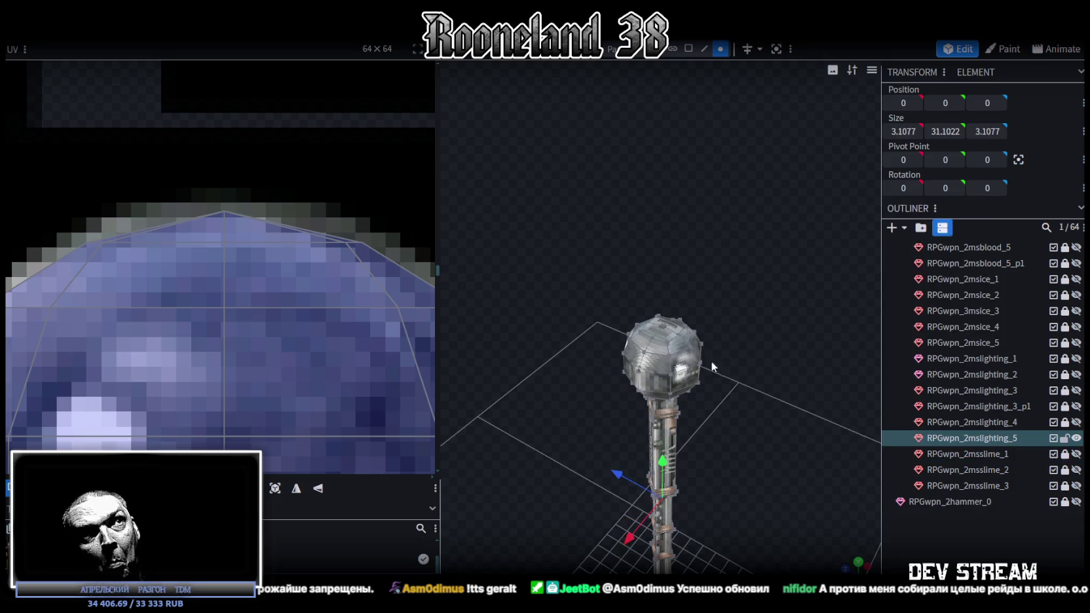
scroll(697, 391, down, 3)
scroll(747, 410, down, 2)
drag(747, 411, 667, 380)
click(672, 357)
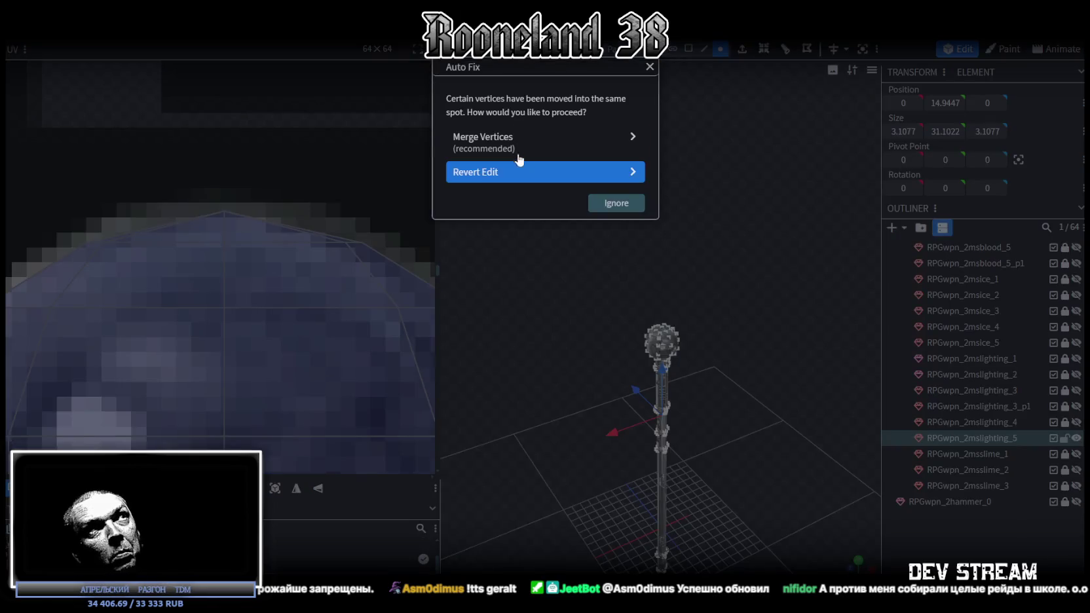
click(488, 143)
In a front view, select the four faces of the upper glass shaft.
key(KP_1)
scroll(259, 362, down, 2)
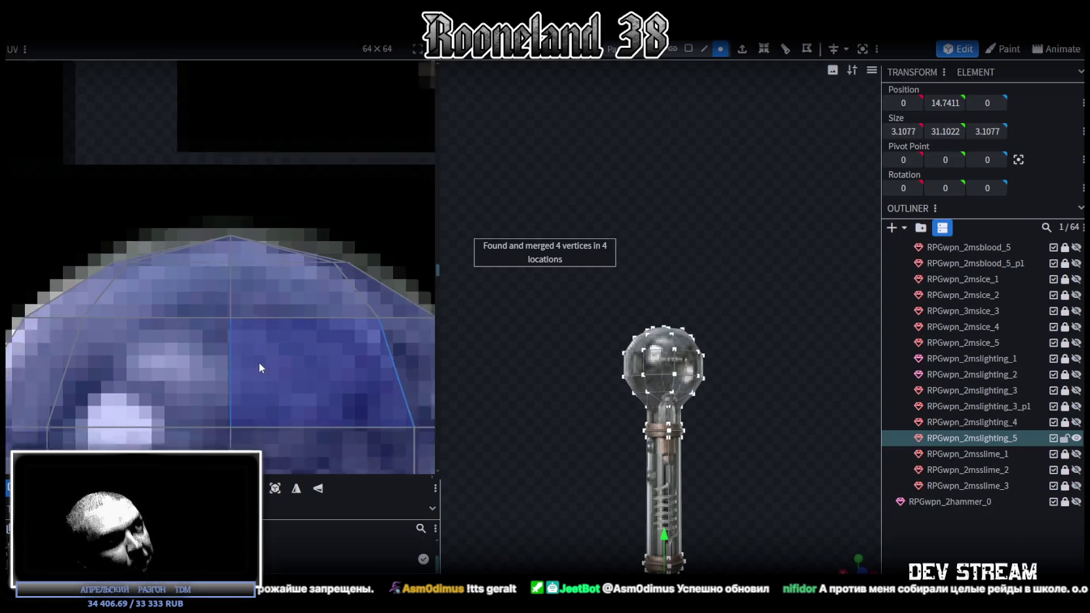
scroll(258, 360, down, 3)
scroll(289, 377, down, 2)
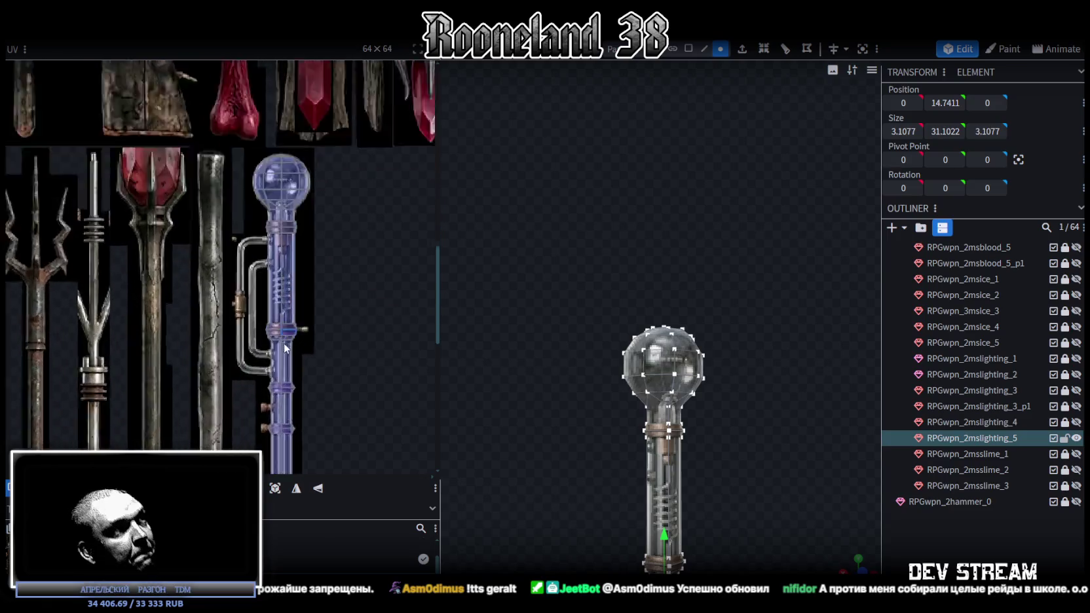
scroll(290, 377, up, 5)
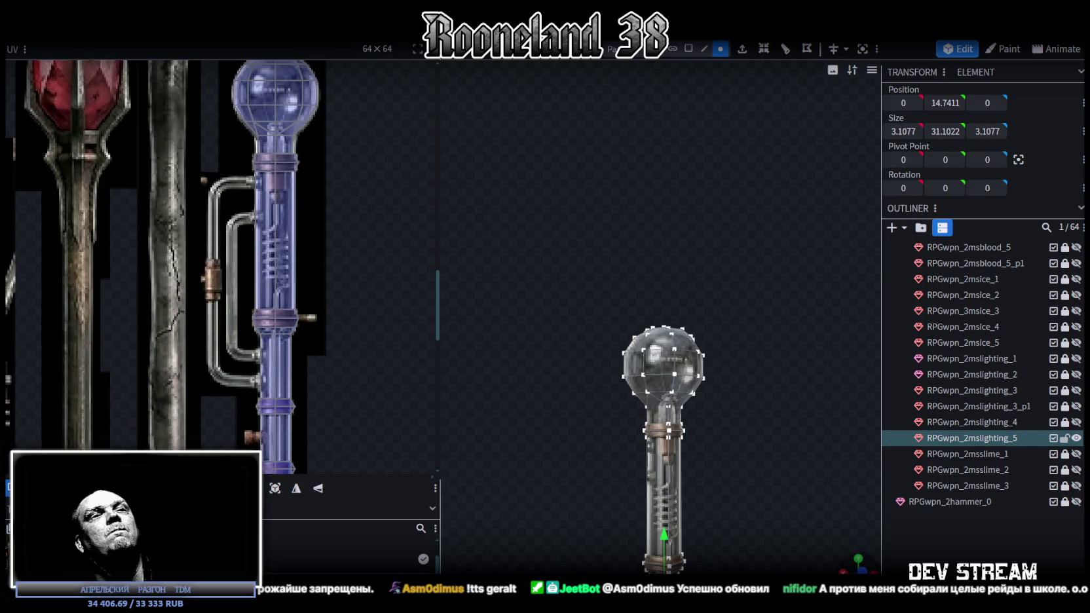
scroll(747, 482, up, 1)
scroll(747, 482, up, 1)
scroll(730, 462, up, 2)
scroll(693, 473, up, 2)
scroll(694, 470, down, 5)
scroll(681, 333, up, 2)
scroll(695, 430, up, 1)
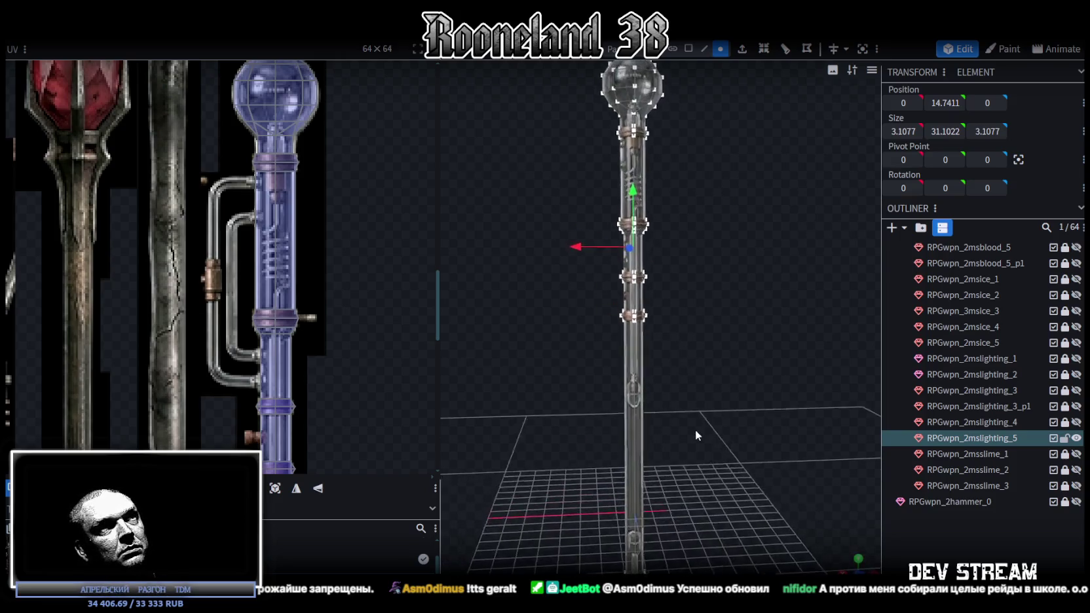
scroll(686, 421, up, 2)
drag(685, 421, 709, 311)
click(689, 48)
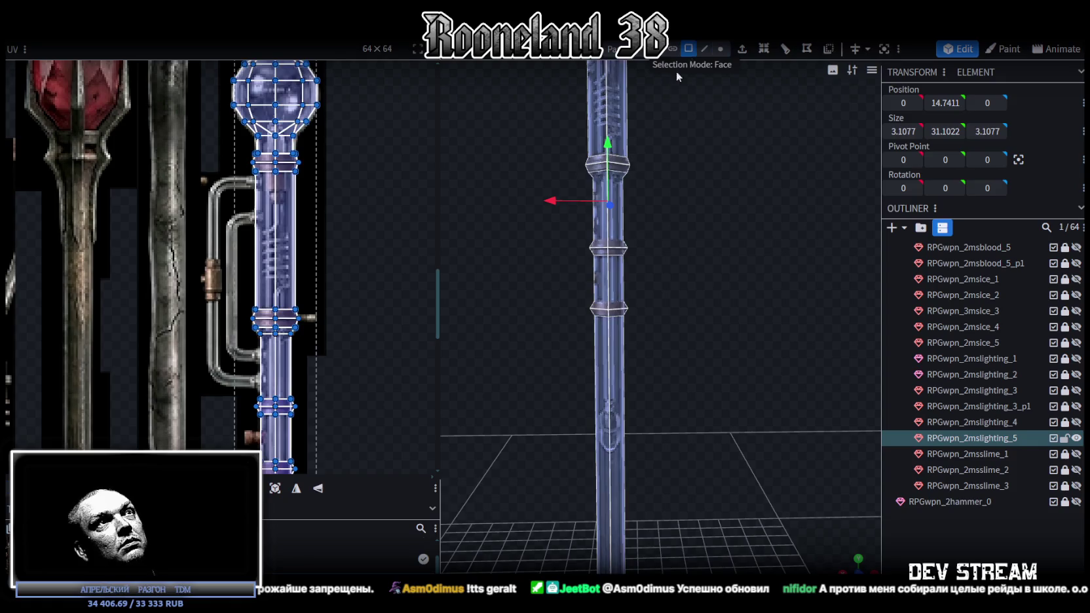
click(610, 222)
drag(657, 219, 707, 220)
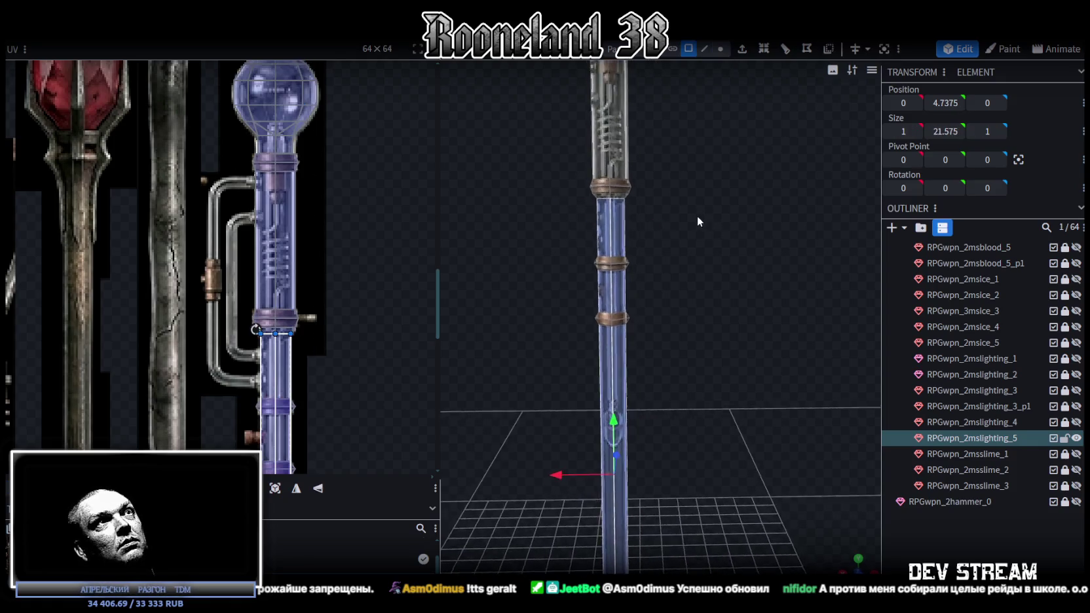
right_drag(698, 218, 719, 332)
click(645, 301)
Copy and paste the shaft faces as a new mesh selection and move the copy aside.
right_click(715, 302)
key(Escape)
scroll(709, 309, up, 3)
key(ctrl+c)
right_click(712, 319)
click(753, 323)
mouse_move(608, 268)
mouse_down()
mouse_move(531, 259)
mouse_move(718, 384)
mouse_move(715, 440)
mouse_move(598, 430)
mouse_move(735, 439)
mouse_move(578, 432)
mouse_up()
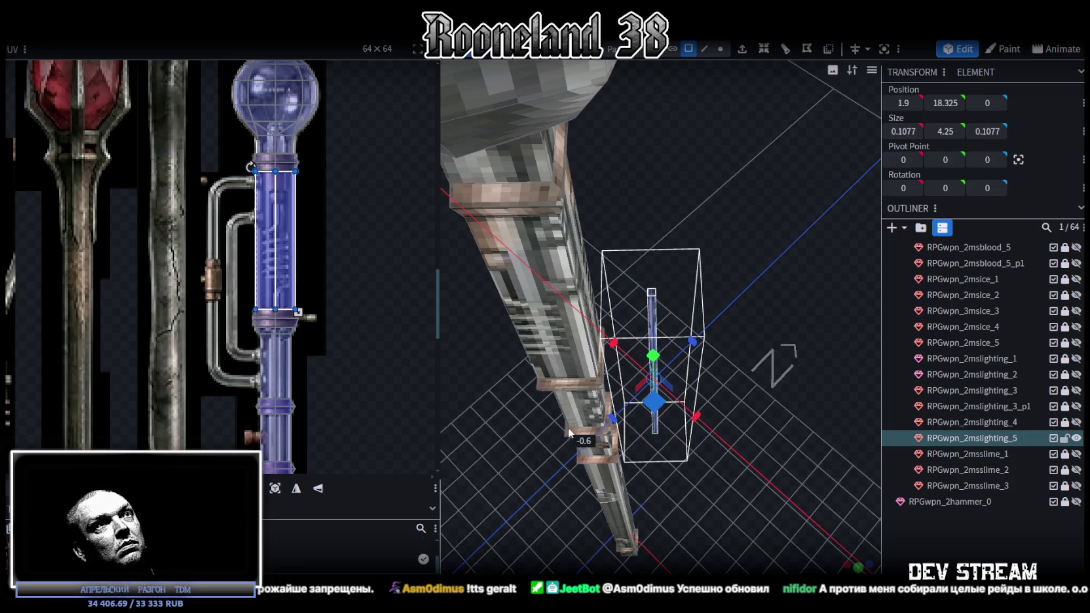
Scale the copied shaft faces down into a thin pipe beside the tube.
key(v)
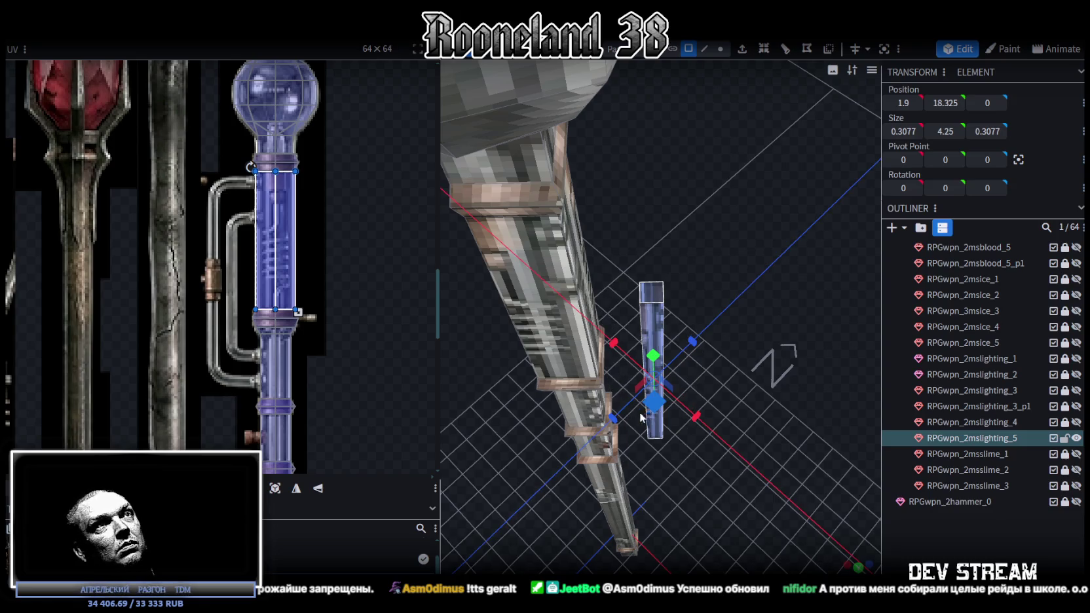
key(s)
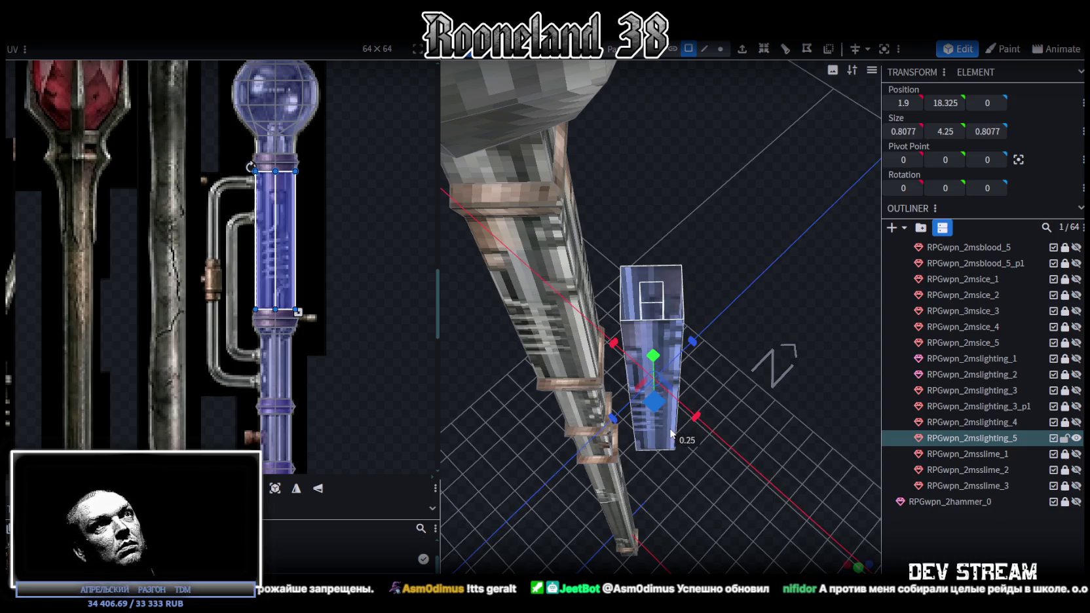
mouse_move(657, 411)
mouse_down()
mouse_move(638, 406)
mouse_move(720, 276)
mouse_up()
scroll(741, 288, up, 3)
mouse_move(761, 292)
mouse_down()
mouse_move(785, 325)
mouse_move(626, 268)
mouse_up()
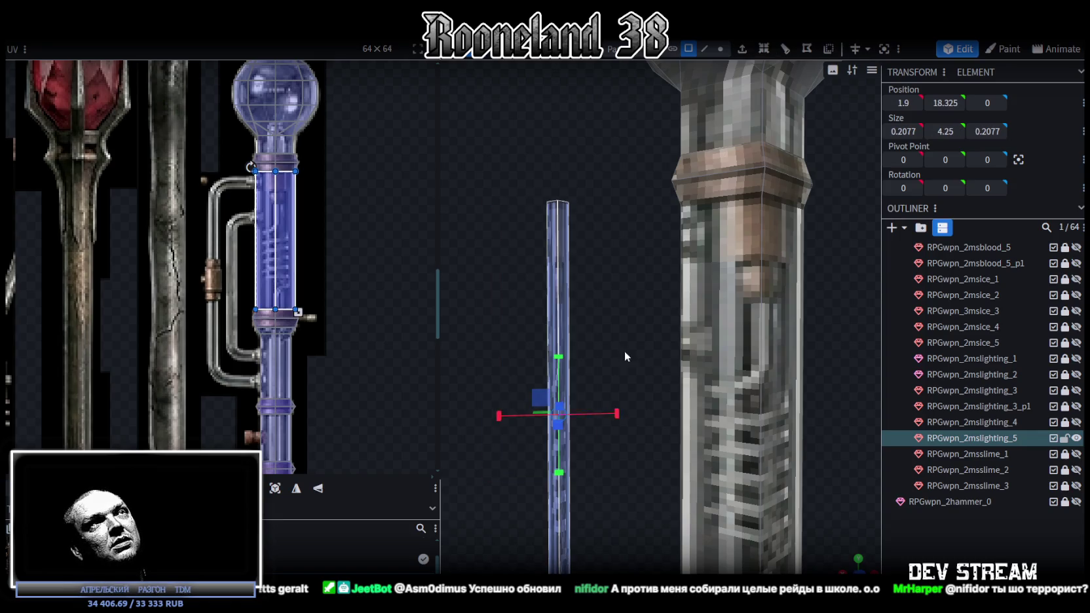
Lower the thin rod's top vertex by 0.1.
click(720, 49)
mouse_move(639, 77)
mouse_down()
mouse_move(514, 120)
mouse_move(588, 181)
mouse_up()
click(501, 111)
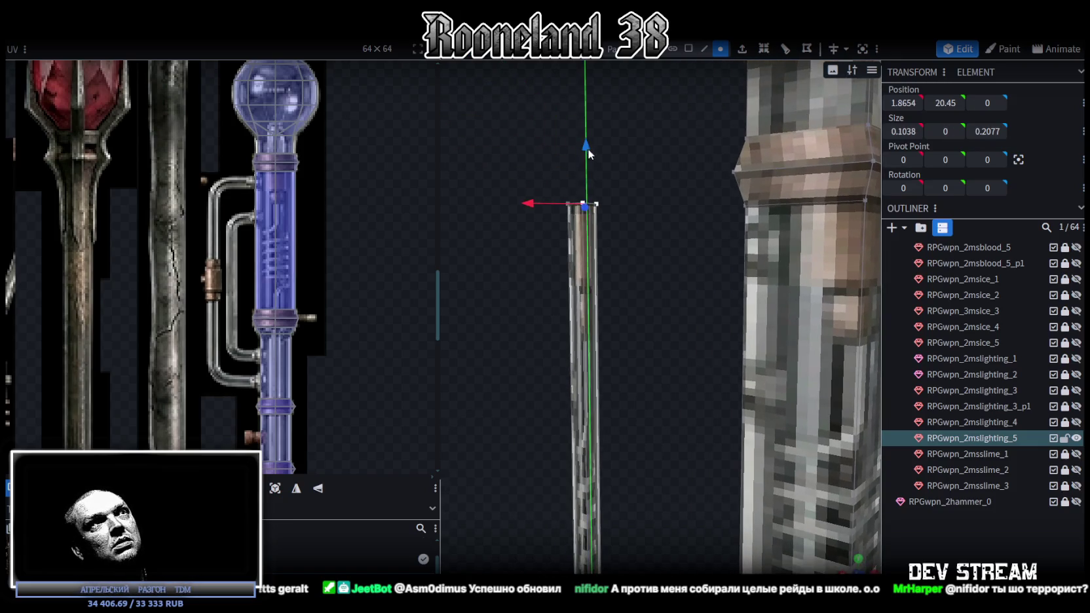
click(594, 218)
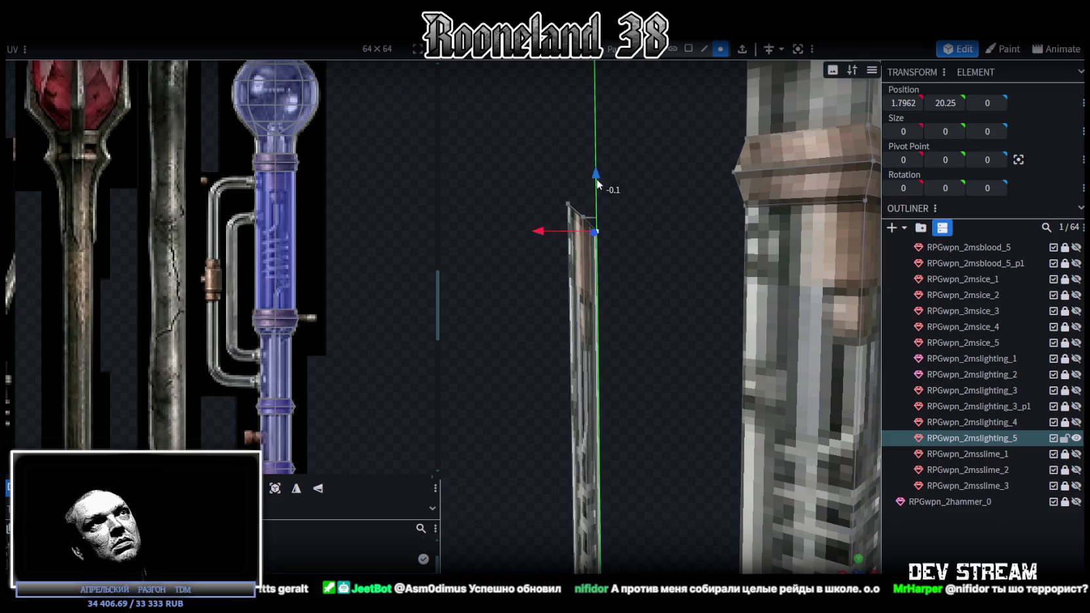
mouse_move(626, 290)
mouse_down()
mouse_move(614, 185)
mouse_move(596, 414)
mouse_move(618, 443)
mouse_up()
Select the rod's vertices and edges and try extruding them.
click(610, 432)
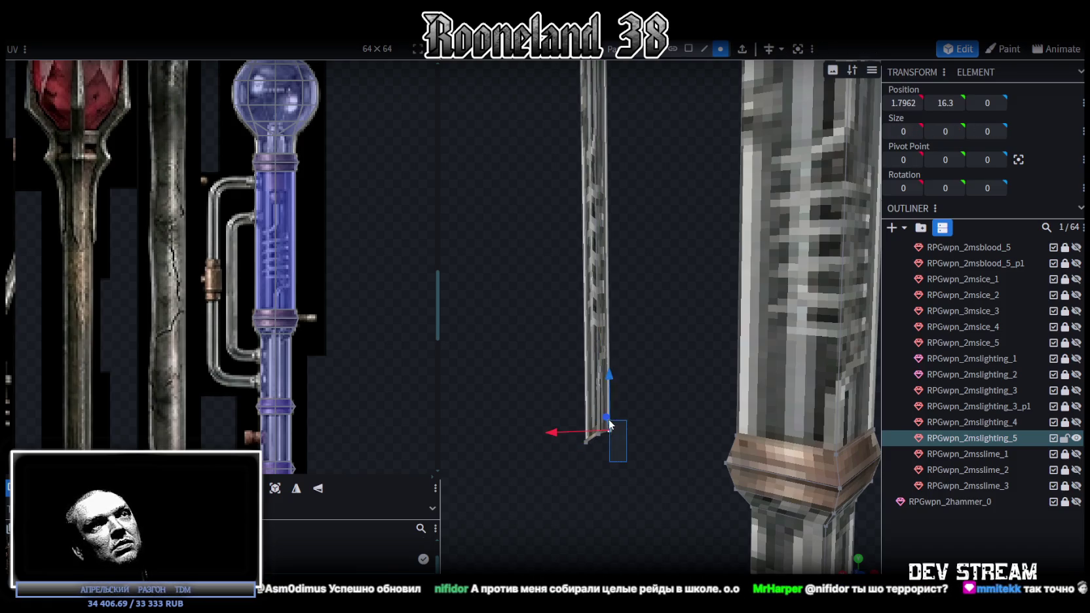
mouse_move(611, 364)
mouse_down()
mouse_move(655, 450)
mouse_move(678, 451)
mouse_up()
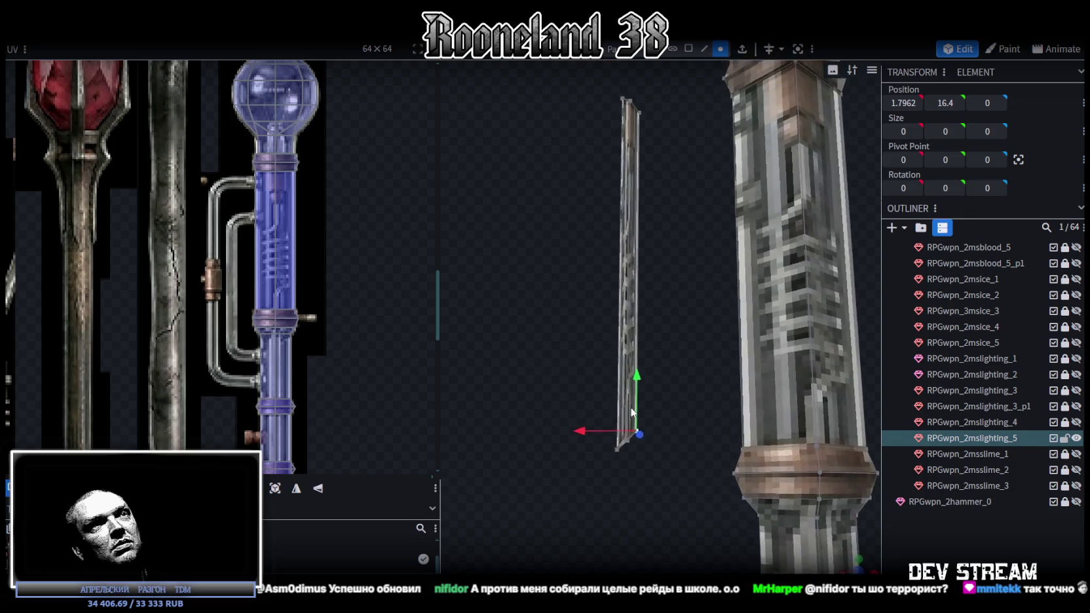
click(703, 50)
click(720, 49)
drag(581, 460, 648, 413)
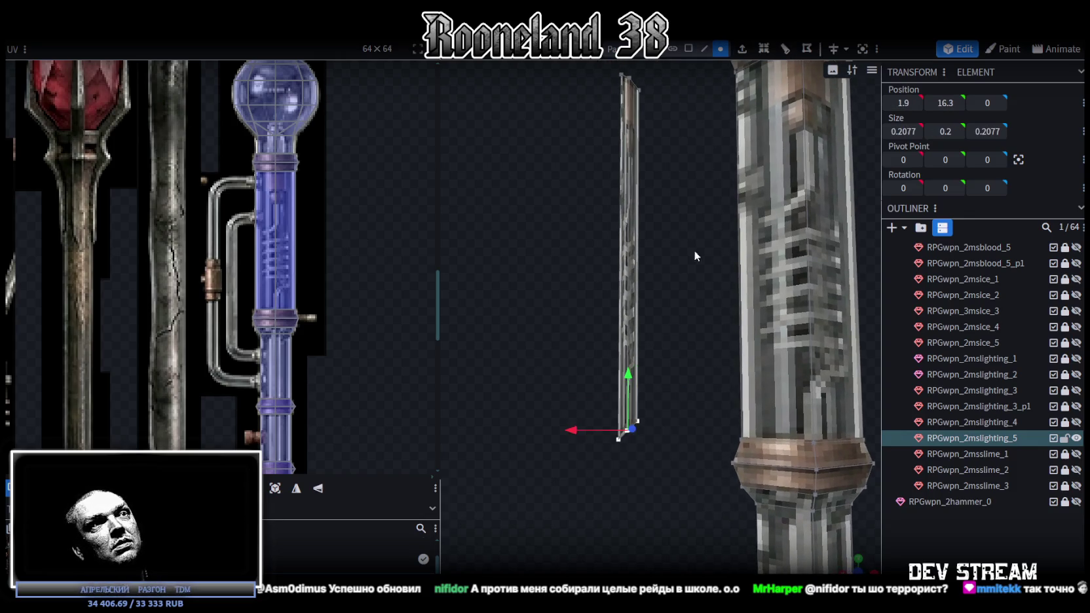
click(704, 49)
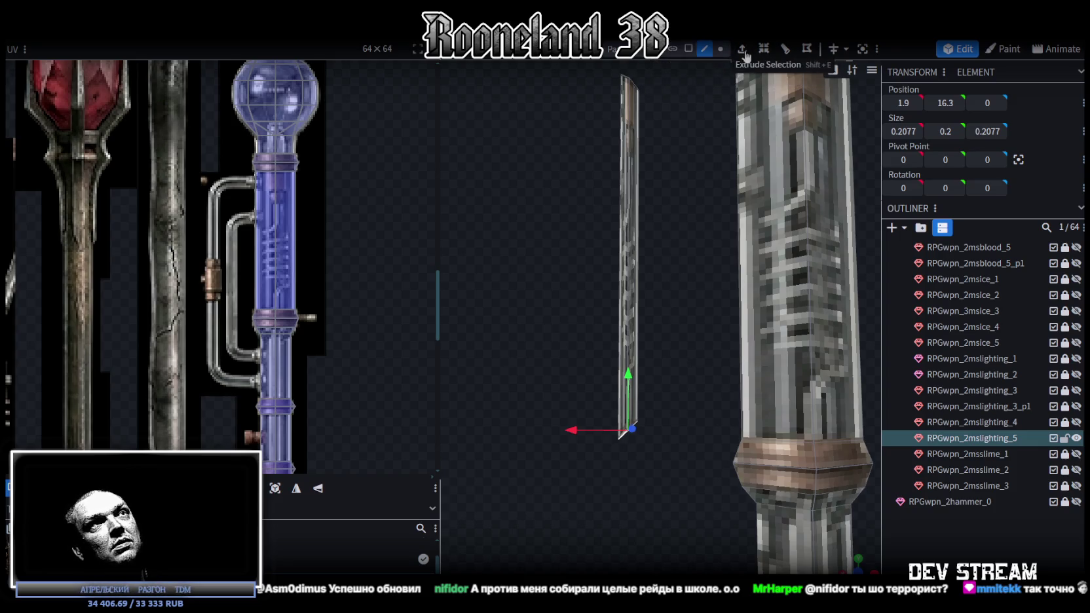
scroll(636, 209, down, 2)
click(720, 49)
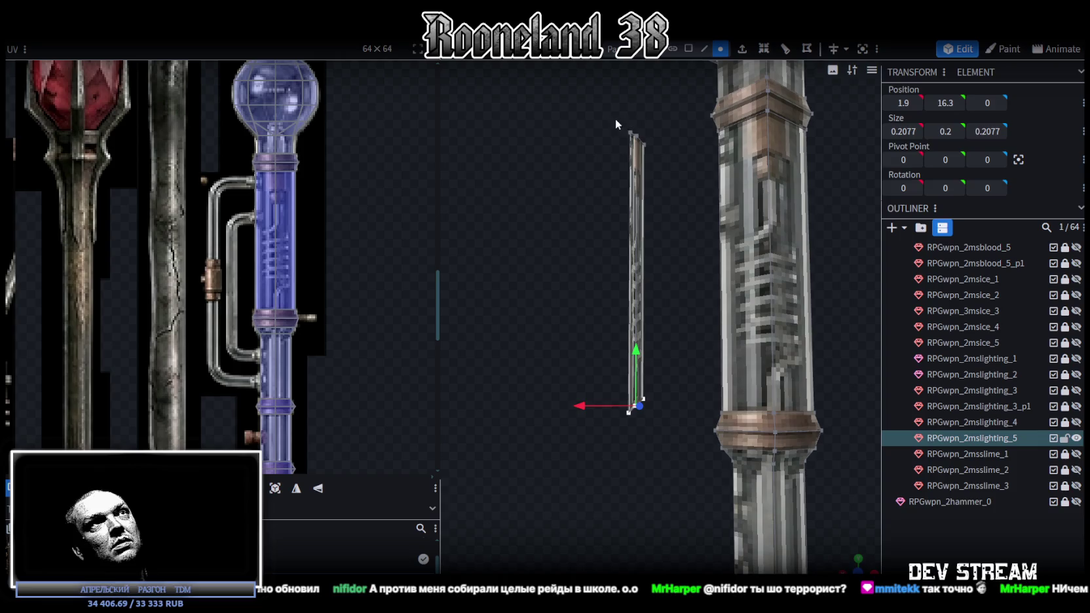
key(ctrl+a)
drag(581, 99, 672, 436)
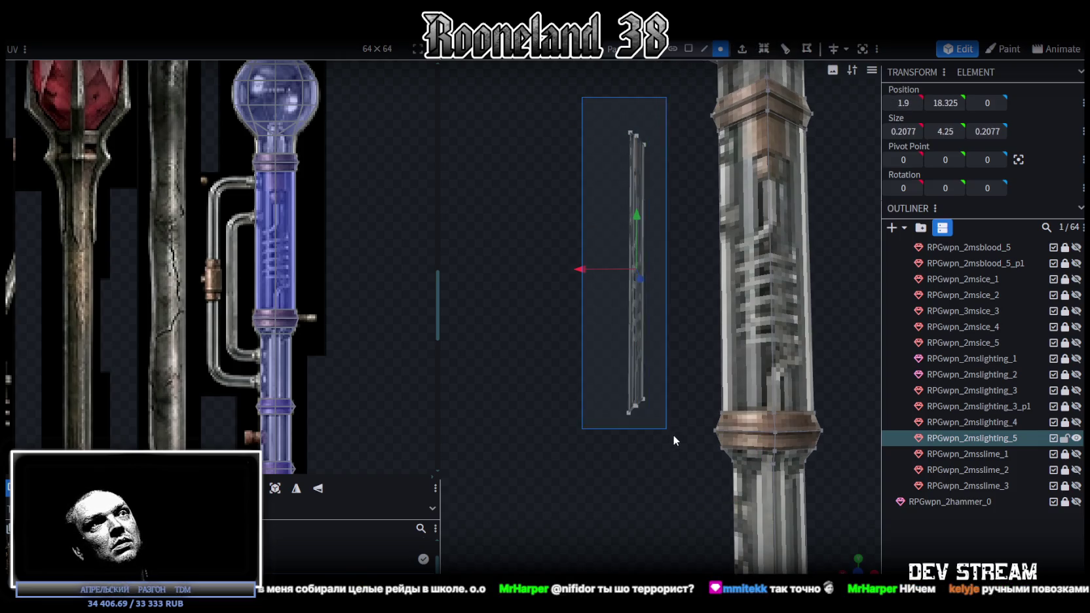
click(704, 49)
key(e)
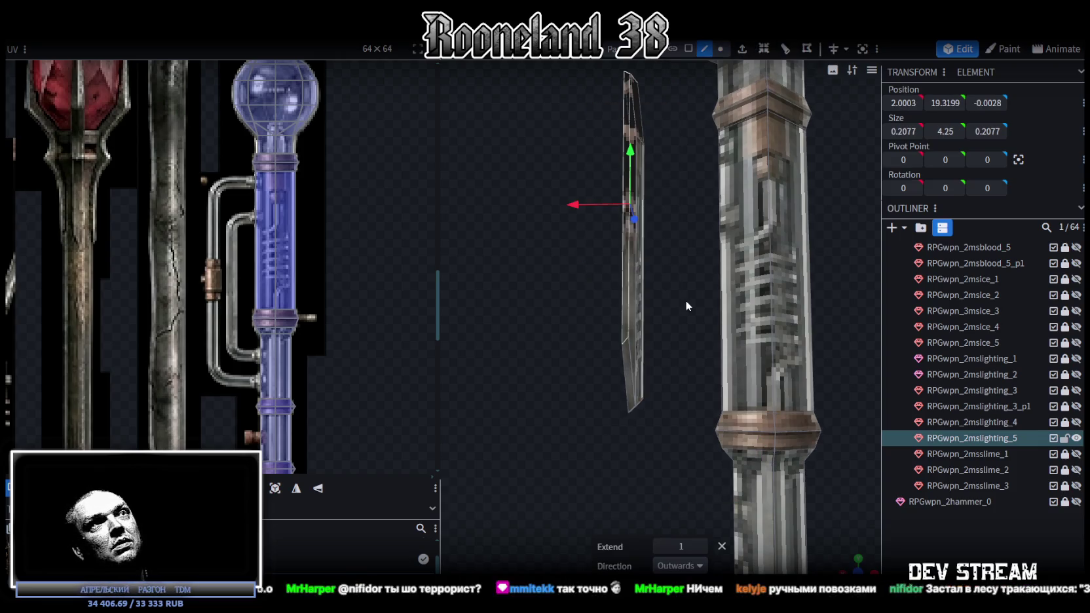
Extrude the rod's top end in direction X- to Position X 1, forming the top arm.
mouse_move(660, 292)
mouse_down()
mouse_move(659, 354)
mouse_move(647, 156)
mouse_up()
click(721, 49)
drag(564, 90, 667, 466)
drag(651, 215, 616, 170)
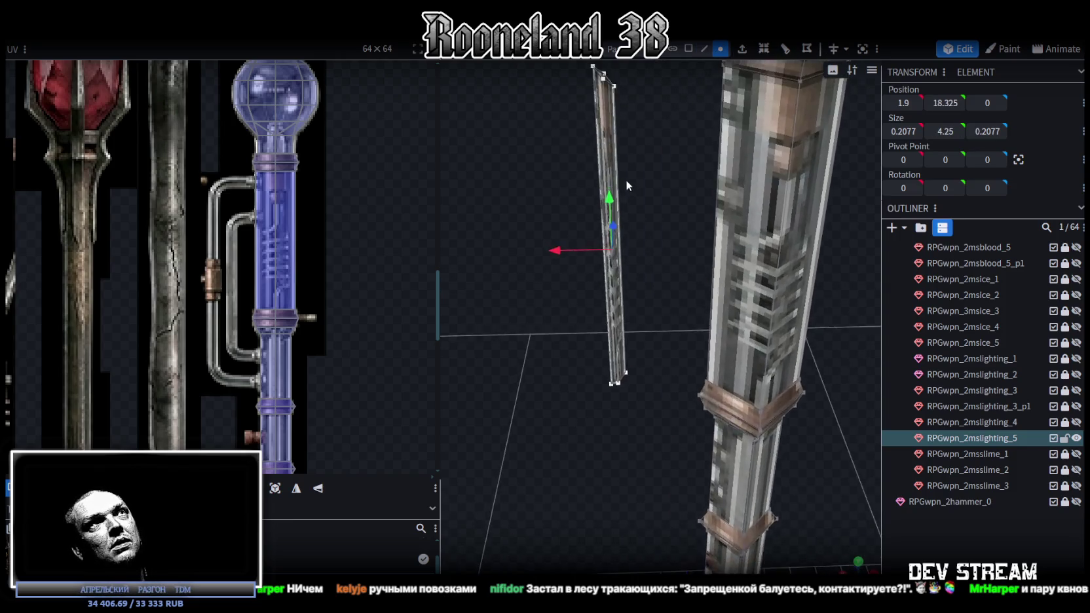
drag(549, 114, 638, 189)
click(705, 49)
click(742, 48)
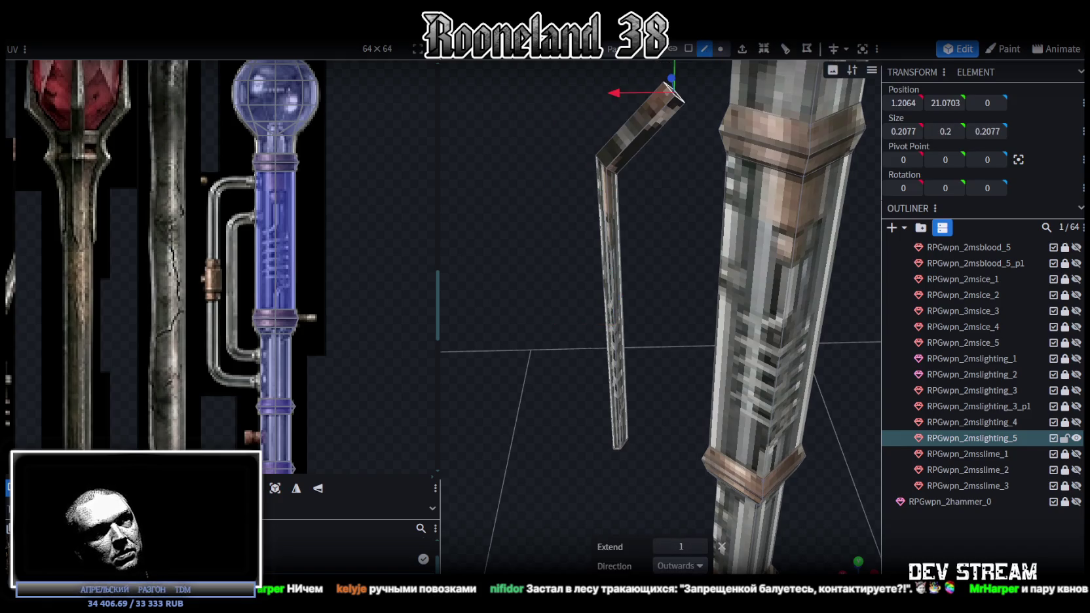
click(681, 565)
click(675, 509)
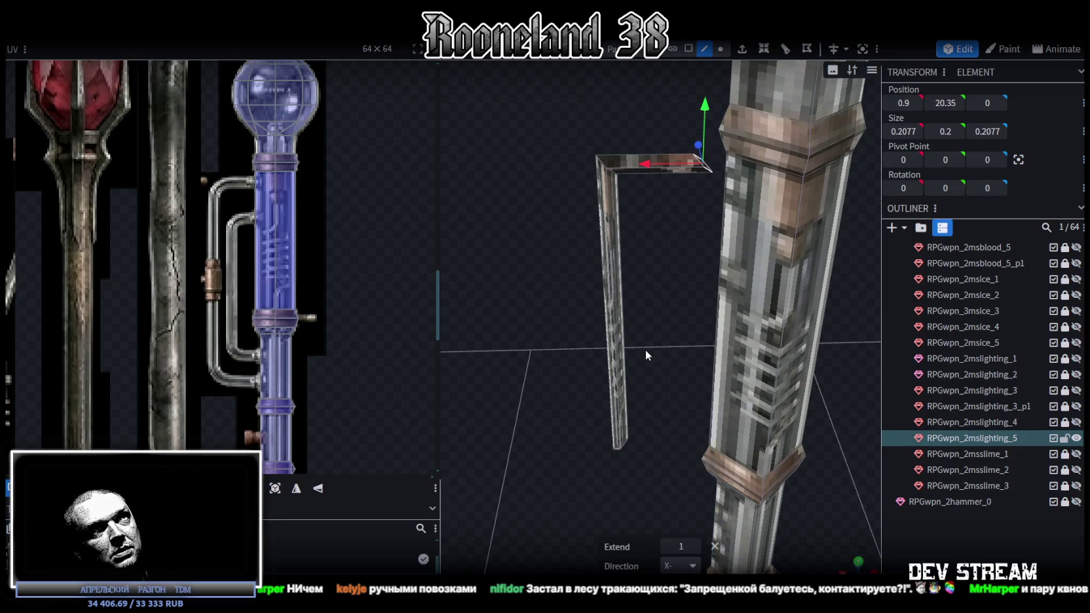
drag(646, 358, 660, 267)
text(1)
key(Return)
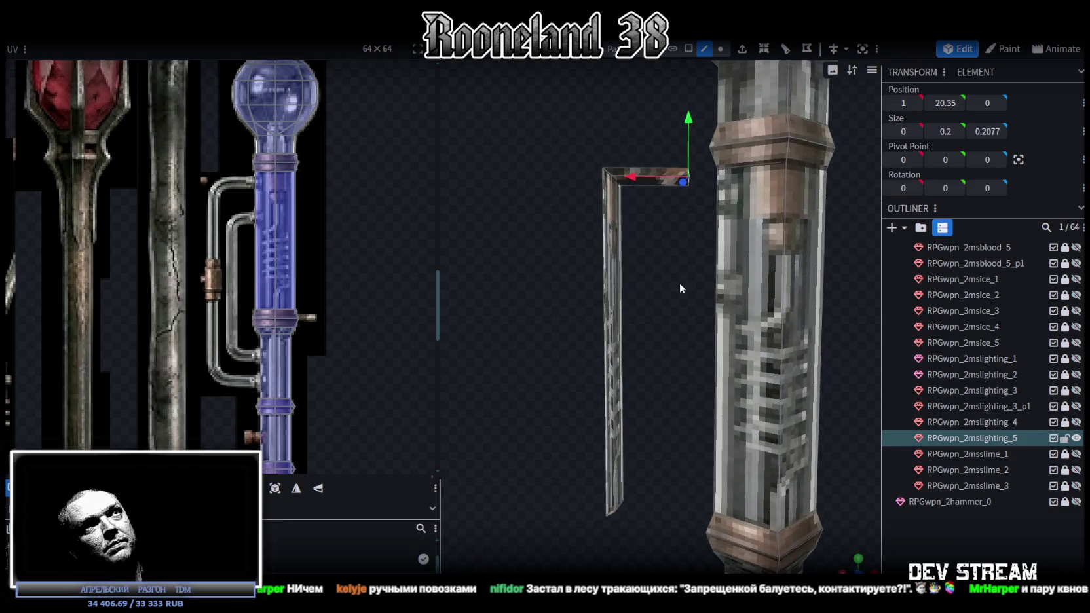
Extrude the rod's bottom end in direction X- to X 1, forming the bottom arm.
mouse_move(664, 208)
mouse_down()
mouse_move(583, 419)
mouse_move(651, 359)
mouse_up()
click(703, 50)
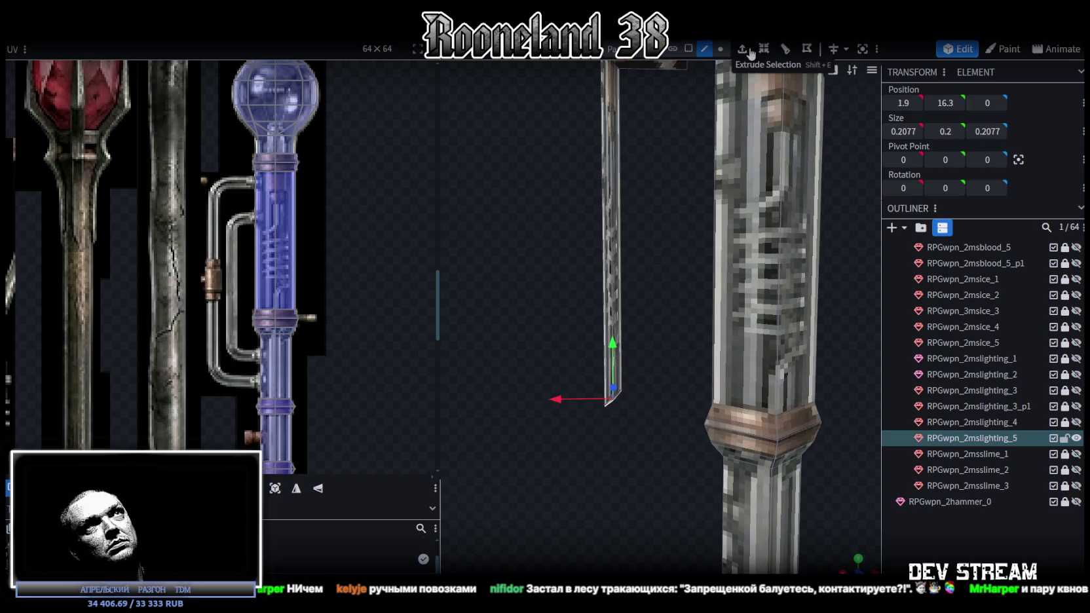
click(742, 49)
click(682, 565)
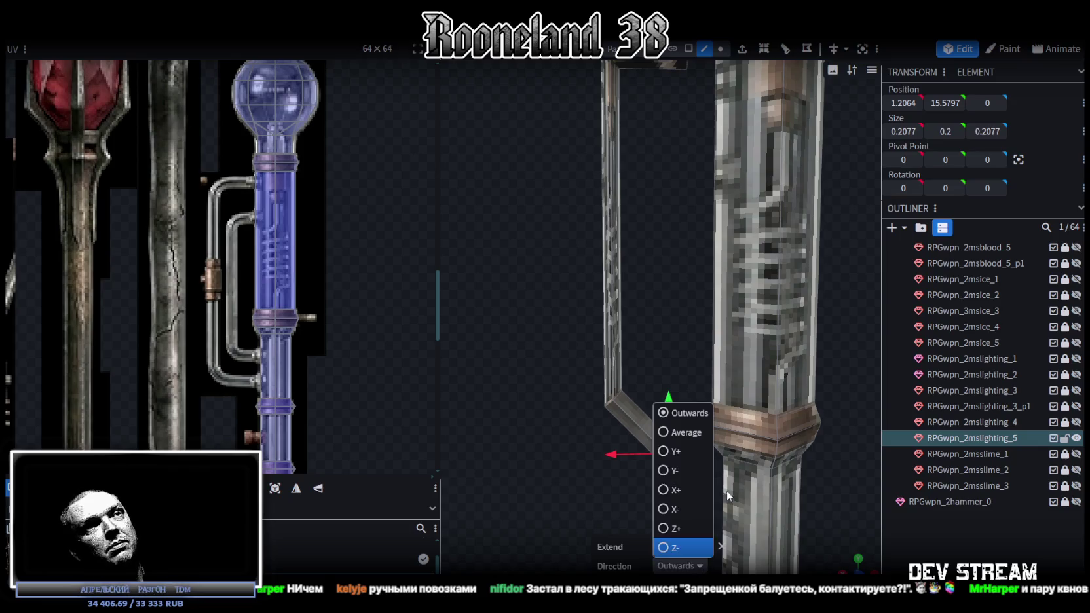
click(670, 507)
mouse_move(902, 102)
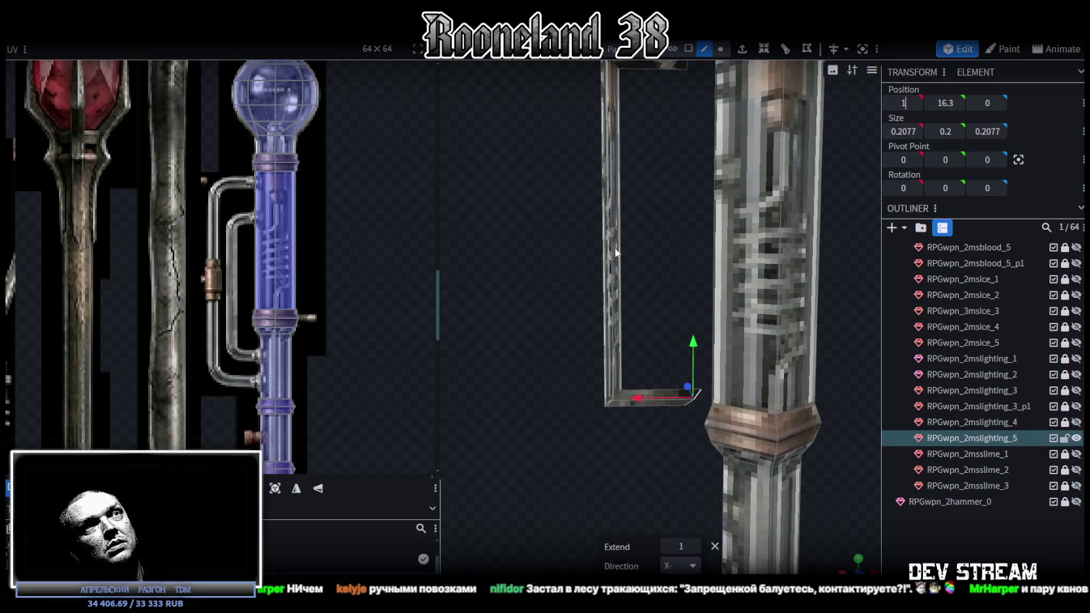
key(Return)
mouse_move(583, 255)
mouse_down()
mouse_move(644, 247)
mouse_move(597, 238)
mouse_up()
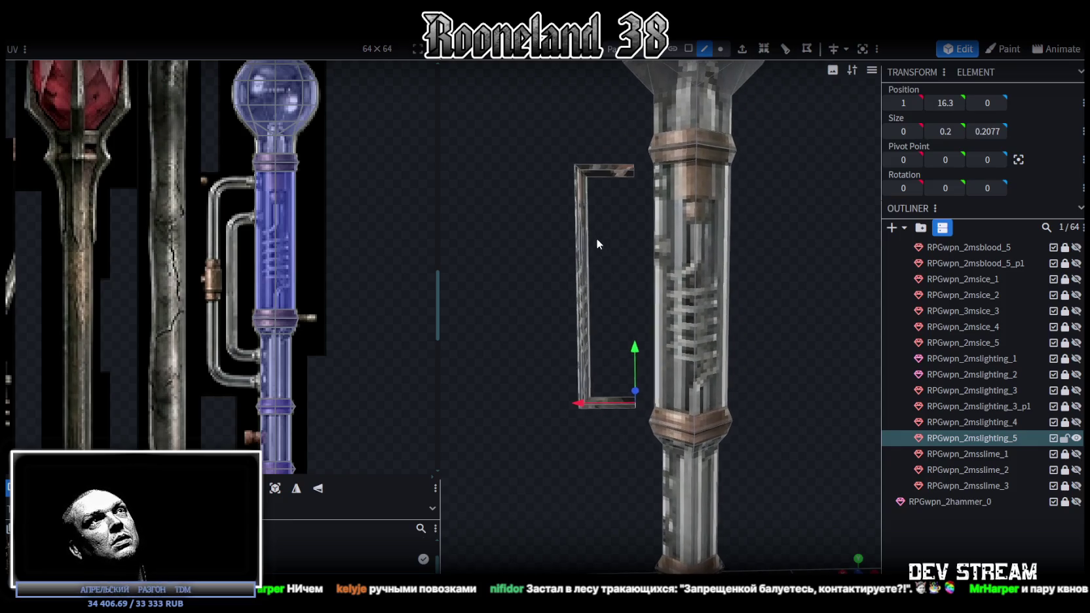
Select the top arm's tip, then all the bracket's faces to check their UVs.
click(720, 49)
click(631, 172)
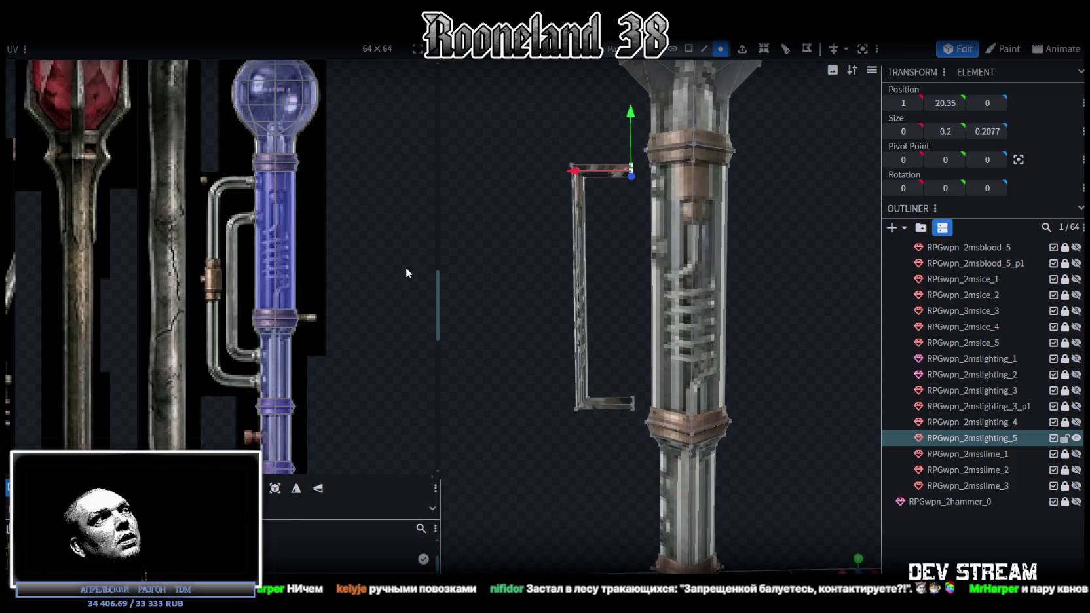
drag(472, 328, 668, 291)
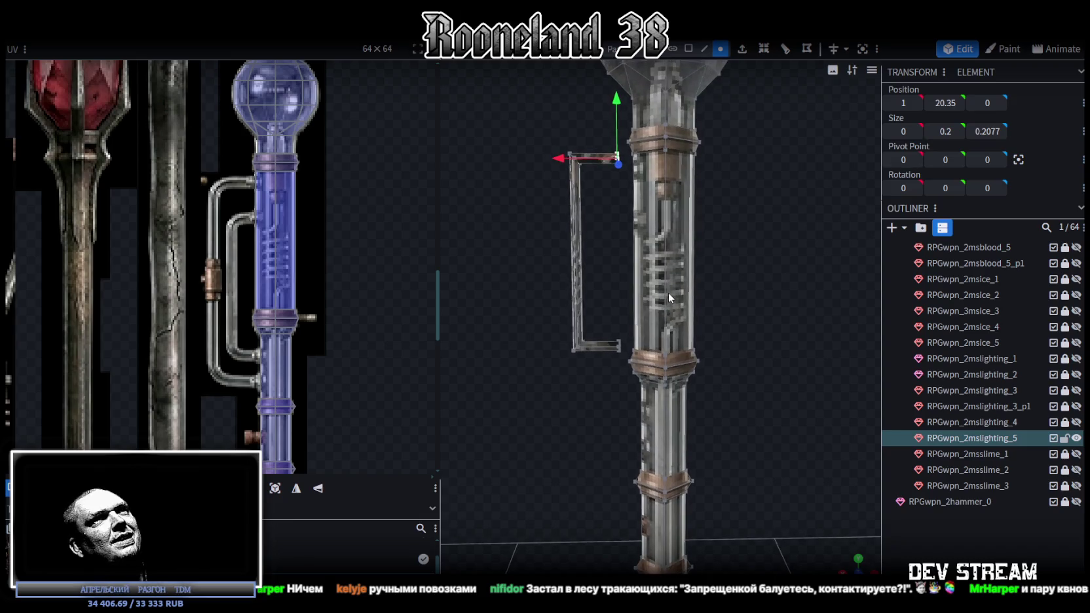
click(688, 49)
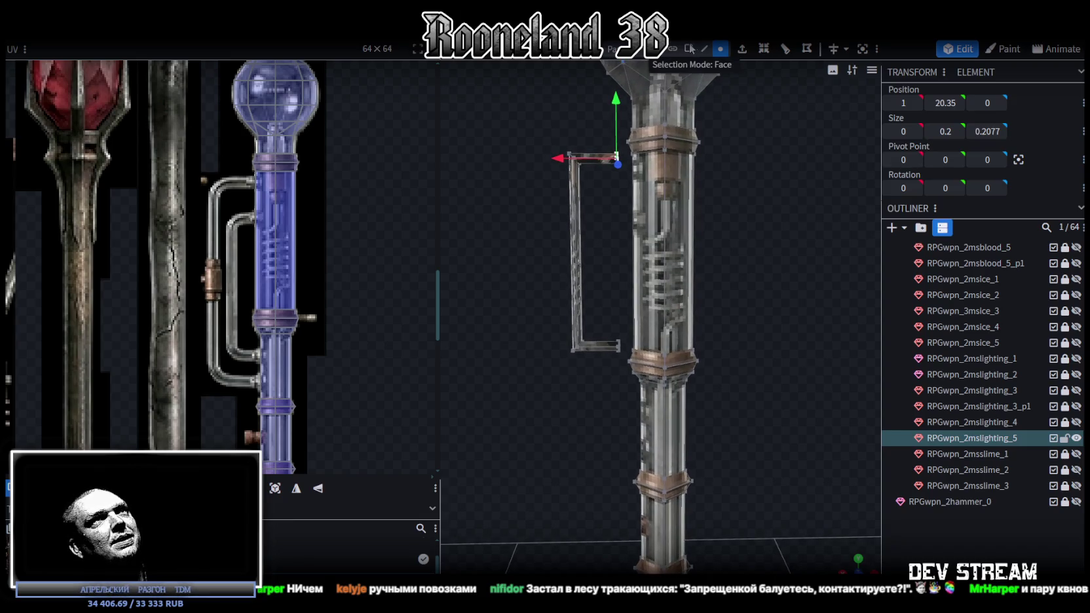
click(576, 208)
mouse_move(554, 129)
mouse_down()
mouse_move(615, 381)
mouse_move(611, 479)
mouse_move(566, 428)
mouse_move(696, 486)
mouse_move(551, 412)
mouse_move(541, 386)
mouse_up()
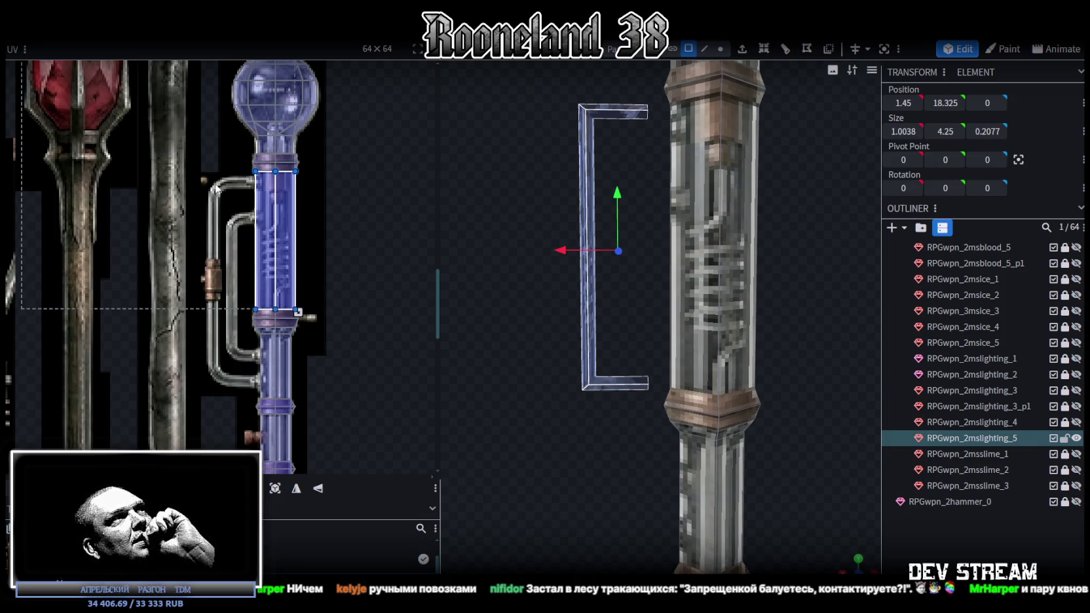
right_drag(501, 188, 512, 265)
scroll(591, 223, up, 2)
scroll(624, 300, up, 2)
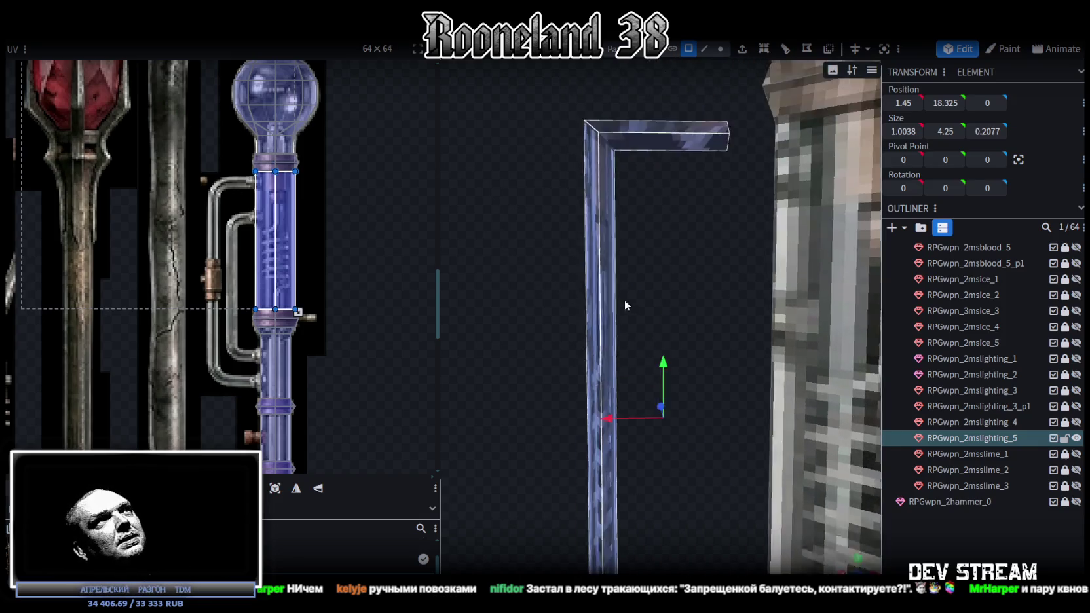
scroll(637, 303, up, 1)
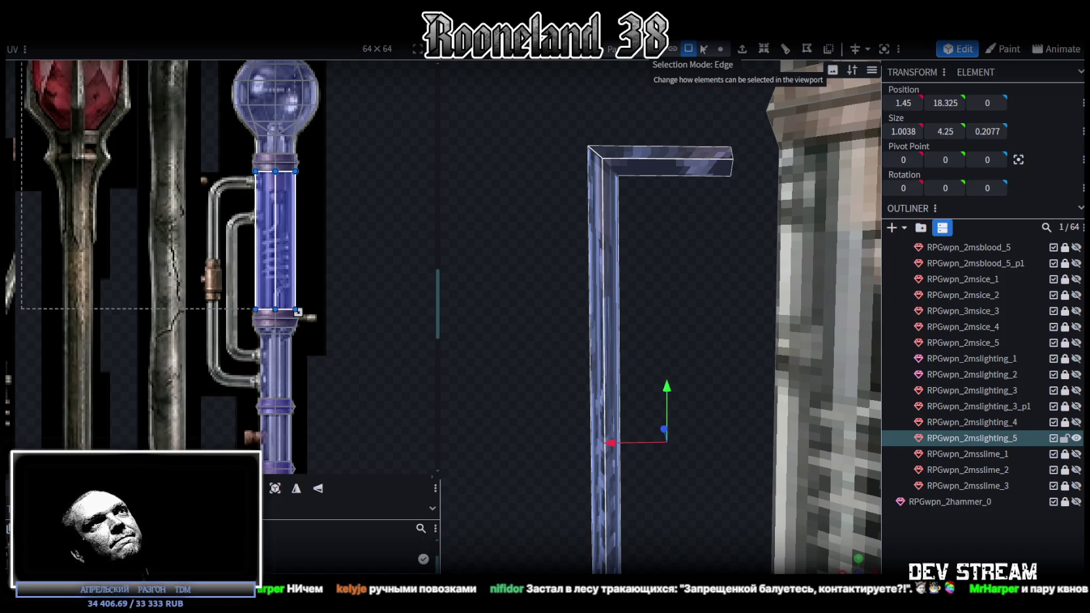
right_drag(662, 190, 650, 230)
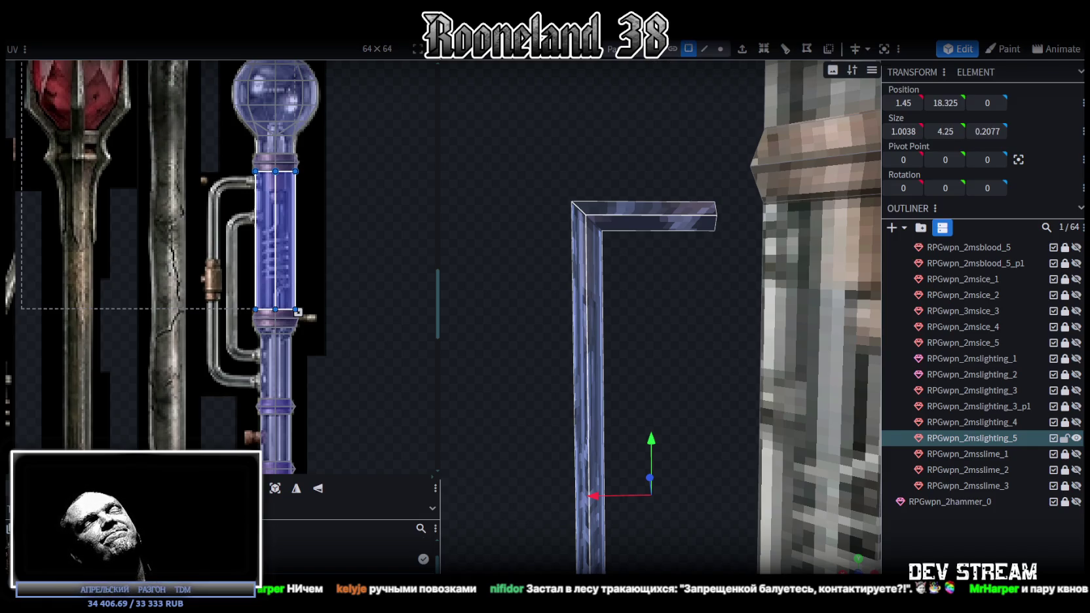
click(719, 50)
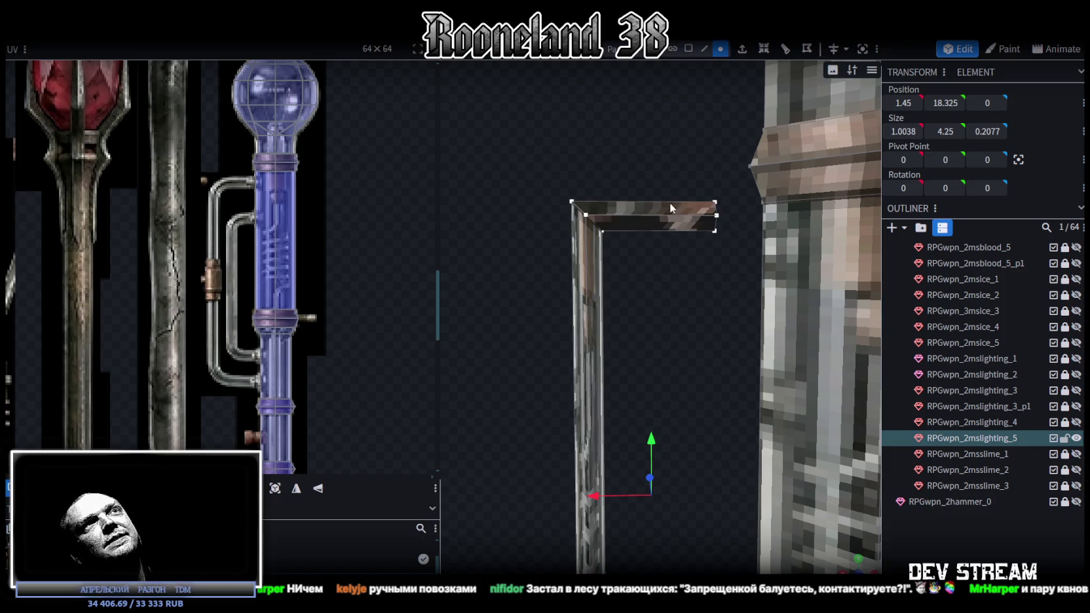
Pull the top arm's tip vertices back 0.1 along X.
drag(687, 145, 627, 242)
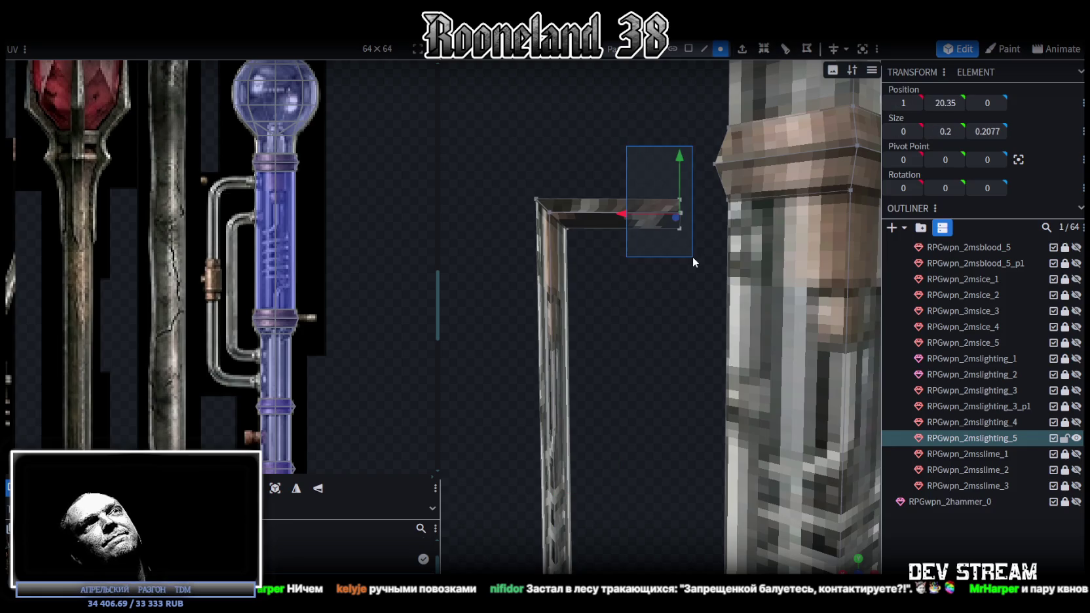
drag(637, 167, 690, 219)
drag(621, 207, 613, 208)
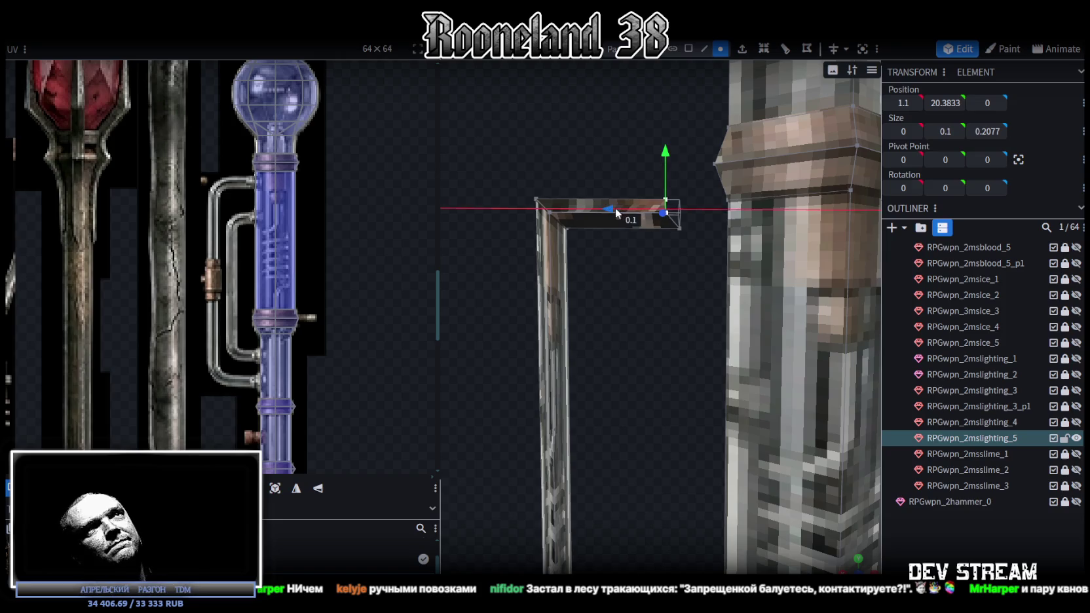
mouse_move(675, 173)
mouse_down()
mouse_move(638, 197)
mouse_move(655, 204)
mouse_up()
Raise the bracket's top corner vertices by 0.1.
mouse_move(601, 166)
mouse_down()
mouse_move(676, 242)
mouse_move(617, 215)
mouse_move(517, 212)
mouse_up()
drag(564, 161, 571, 139)
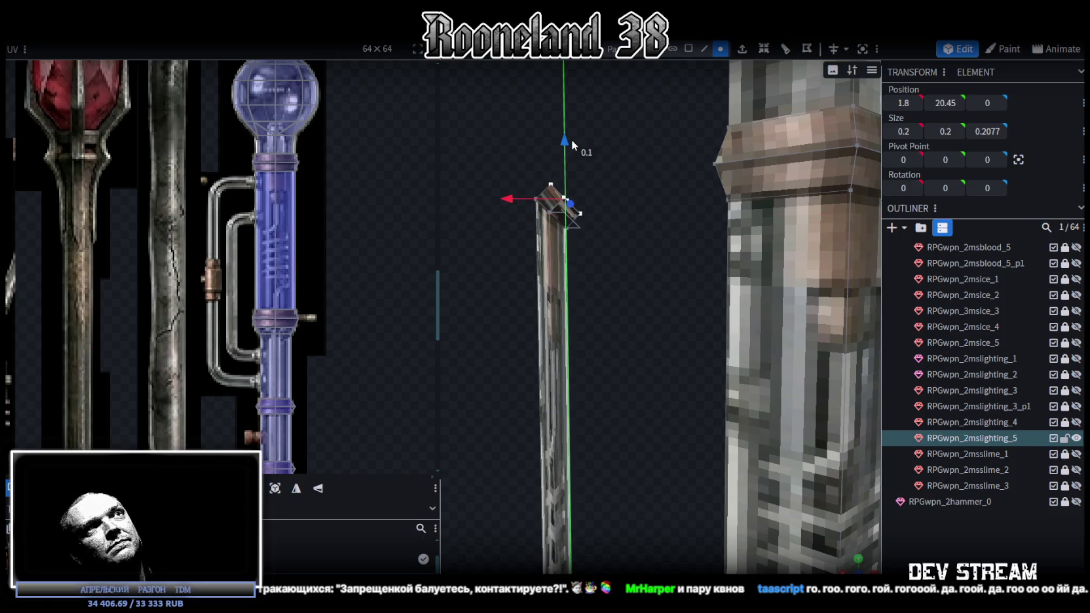
key(ctrl+z)
drag(583, 140, 581, 128)
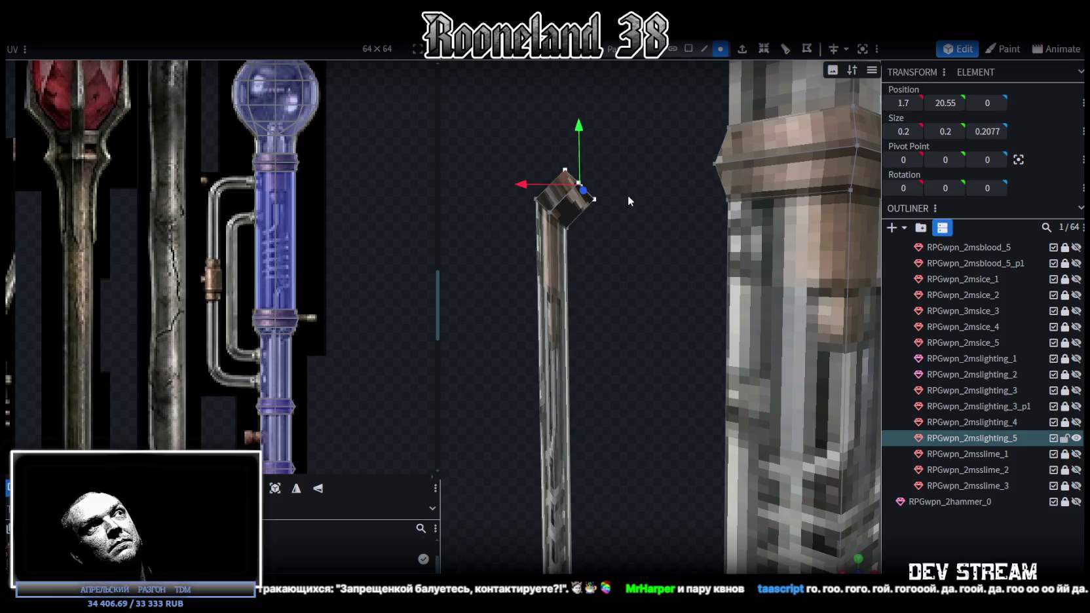
Extrude a short horizontal arm from the pipe's top end in the X- direction and inspect it.
mouse_move(641, 244)
mouse_down()
mouse_move(644, 264)
mouse_move(674, 79)
mouse_up()
click(701, 48)
key(e)
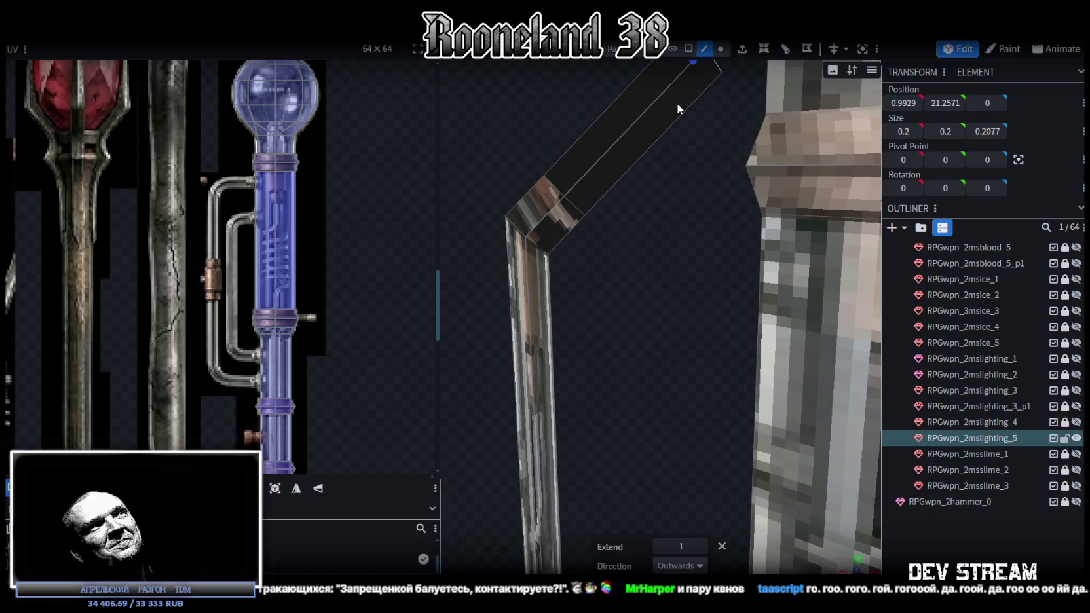
click(681, 565)
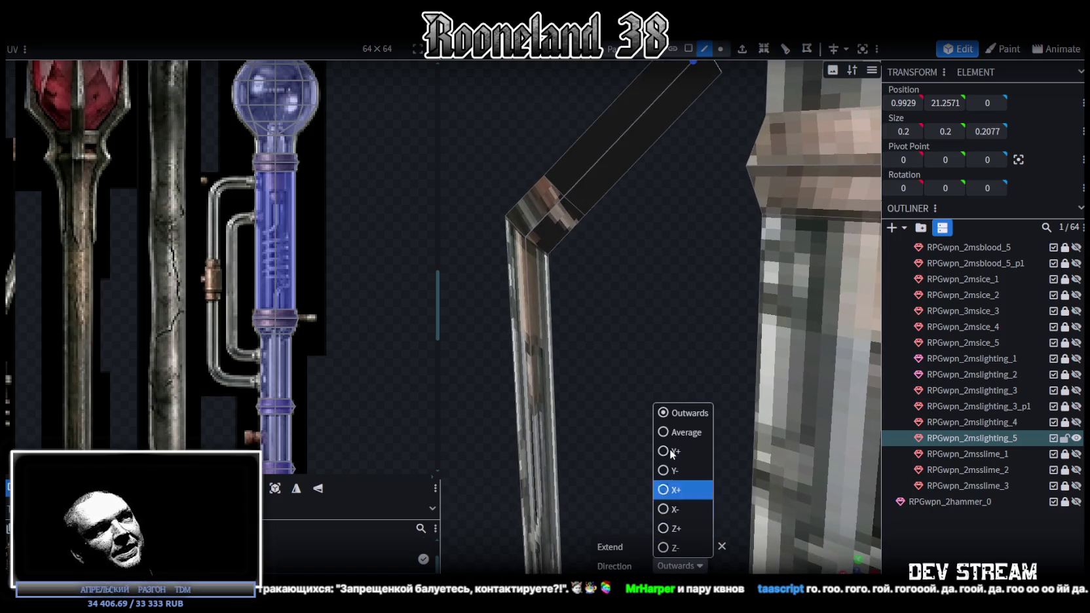
drag(609, 381, 579, 403)
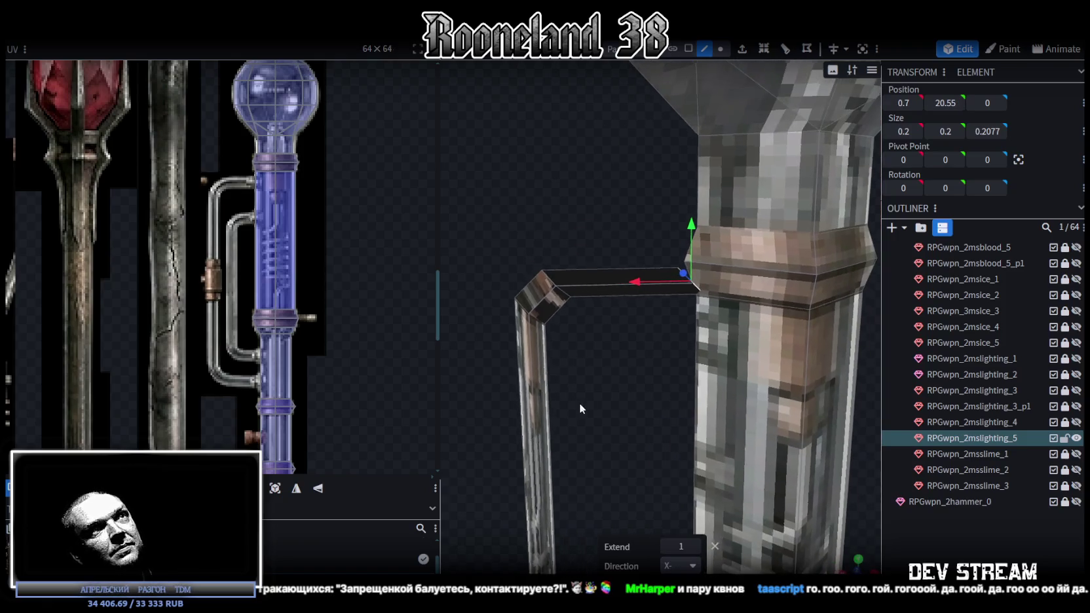
drag(748, 268, 664, 406)
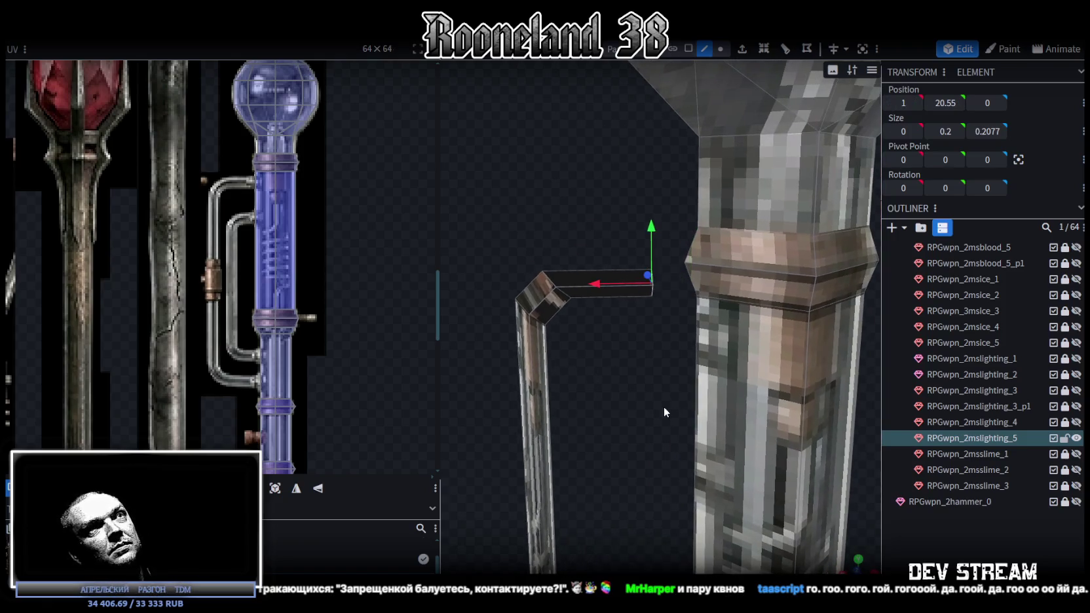
scroll(663, 406, down, 3)
scroll(624, 380, down, 3)
scroll(566, 447, up, 2)
scroll(552, 458, up, 2)
scroll(583, 442, up, 2)
scroll(680, 79, up, 2)
Nudge the arm end's vertices along the arm's length.
click(721, 48)
drag(584, 385, 635, 466)
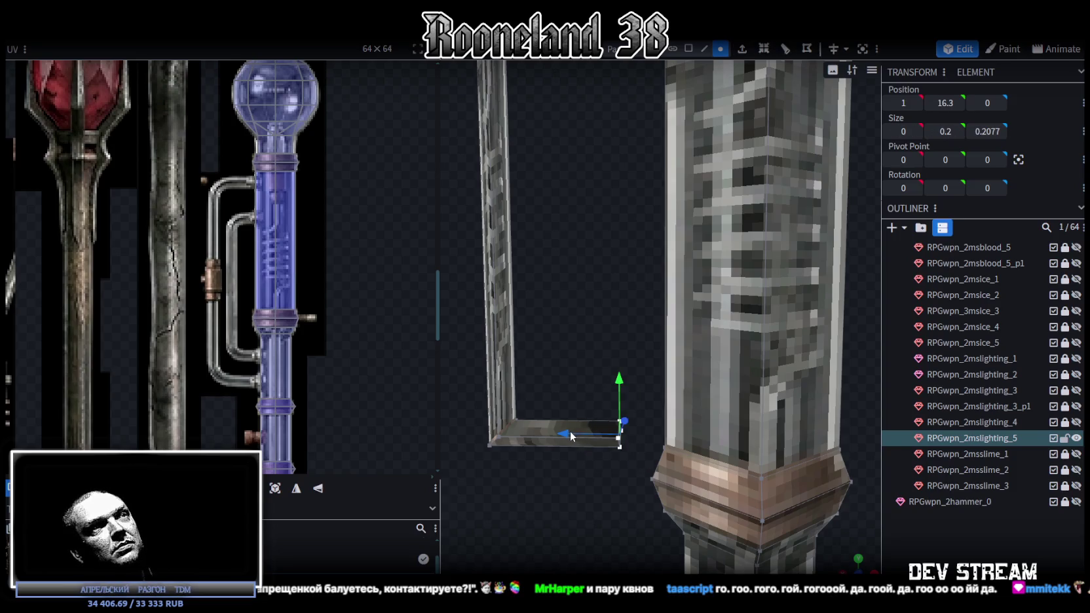
drag(571, 432, 486, 431)
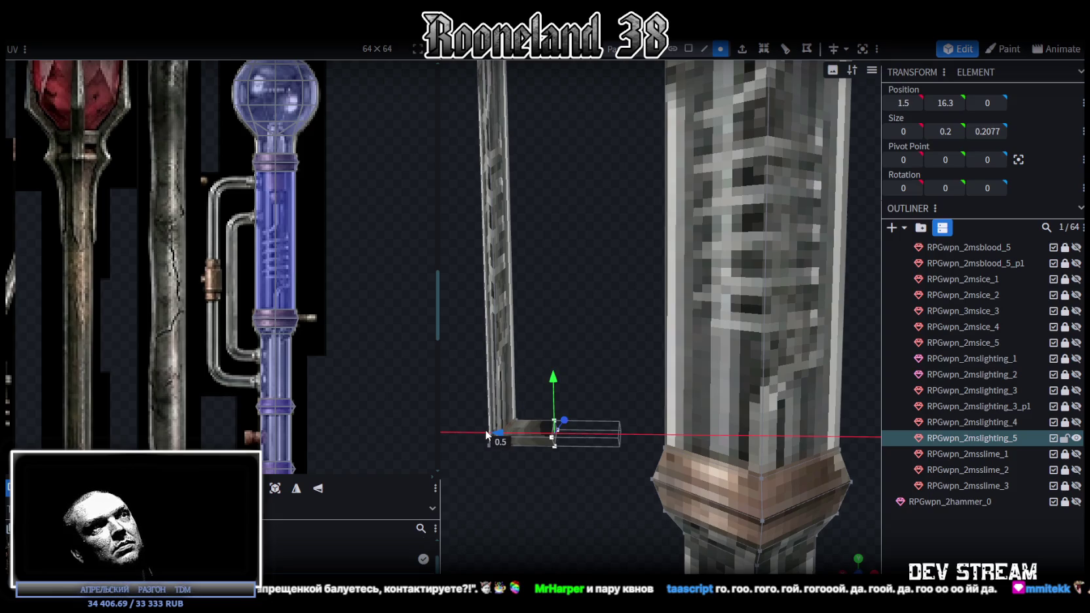
drag(583, 255, 612, 307)
Reshape the pipe's lower corner vertices and select the lower end face.
click(563, 83)
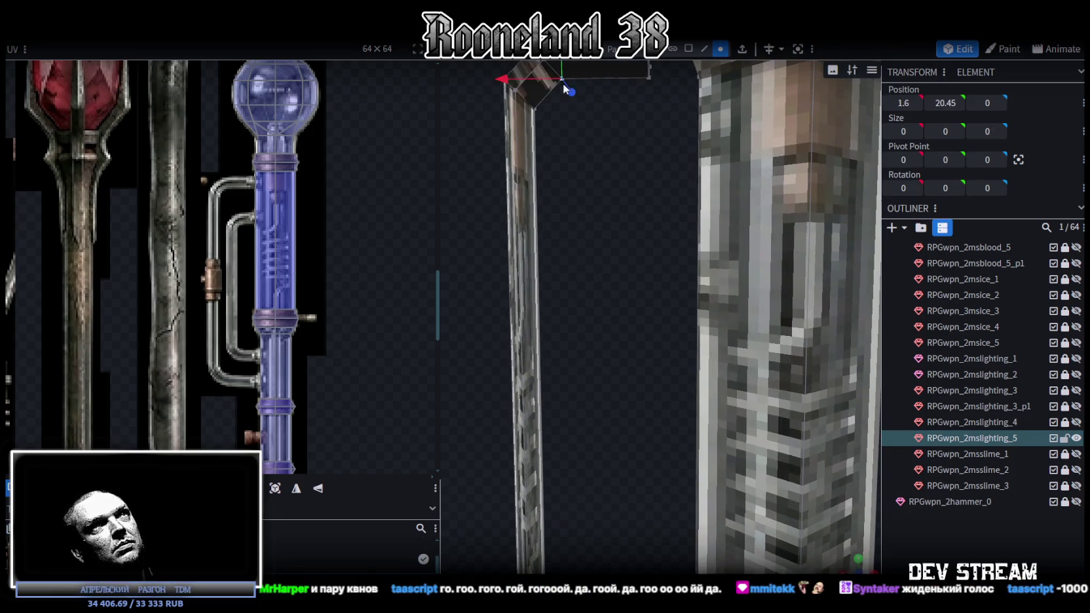
mouse_move(547, 79)
mouse_down()
mouse_move(596, 311)
mouse_move(617, 290)
mouse_up()
drag(612, 387, 645, 322)
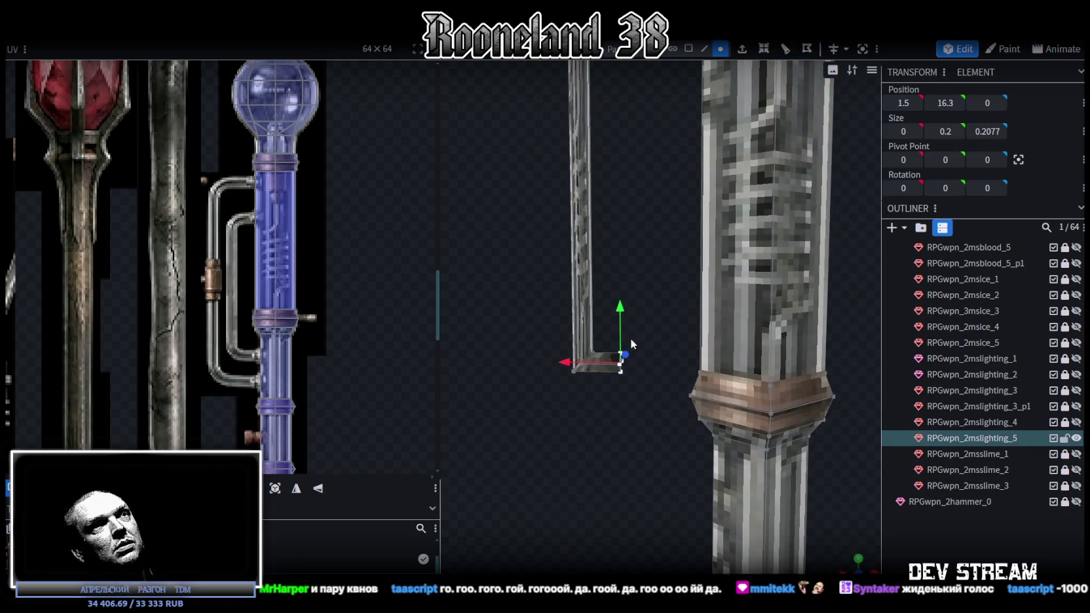
drag(553, 364, 556, 362)
scroll(619, 379, up, 2)
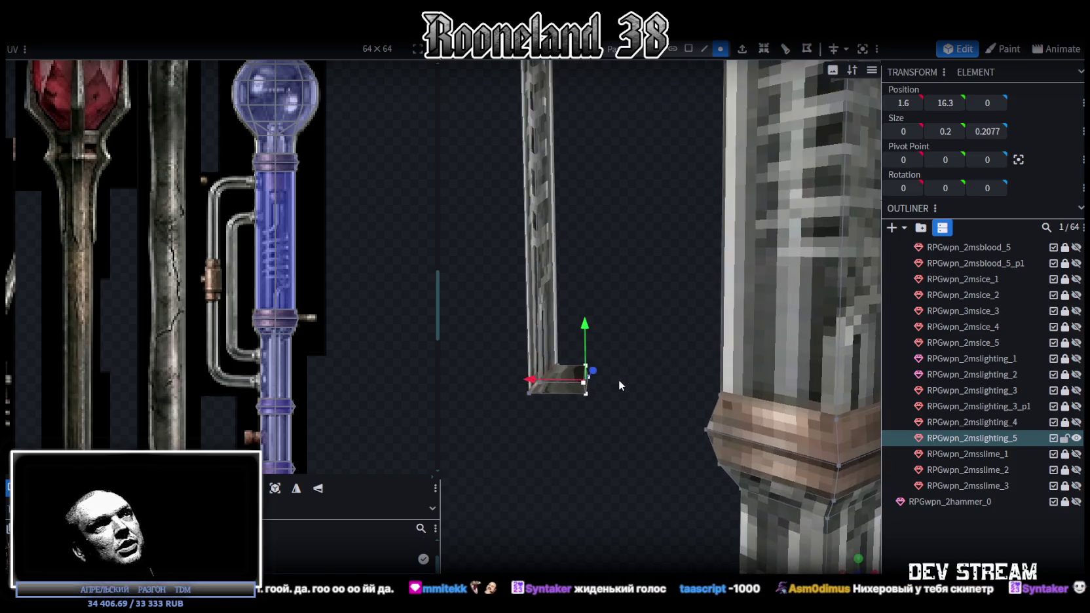
scroll(618, 385, up, 2)
mouse_move(658, 391)
mouse_down()
mouse_move(597, 321)
mouse_move(570, 343)
mouse_up()
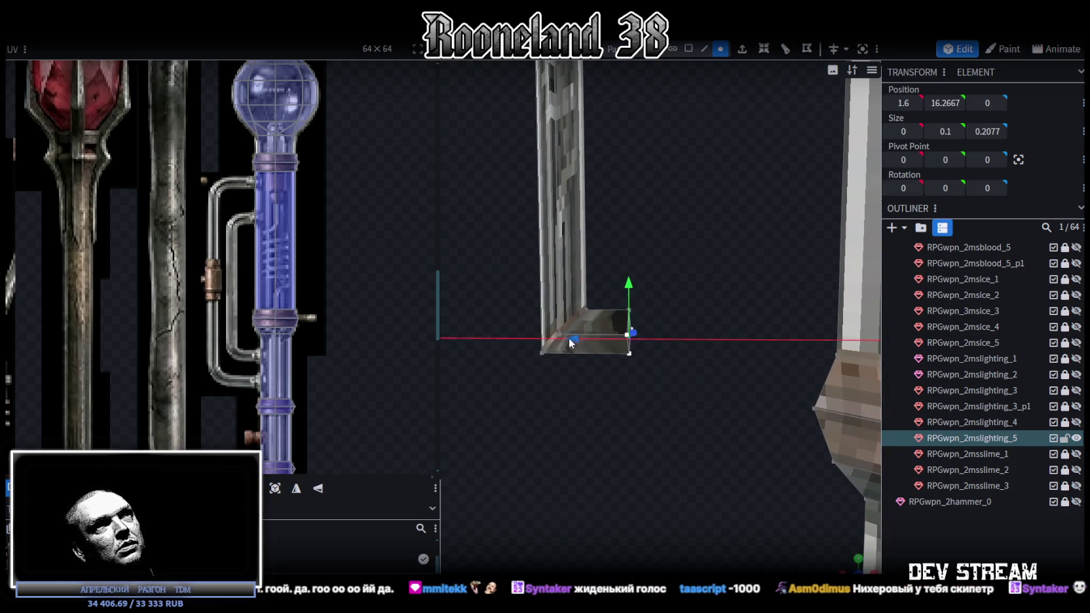
drag(630, 375, 571, 350)
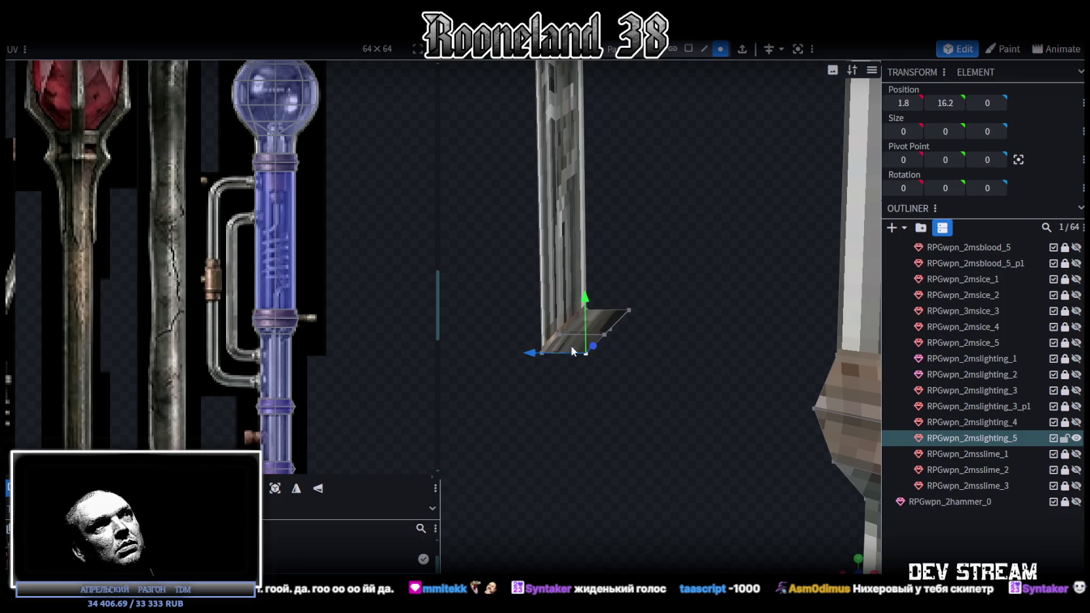
mouse_move(667, 286)
mouse_down()
mouse_move(687, 318)
mouse_move(600, 360)
mouse_up()
shift+click(590, 344)
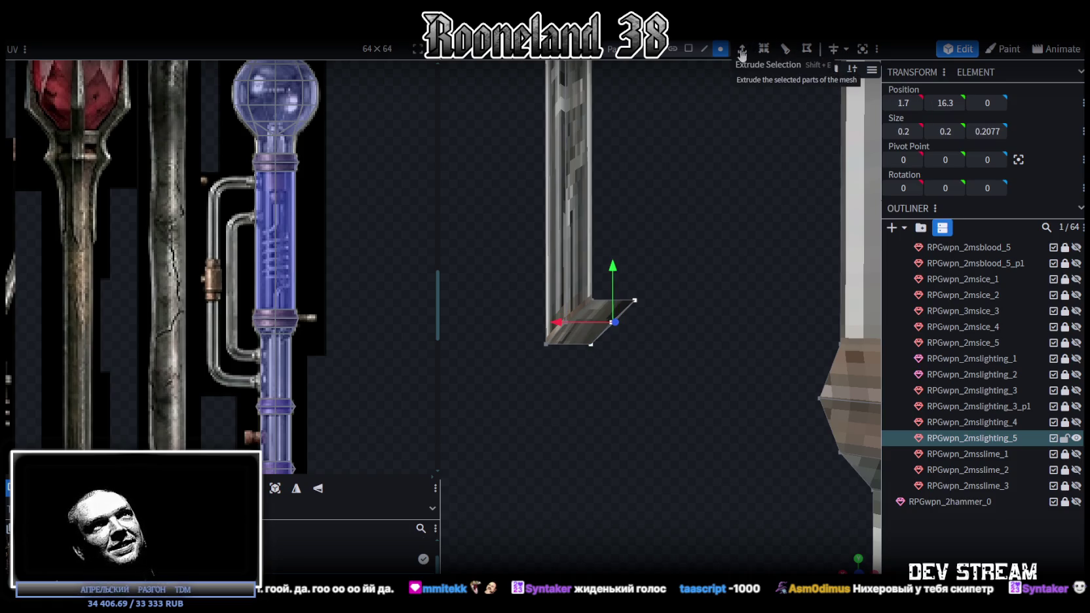
Extrude the lower end into a horizontal arm running along X-.
click(703, 49)
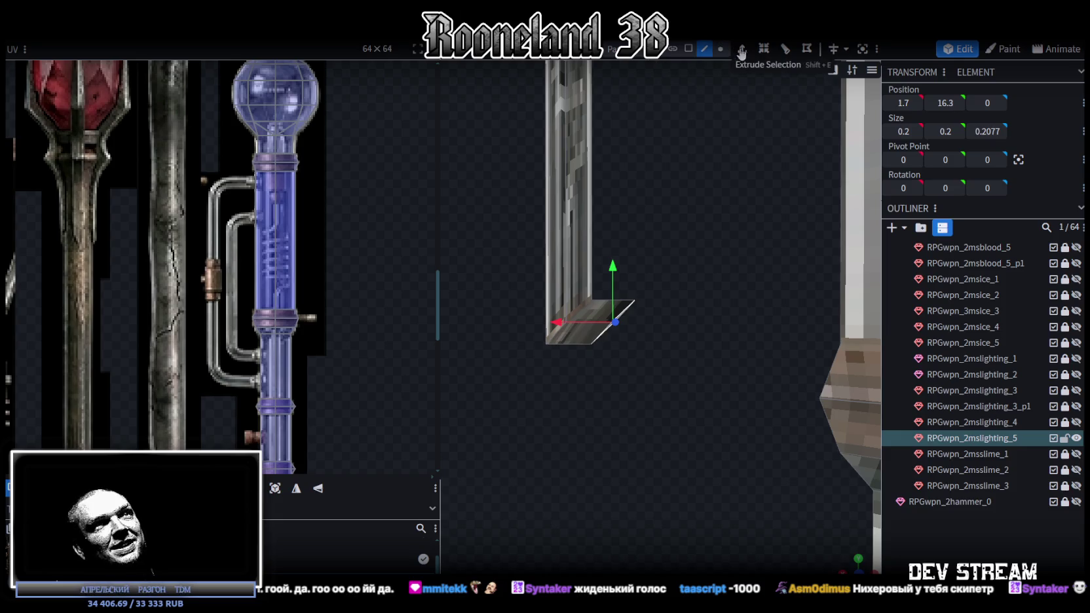
click(742, 49)
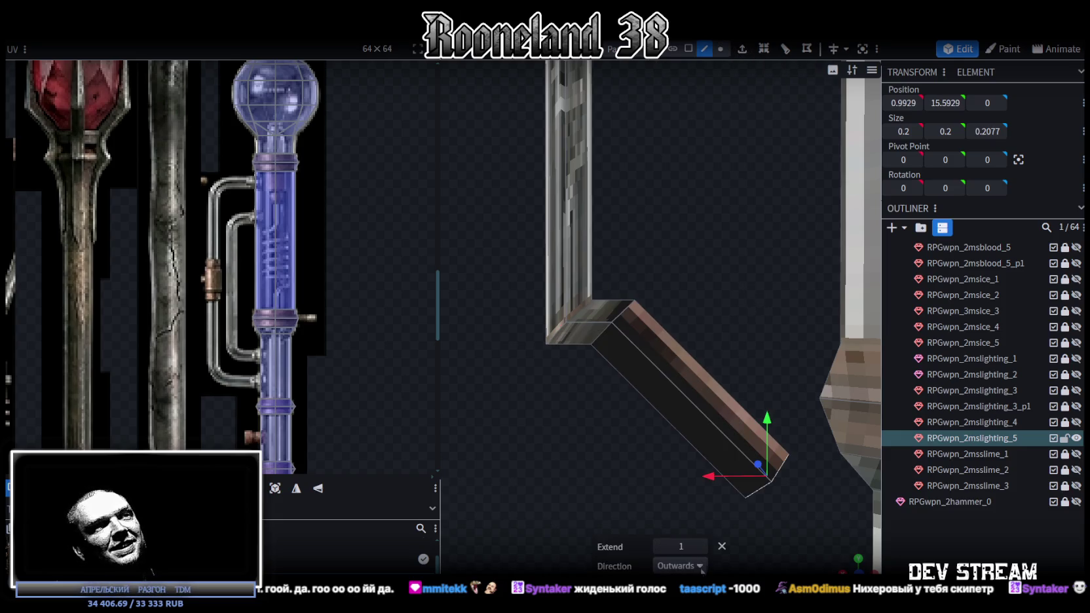
click(702, 570)
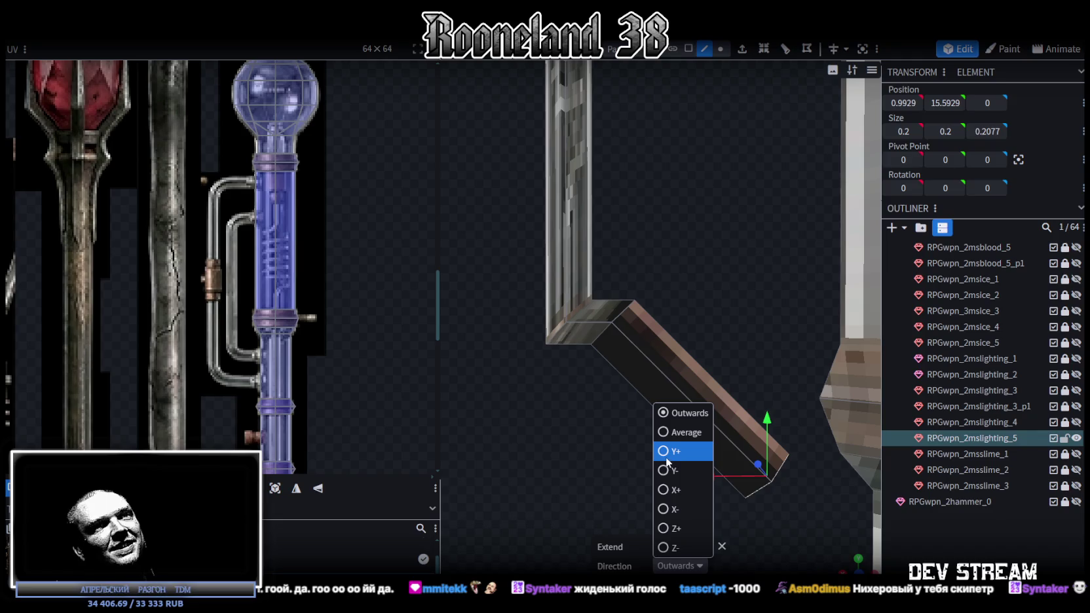
click(667, 509)
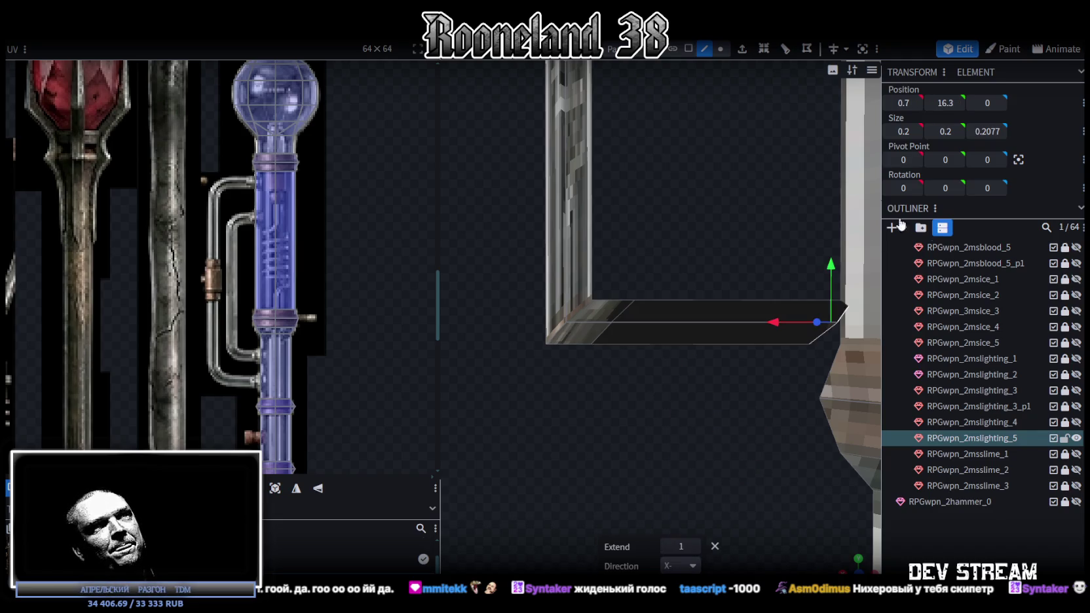
key(Return)
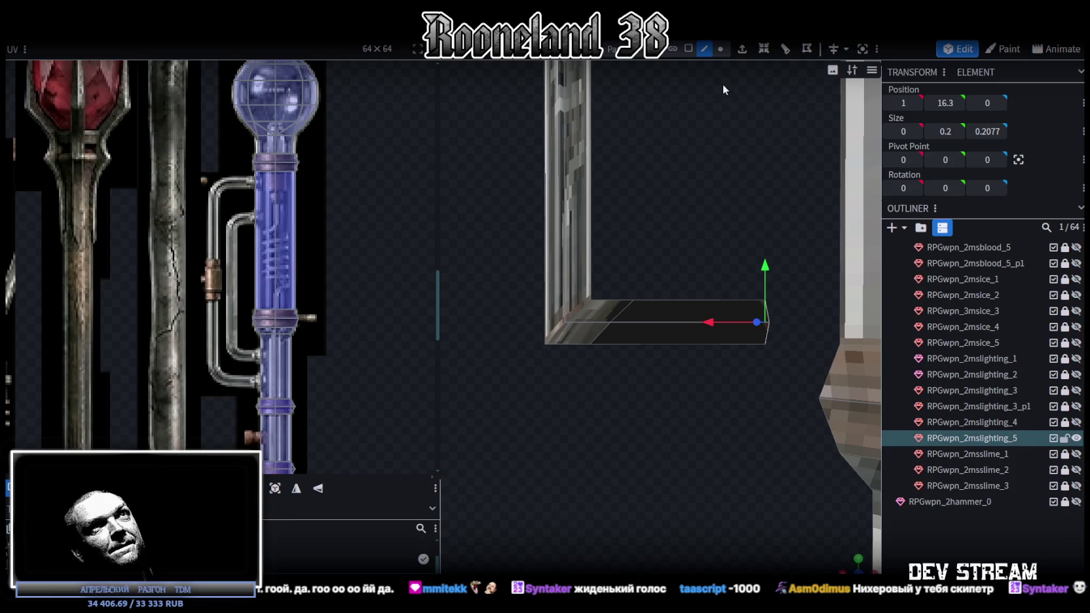
Select the faces of the new lower arm.
click(688, 49)
drag(797, 261, 688, 367)
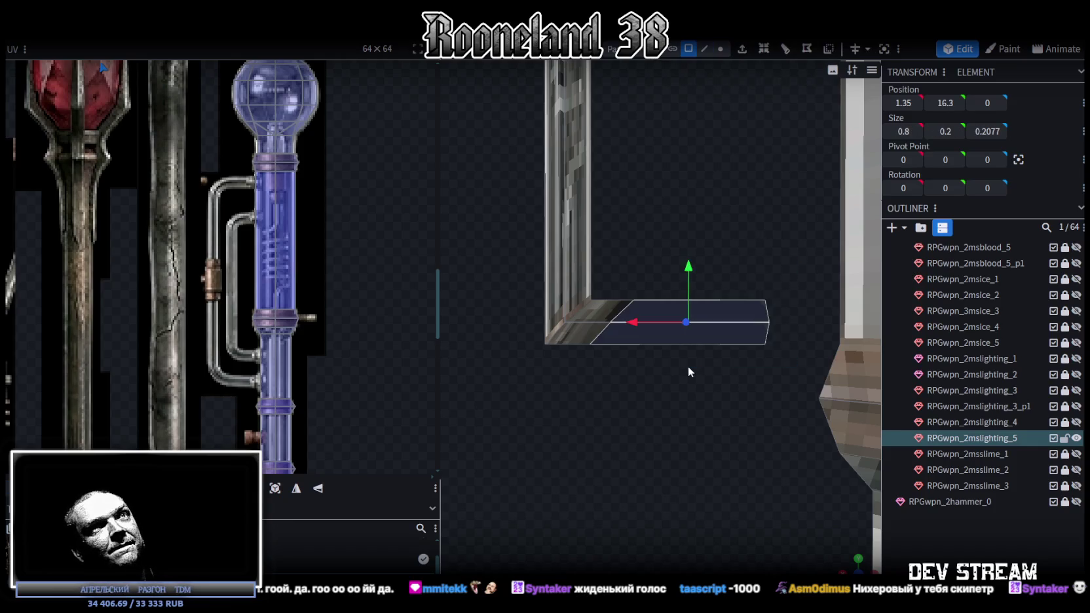
right_drag(688, 367, 668, 553)
mouse_move(668, 548)
mouse_down()
mouse_move(667, 481)
mouse_move(652, 490)
mouse_move(668, 486)
mouse_move(602, 220)
mouse_up()
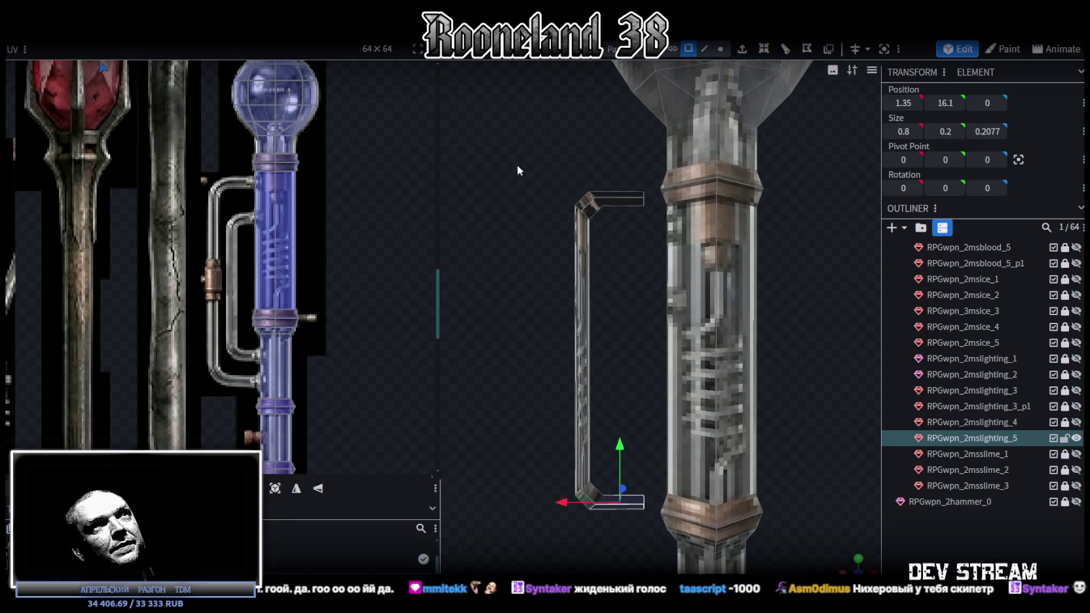
Select the bracket's vertical pipe section and view it from the back.
click(582, 347)
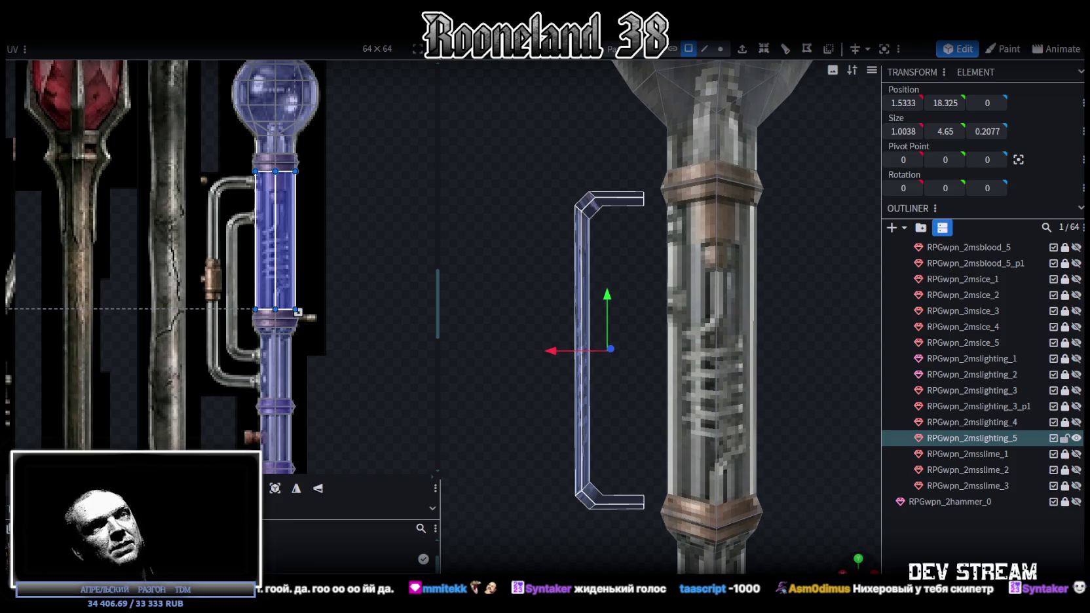
key(KP_1)
key(KP_0)
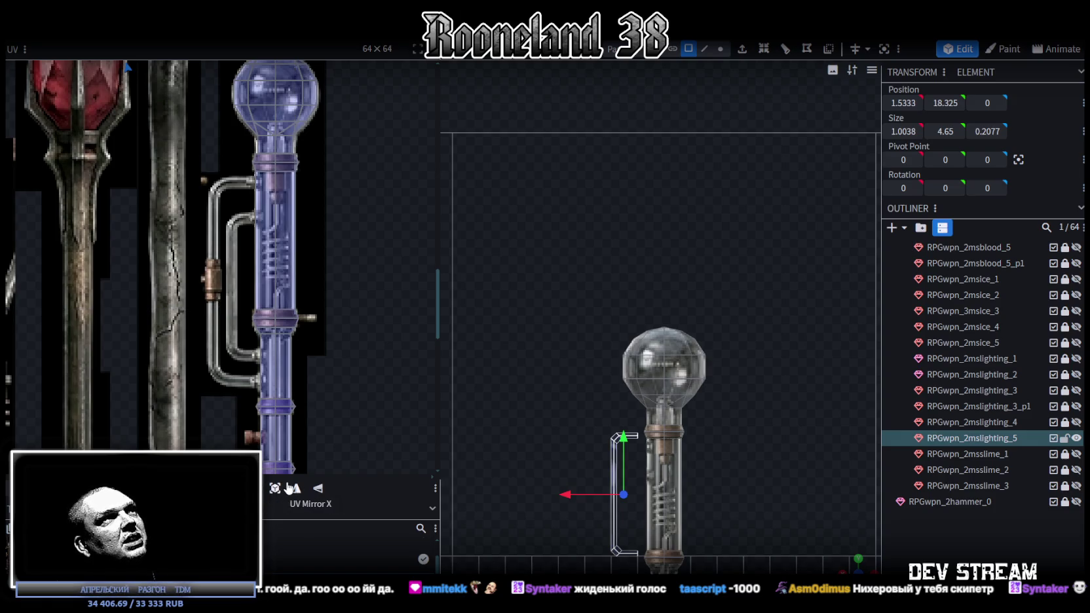
scroll(194, 338, down, 3)
scroll(181, 342, up, 2)
Move the bracket's UVs over the painted pipe elbow.
drag(148, 155, 199, 352)
scroll(198, 327, up, 3)
scroll(227, 370, up, 2)
scroll(226, 370, up, 2)
mouse_move(193, 262)
mouse_down()
mouse_move(243, 389)
mouse_move(230, 405)
mouse_move(224, 389)
mouse_up()
scroll(251, 384, down, 3)
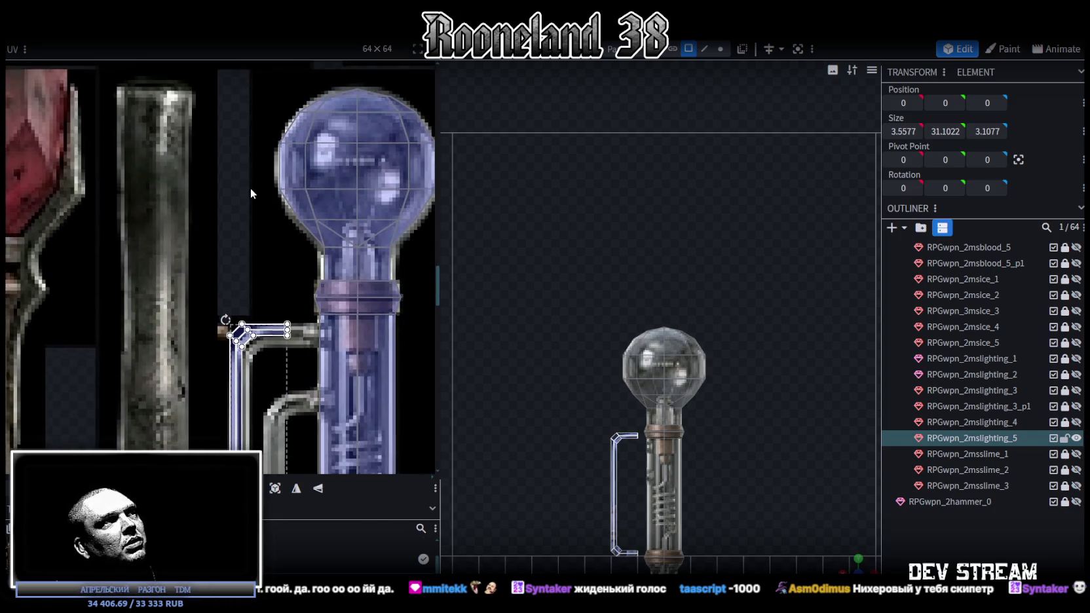
scroll(248, 191, up, 2)
scroll(249, 191, down, 2)
scroll(243, 245, down, 2)
Stretch the UVs down over the elbow and arm, aligning them with the painted bend.
drag(231, 245, 260, 358)
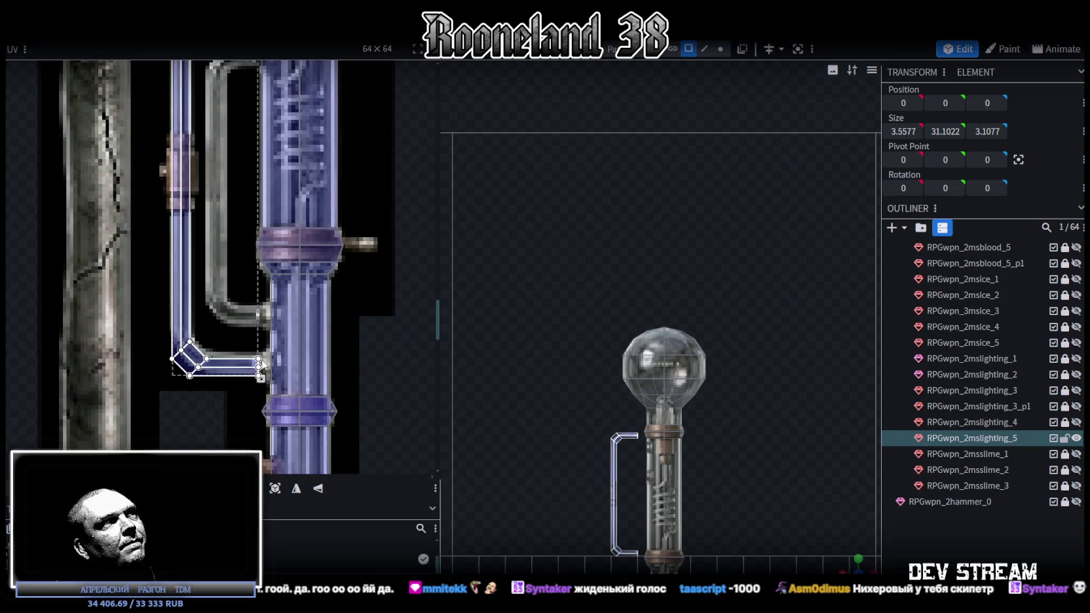
scroll(218, 321, up, 1)
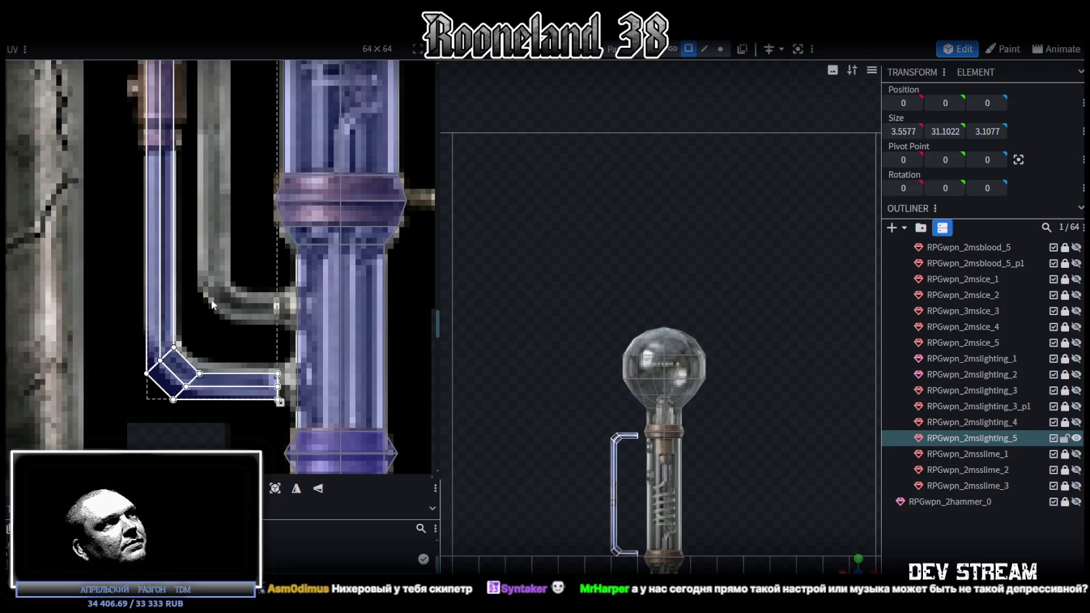
scroll(218, 304, down, 3)
scroll(209, 240, down, 3)
scroll(194, 157, up, 3)
scroll(210, 170, up, 2)
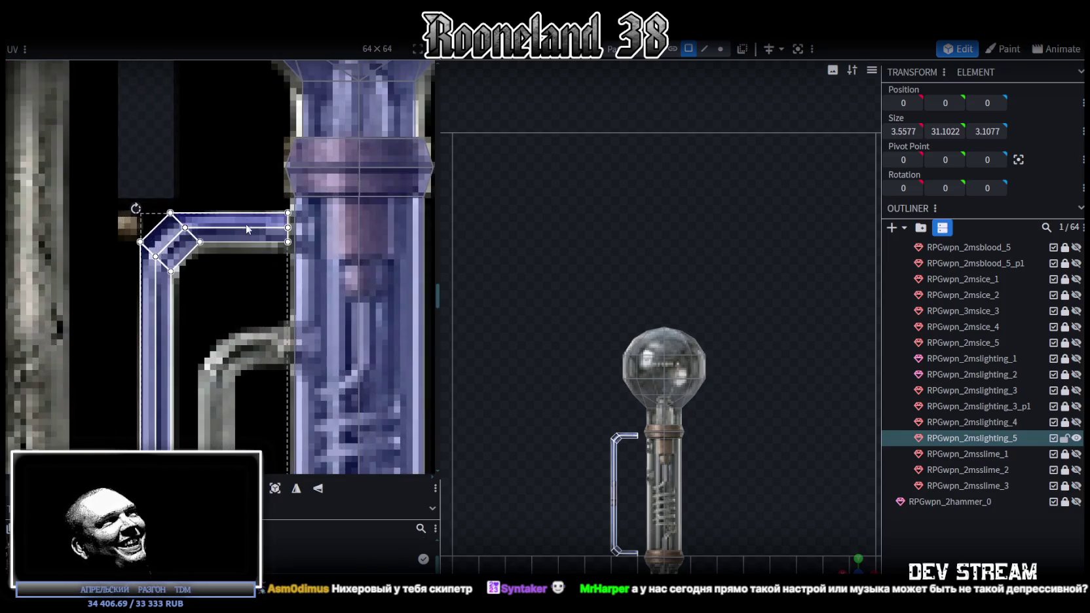
drag(240, 241, 245, 245)
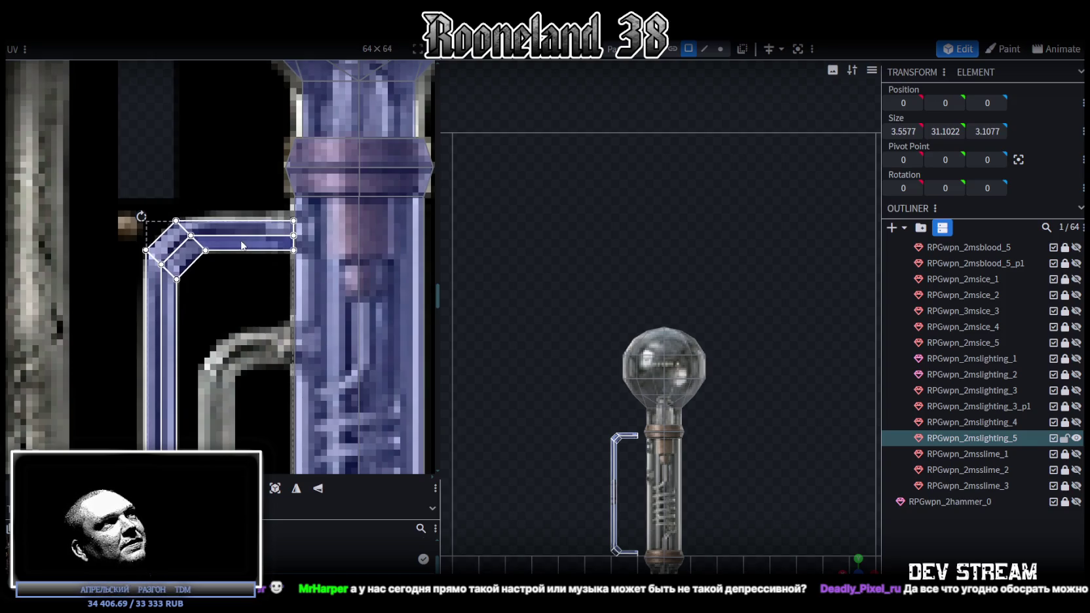
scroll(245, 294, down, 3)
scroll(249, 351, up, 1)
scroll(216, 314, up, 1)
scroll(204, 292, up, 1)
Move the lower elbow's UV faces up onto the painted bend.
middle_drag(210, 283, 167, 290)
drag(122, 304, 274, 244)
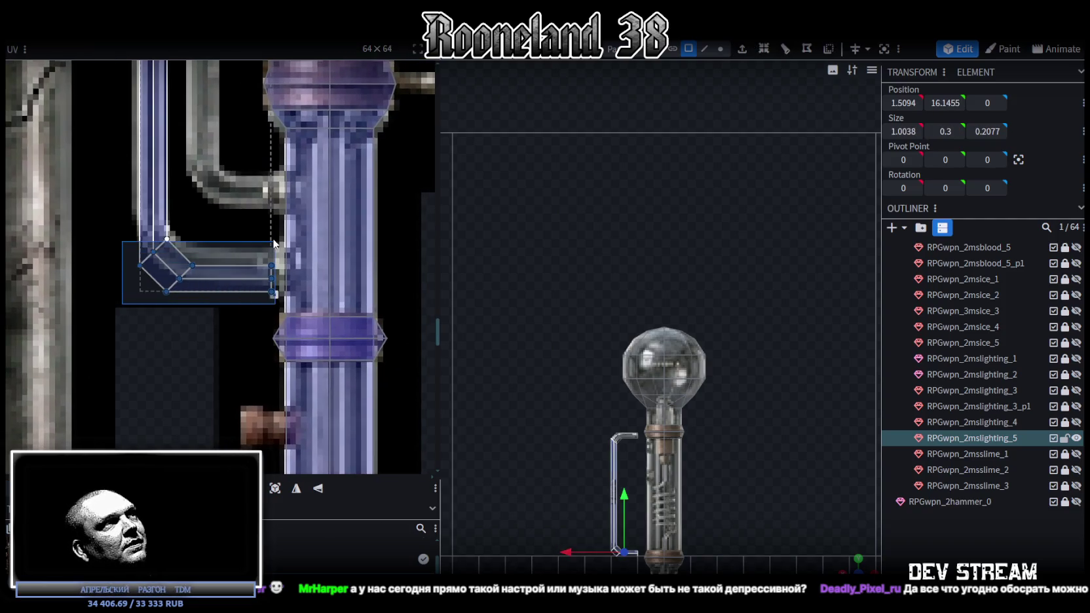
scroll(203, 252, up, 1)
drag(81, 364, 312, 223)
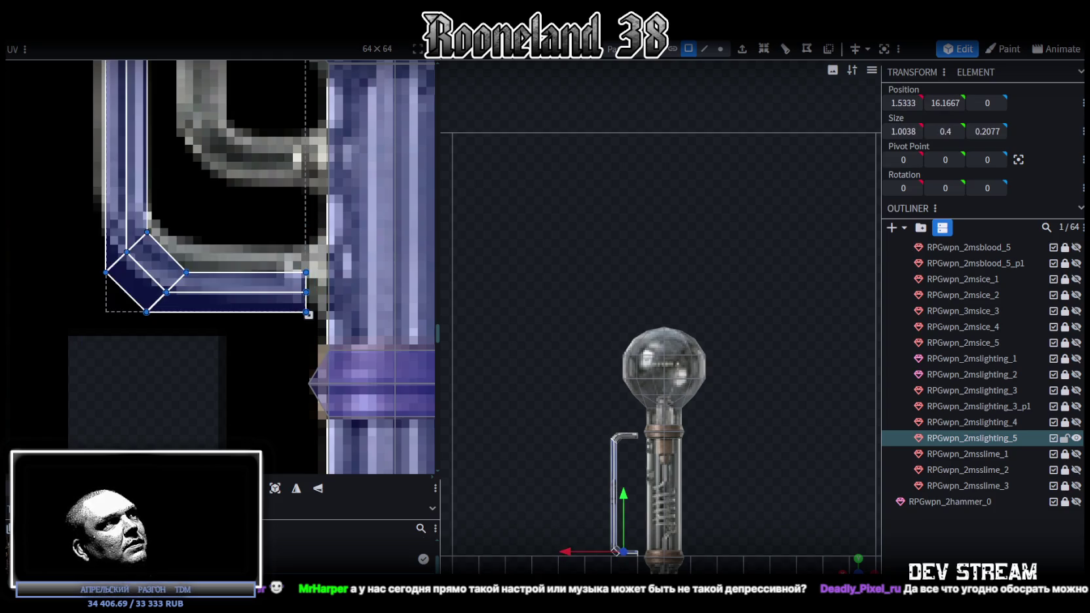
mouse_move(308, 314)
mouse_down()
mouse_move(308, 280)
mouse_move(308, 291)
mouse_up()
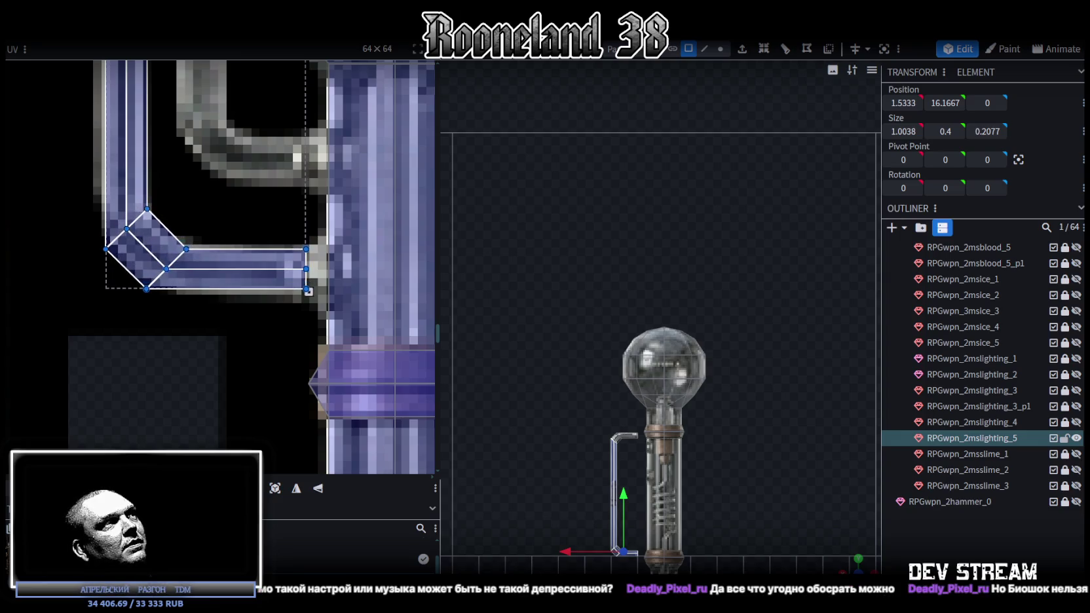
Stretch the lower arm's UV strip to reach the shaft.
mouse_move(289, 241)
mouse_down()
mouse_move(318, 312)
mouse_move(331, 291)
mouse_up()
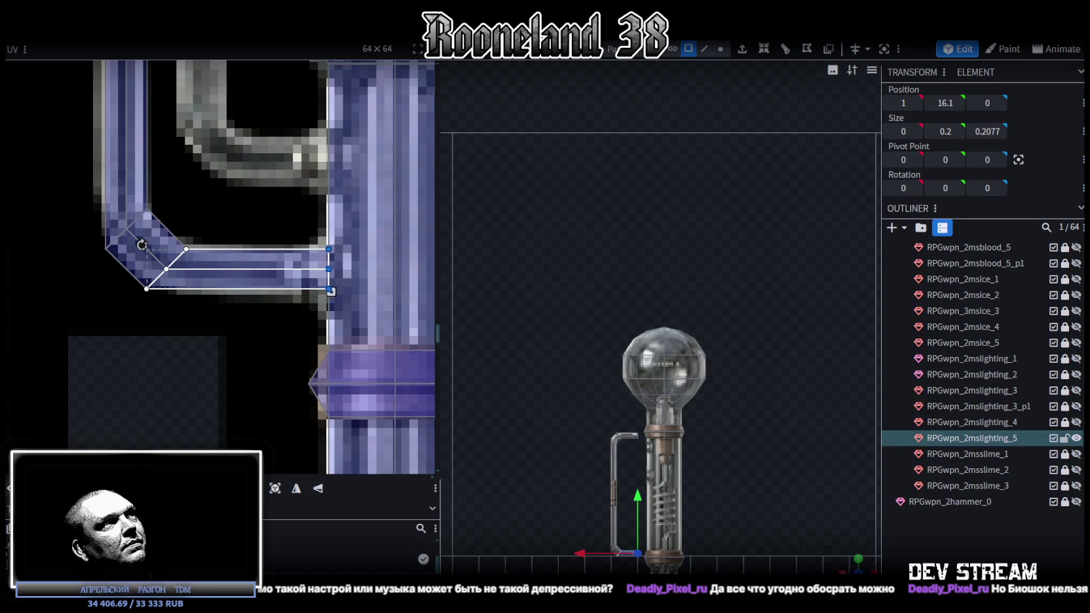
drag(330, 291, 341, 292)
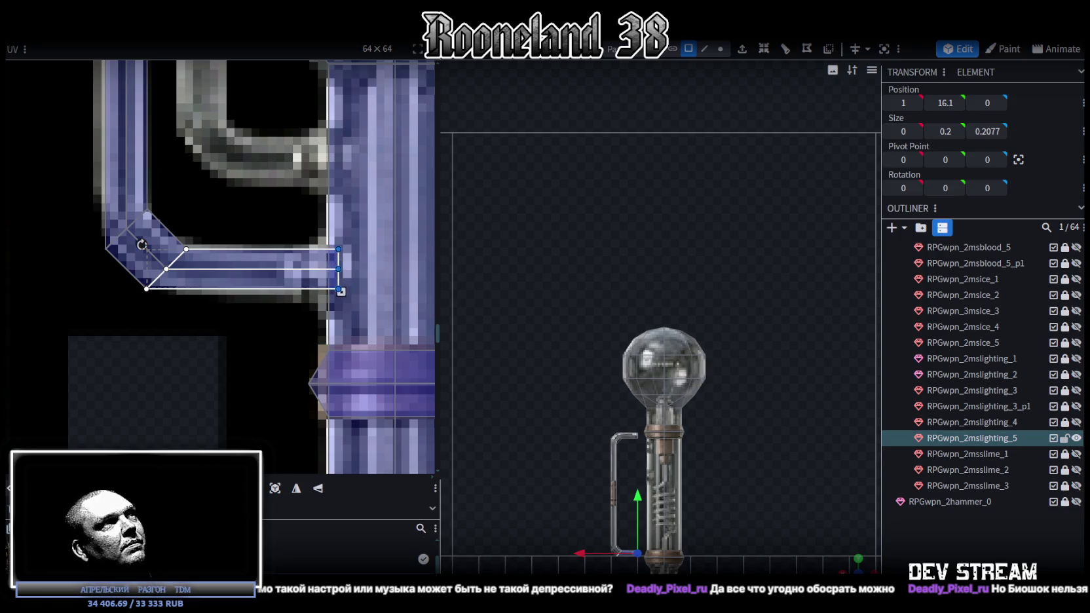
scroll(566, 468, up, 2)
scroll(560, 291, up, 2)
scroll(560, 307, up, 2)
scroll(258, 175, up, 2)
scroll(258, 175, down, 3)
scroll(321, 377, down, 2)
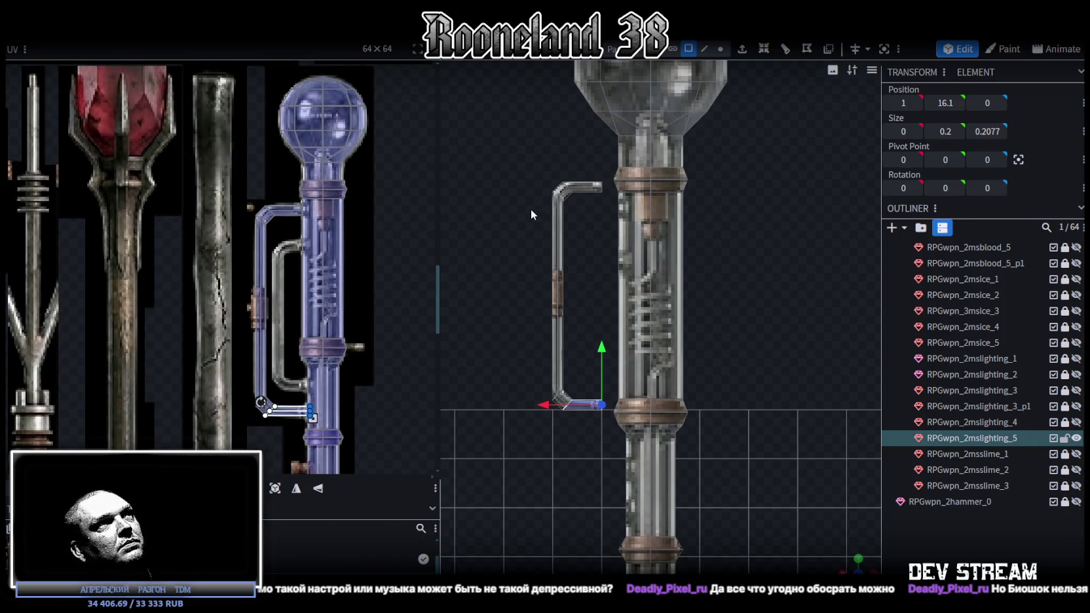
Move the whole side bracket slightly down and closer to the shaft.
drag(519, 164, 592, 435)
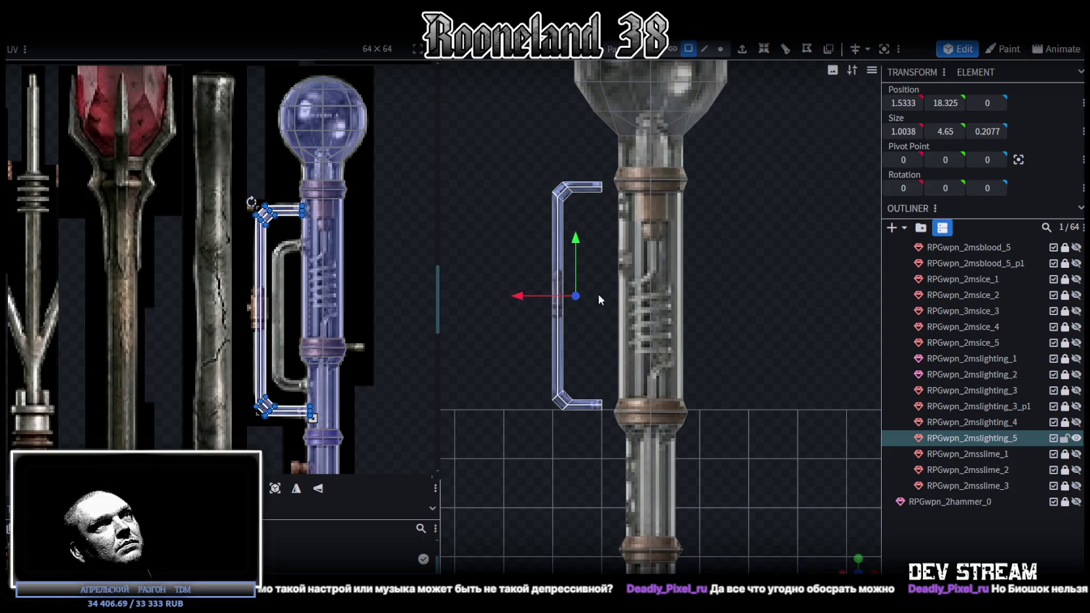
drag(582, 240, 581, 259)
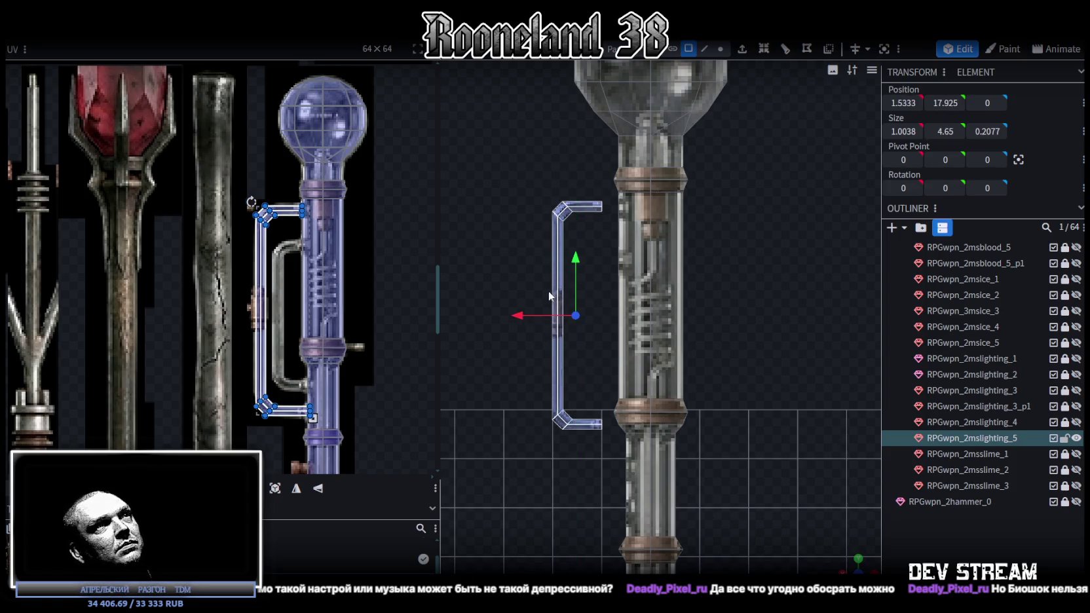
drag(529, 317, 541, 312)
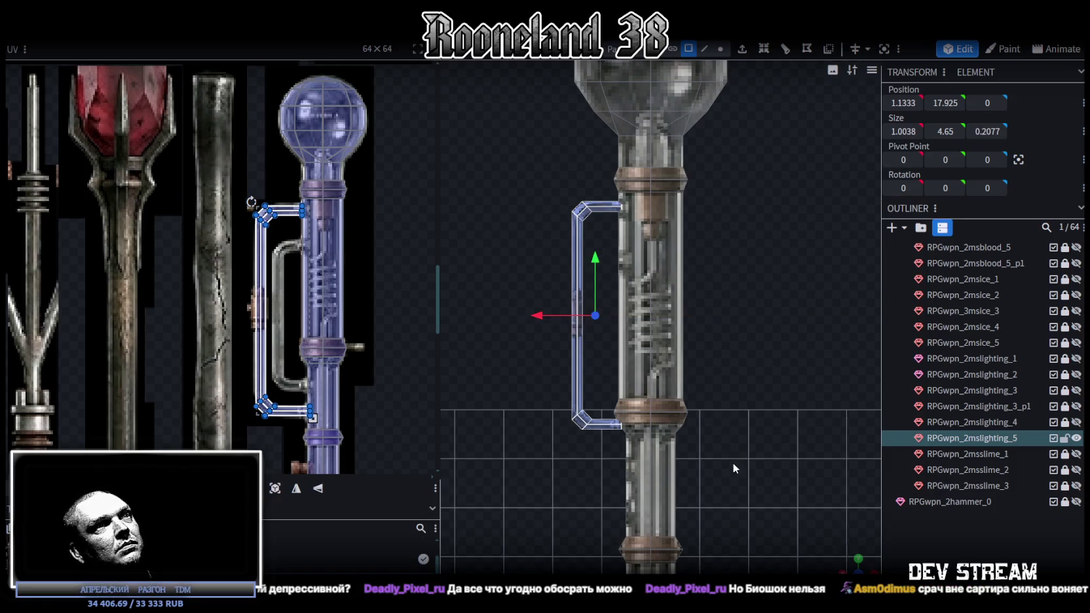
right_drag(731, 460, 746, 383)
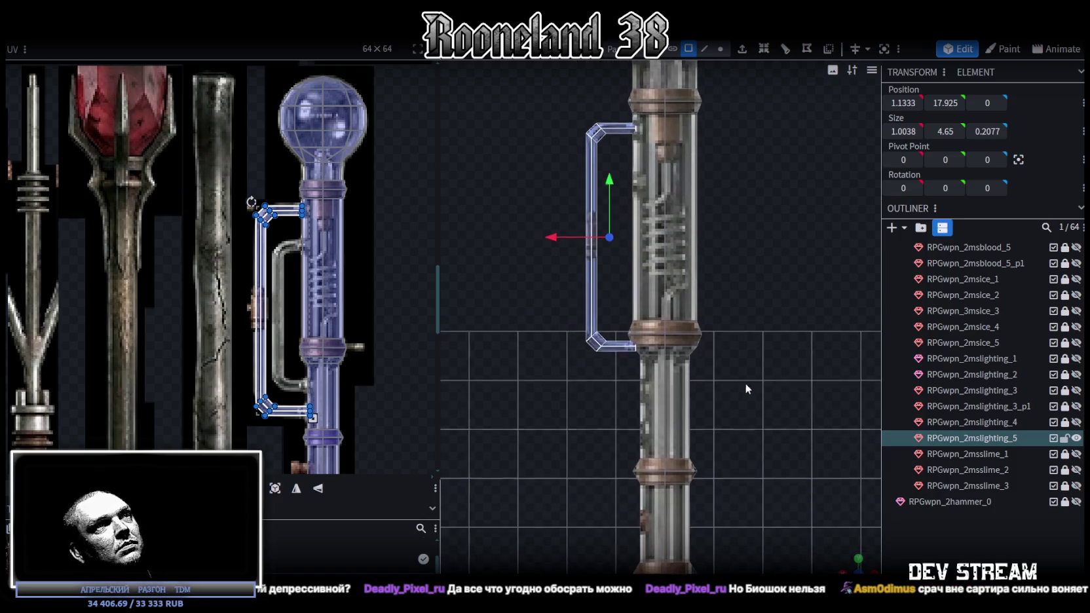
Narrow the bracket by shifting its vertical pipe vertices sideways.
click(720, 48)
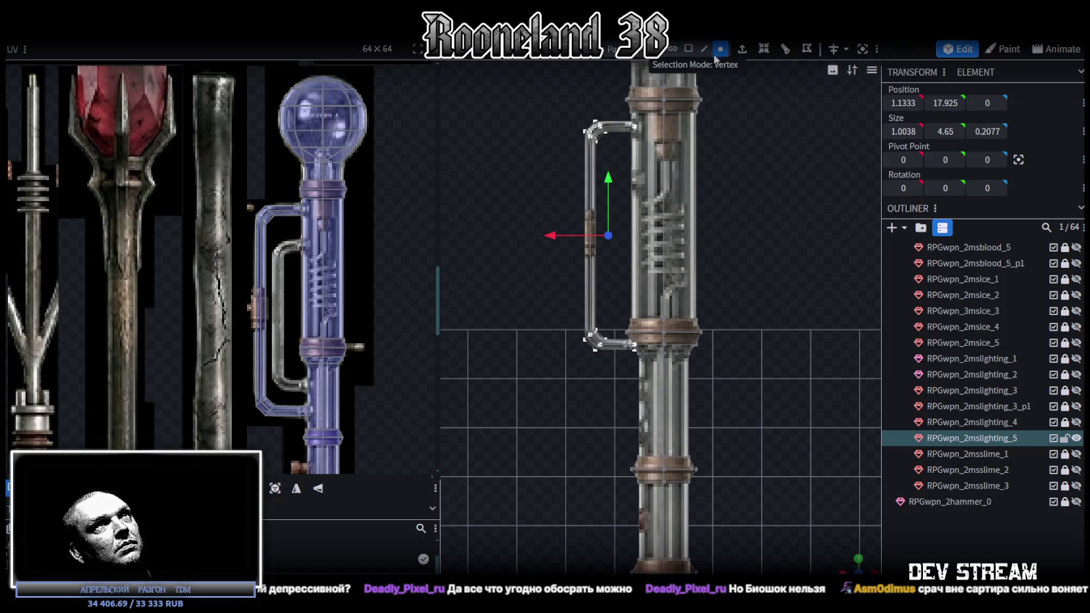
drag(534, 94, 611, 372)
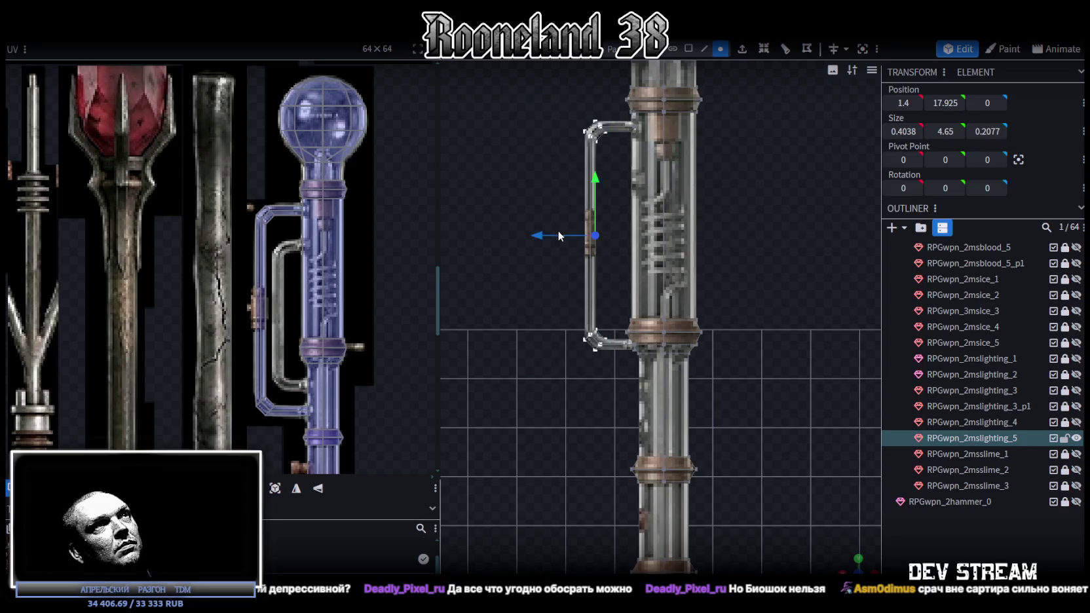
drag(559, 232, 548, 318)
right_drag(581, 388, 547, 330)
scroll(548, 330, up, 3)
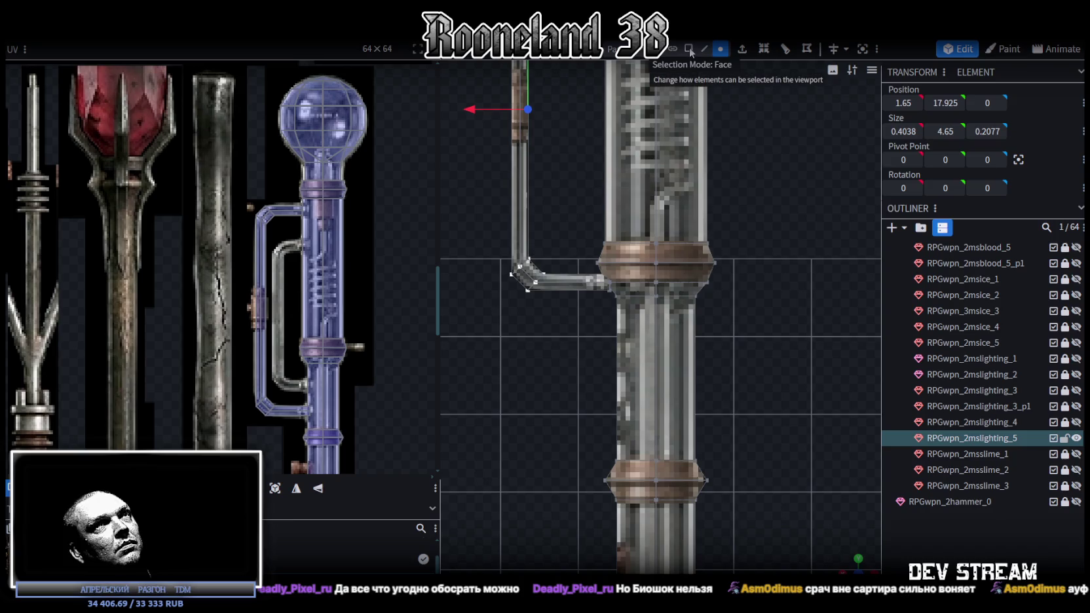
Lower the bracket's bottom horizontal arm by 1.8 units.
click(688, 48)
click(562, 281)
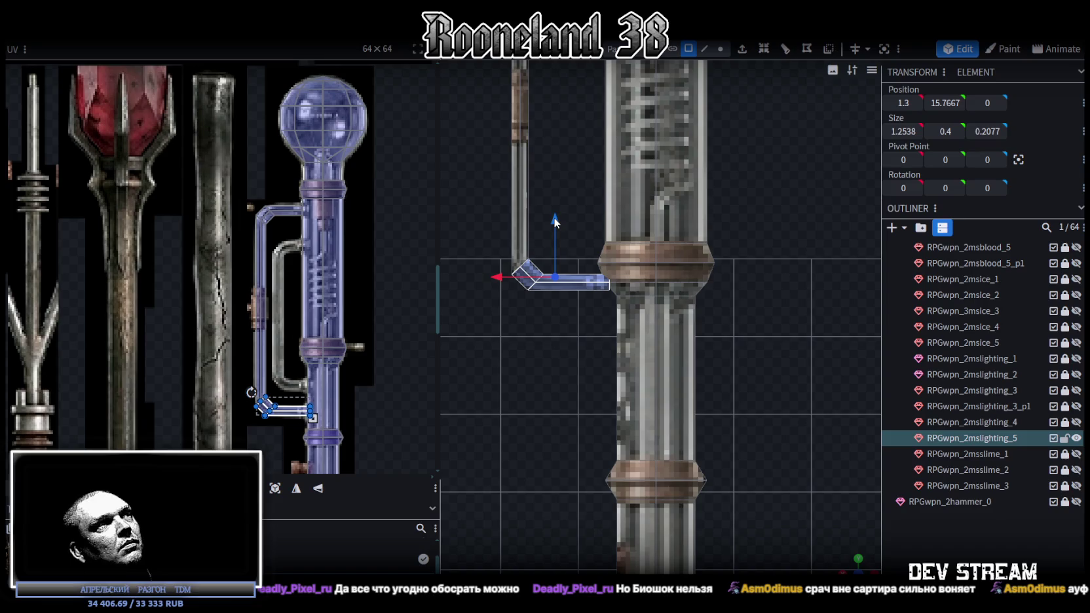
drag(554, 218, 543, 357)
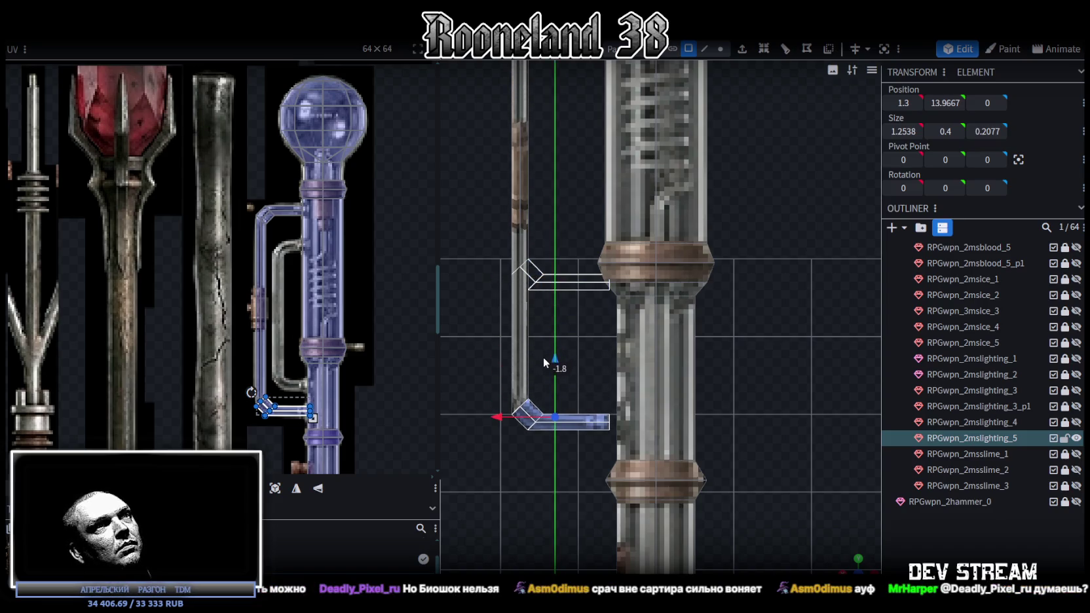
scroll(577, 321, down, 2)
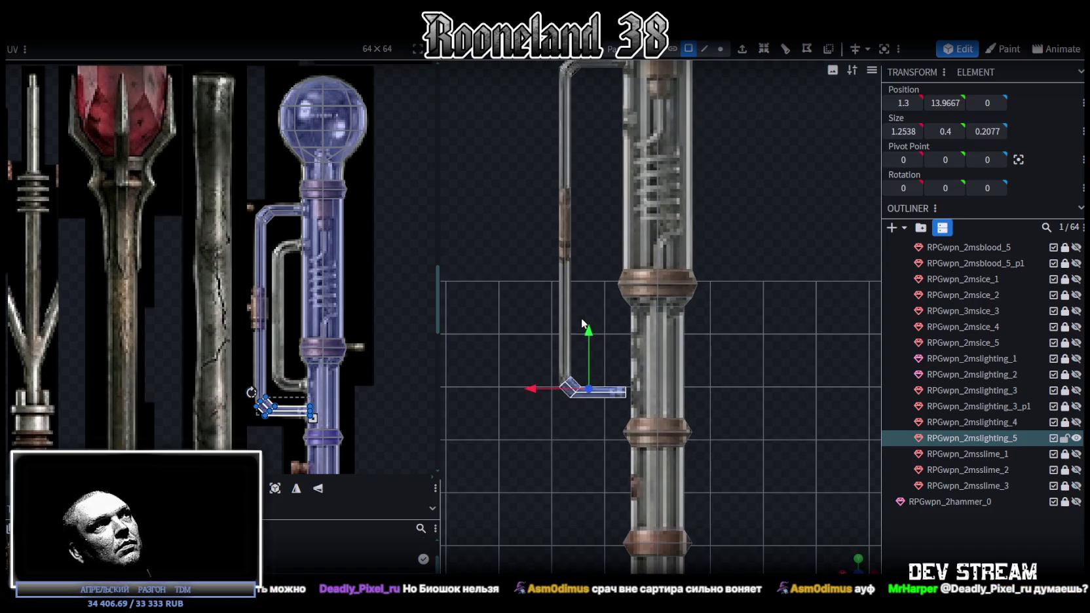
right_drag(582, 321, 589, 379)
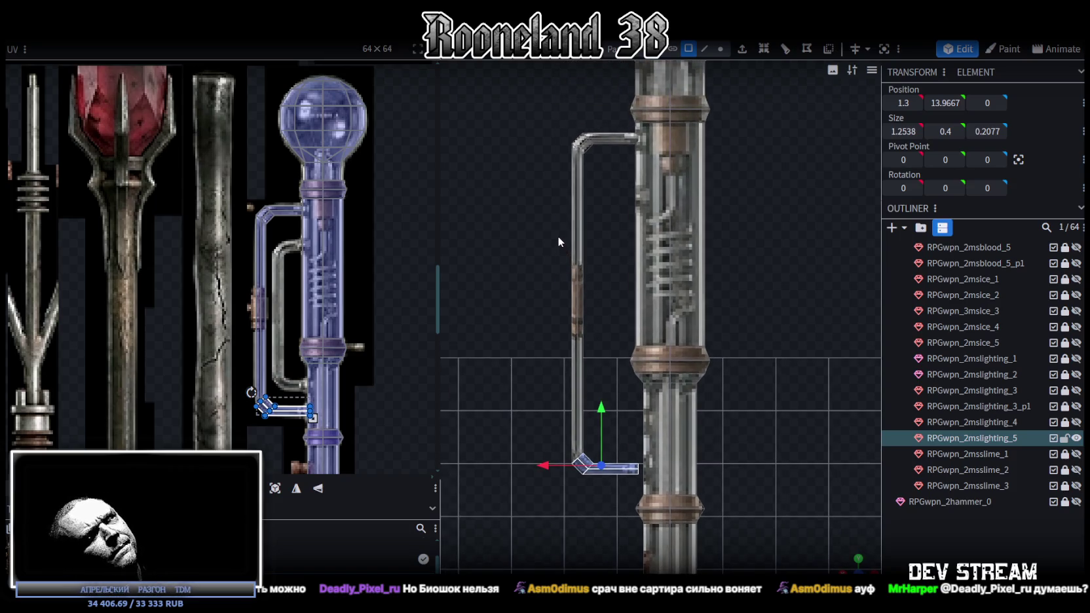
scroll(645, 466, up, 2)
scroll(639, 457, up, 1)
right_drag(639, 457, 634, 334)
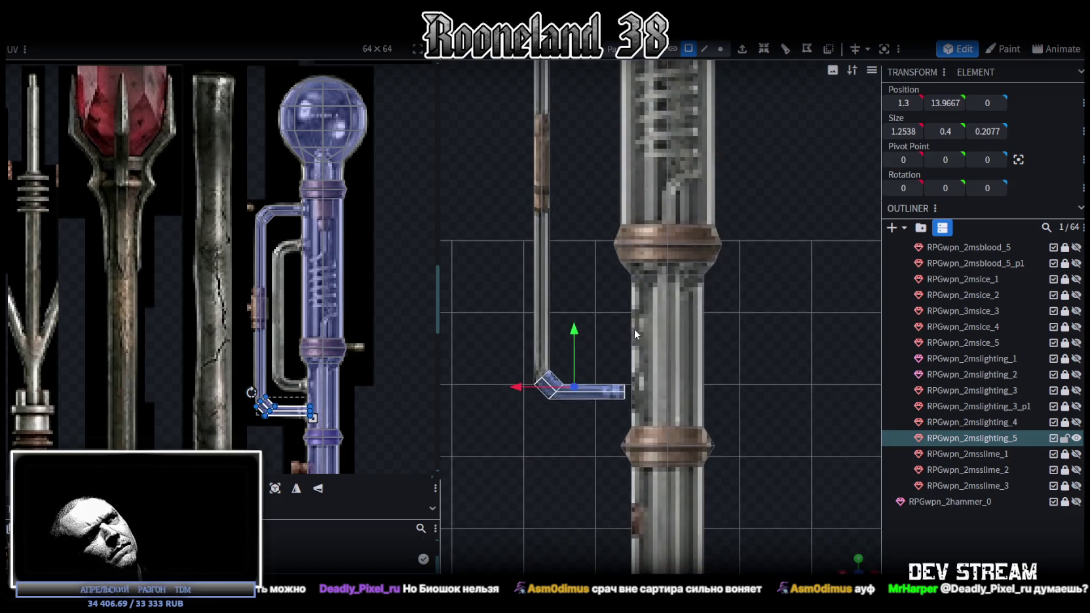
scroll(634, 334, down, 1)
scroll(666, 438, down, 1)
scroll(621, 366, up, 1)
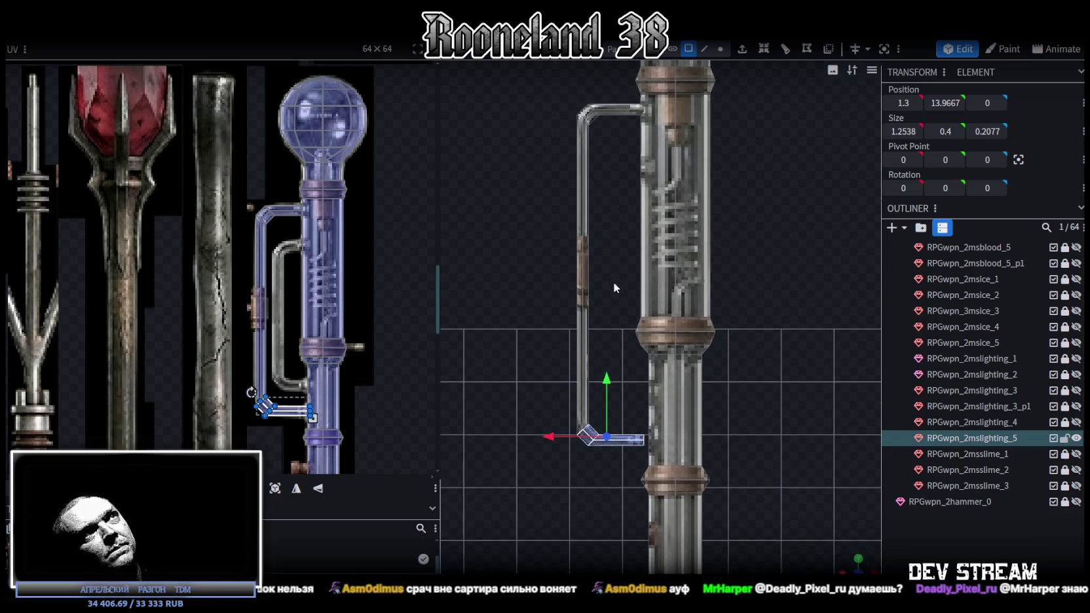
click(723, 52)
scroll(655, 496, up, 2)
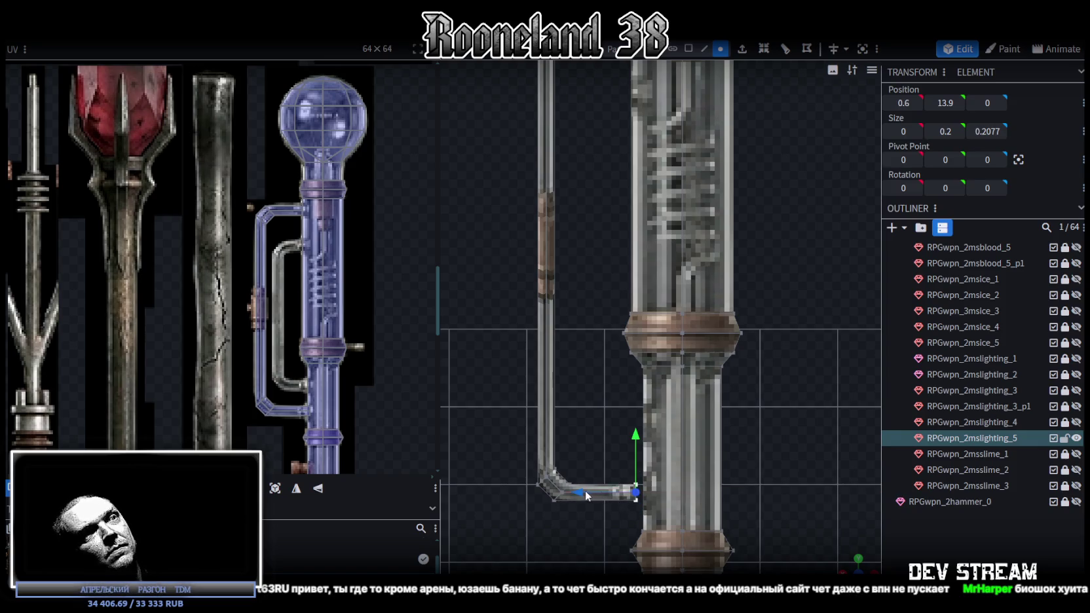
Nudge the lower arm's end 0.2 toward the shaft.
drag(585, 490, 595, 492)
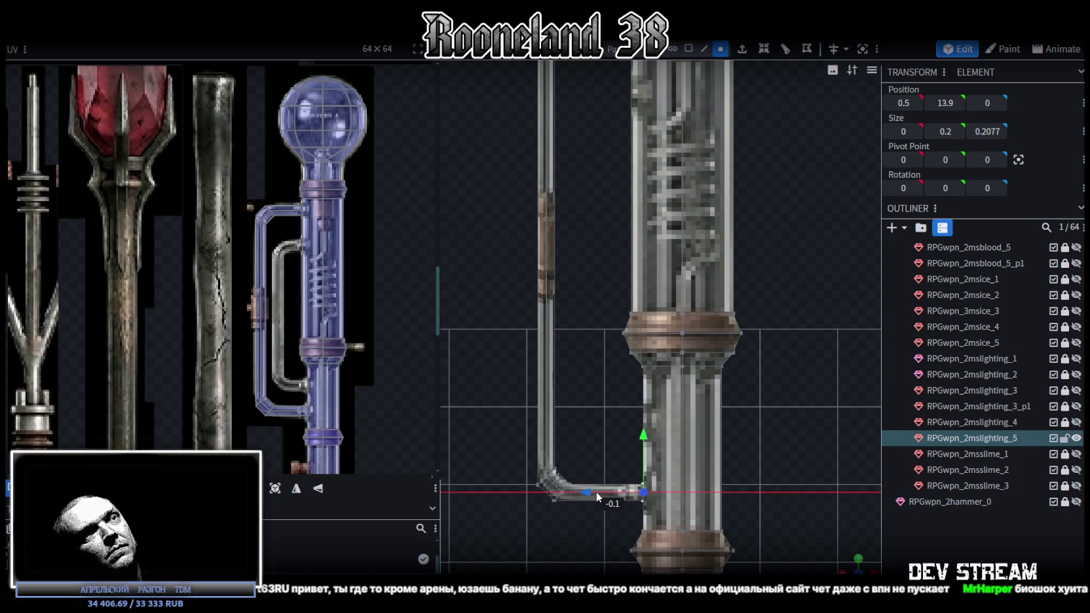
drag(597, 492, 602, 492)
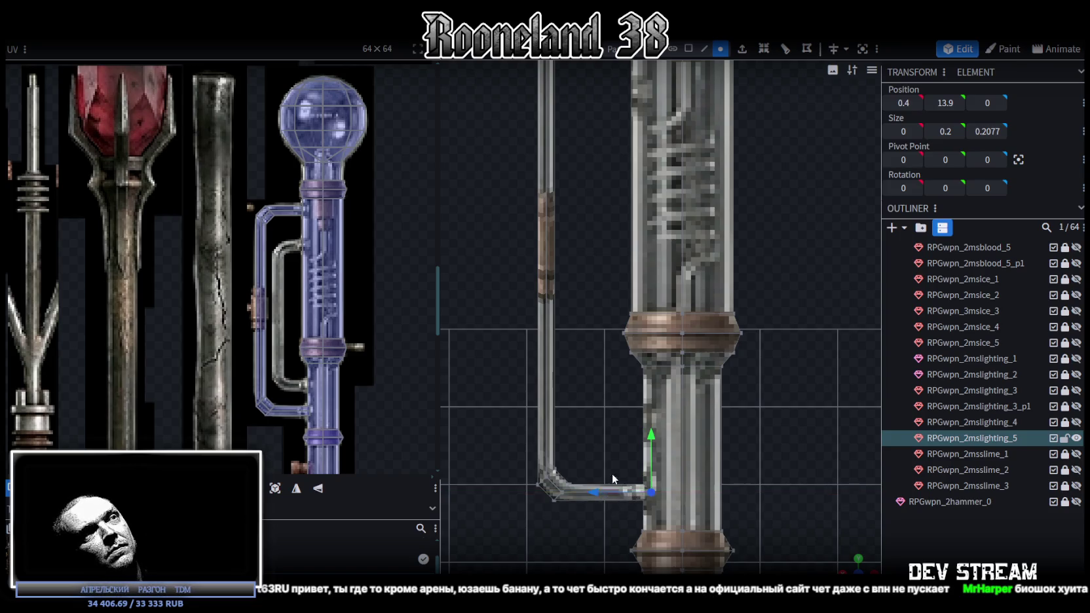
scroll(609, 422, down, 2)
scroll(608, 425, down, 1)
drag(734, 366, 767, 394)
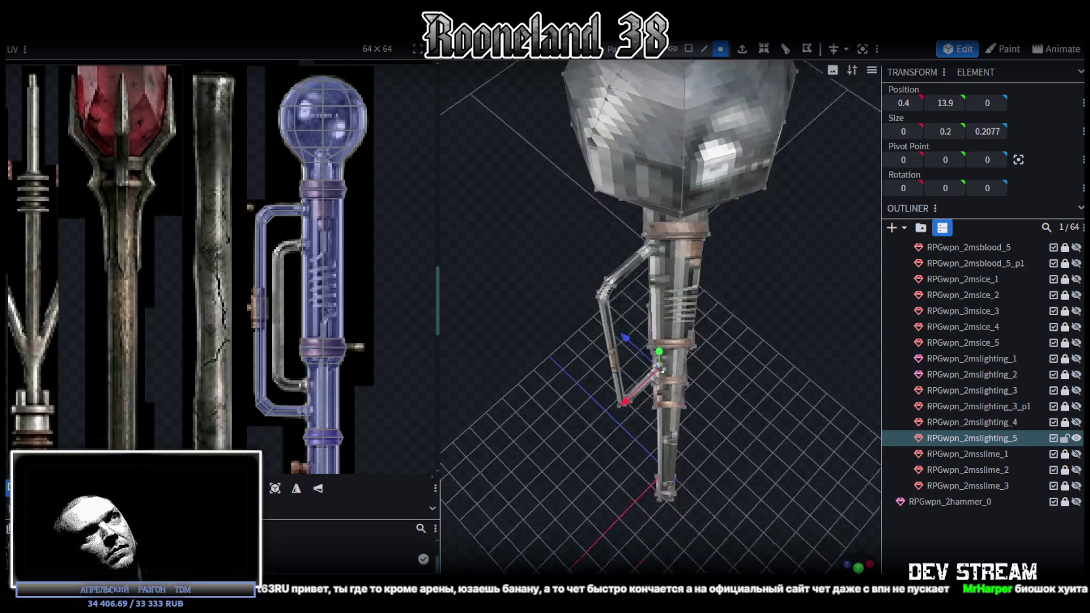
Thicken the top and bottom horizontal arms to 0.4 units.
click(689, 49)
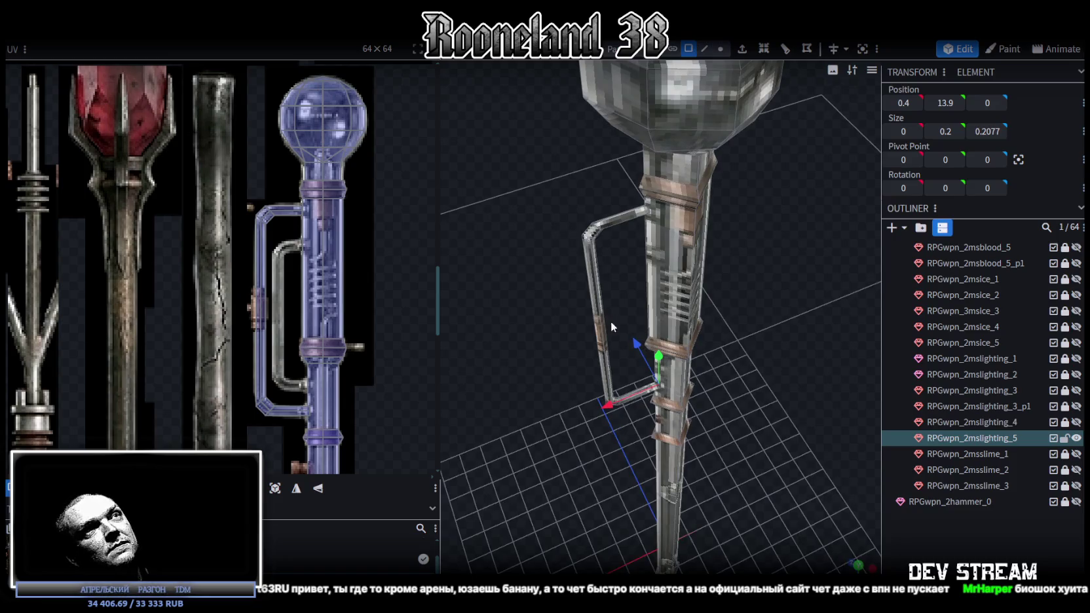
click(608, 301)
mouse_move(610, 286)
mouse_down()
mouse_move(560, 437)
mouse_move(580, 430)
mouse_up()
scroll(582, 458, up, 2)
mouse_move(583, 492)
mouse_down()
mouse_move(736, 483)
mouse_move(733, 403)
mouse_move(834, 415)
mouse_up()
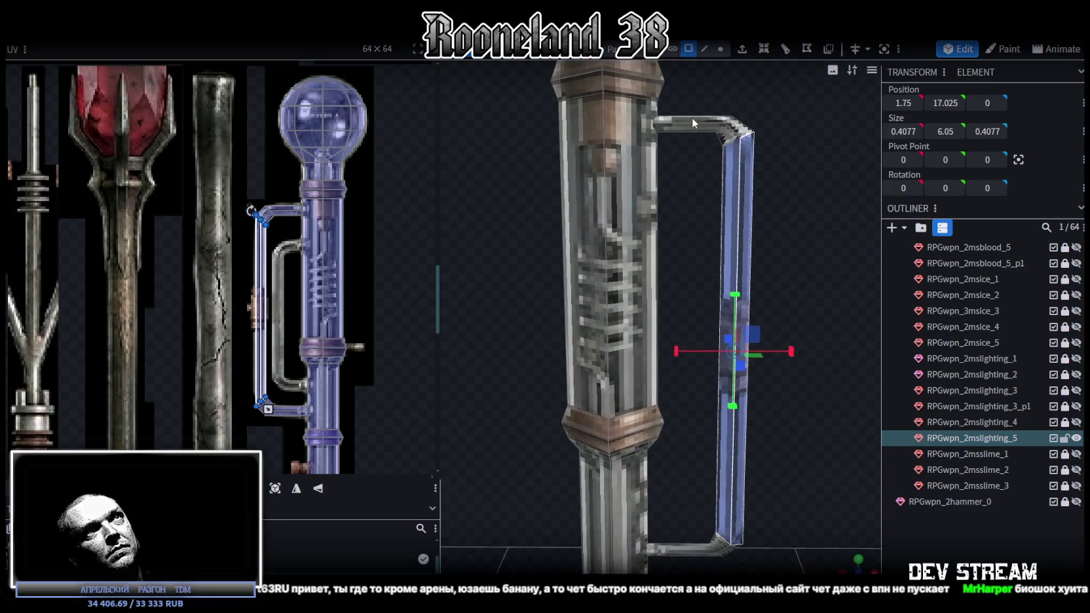
click(691, 117)
mouse_move(713, 154)
mouse_down()
mouse_move(693, 215)
mouse_move(570, 114)
mouse_move(588, 131)
mouse_up()
mouse_move(719, 336)
mouse_down()
mouse_move(766, 354)
mouse_move(783, 407)
mouse_up()
click(694, 393)
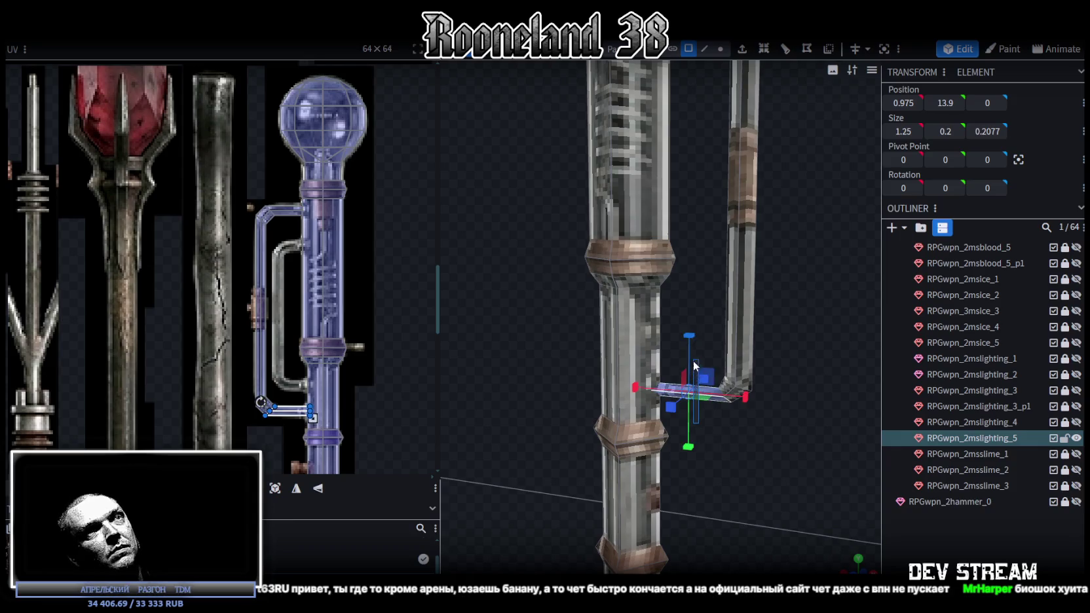
drag(694, 393, 768, 429)
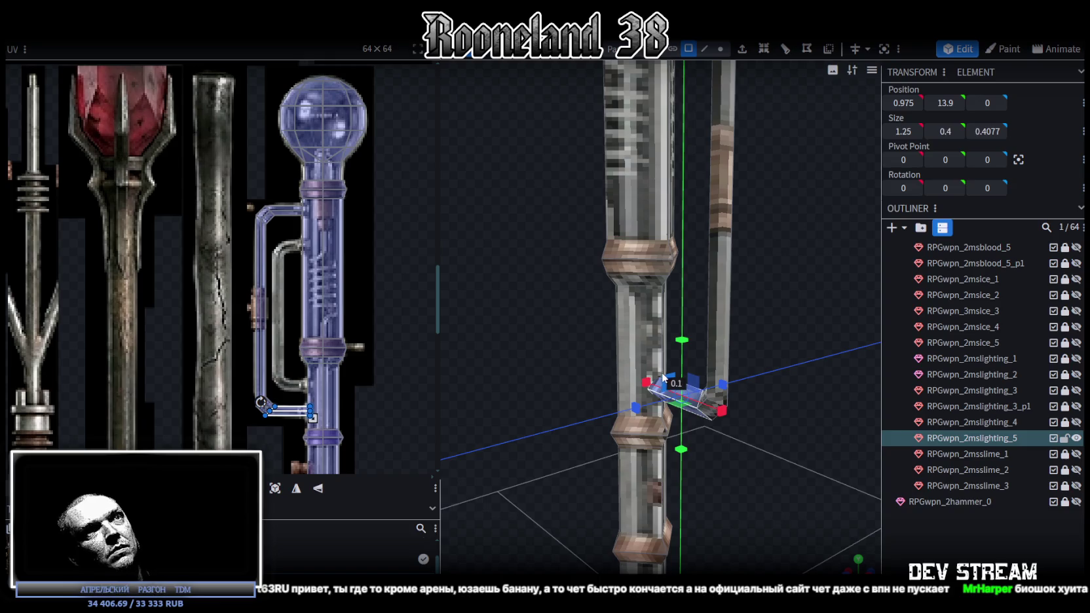
Reselect the side bracket and check the lower arm's end vertices at the shaft.
click(935, 537)
drag(852, 498, 762, 420)
scroll(866, 454, down, 3)
drag(730, 161, 669, 447)
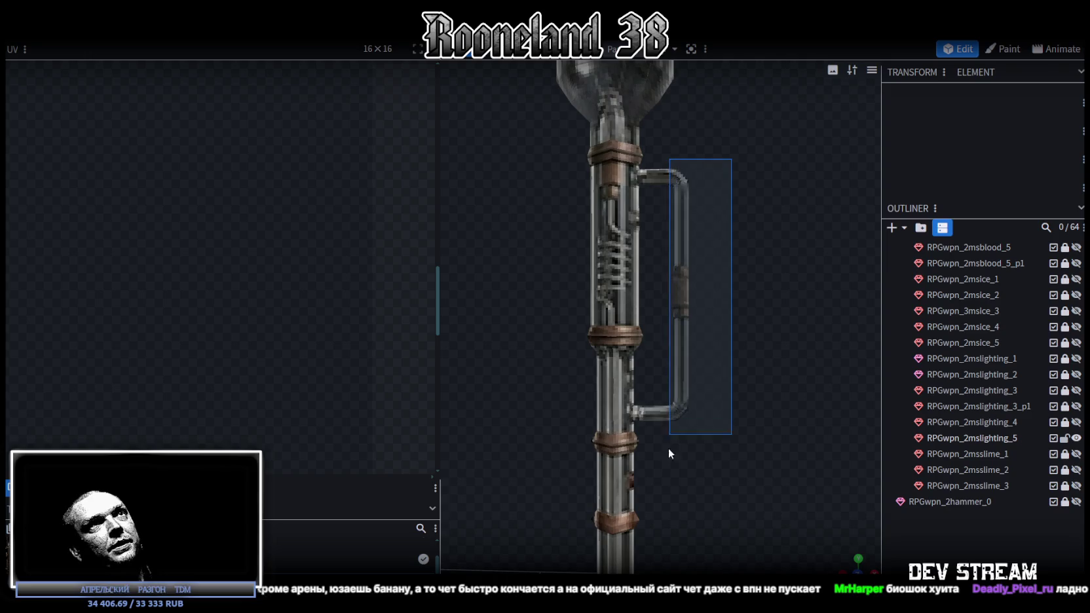
drag(716, 165, 656, 454)
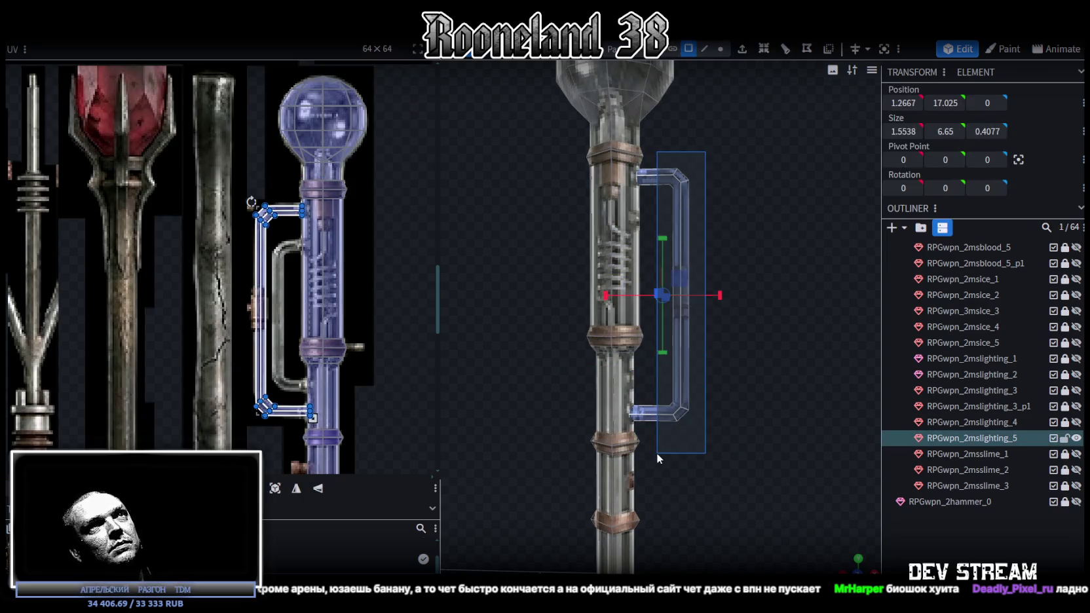
scroll(702, 327, up, 3)
scroll(731, 294, up, 2)
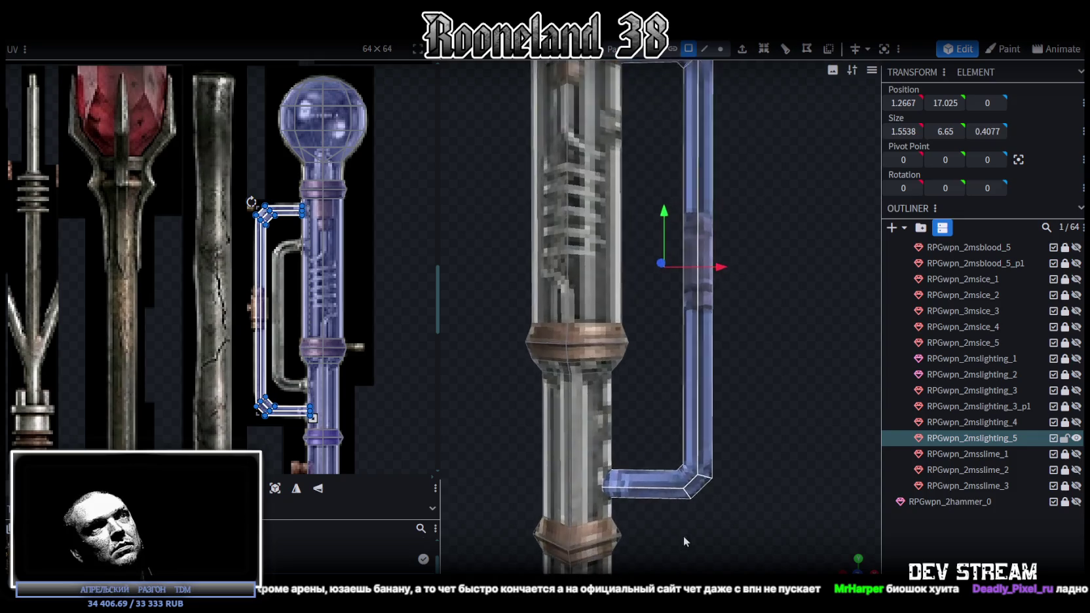
right_drag(683, 536, 750, 89)
click(720, 49)
scroll(621, 379, up, 1)
mouse_move(530, 347)
mouse_down()
mouse_move(718, 462)
mouse_move(715, 435)
mouse_move(681, 504)
mouse_move(751, 358)
mouse_up()
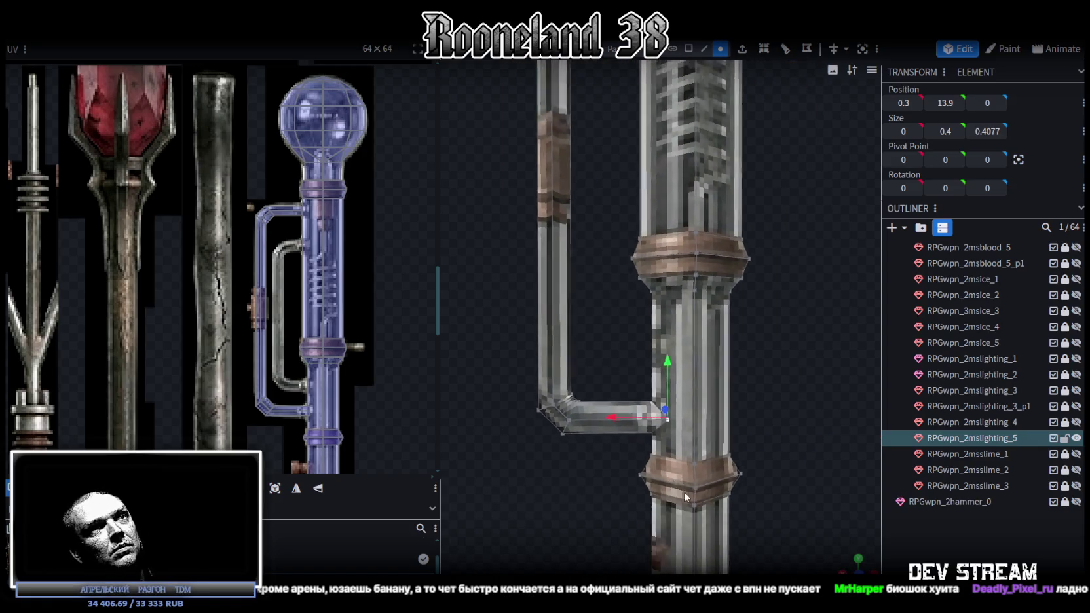
click(752, 359)
Inspect and select the staff model, then bring the arena.ai browser window forward.
scroll(753, 354, down, 3)
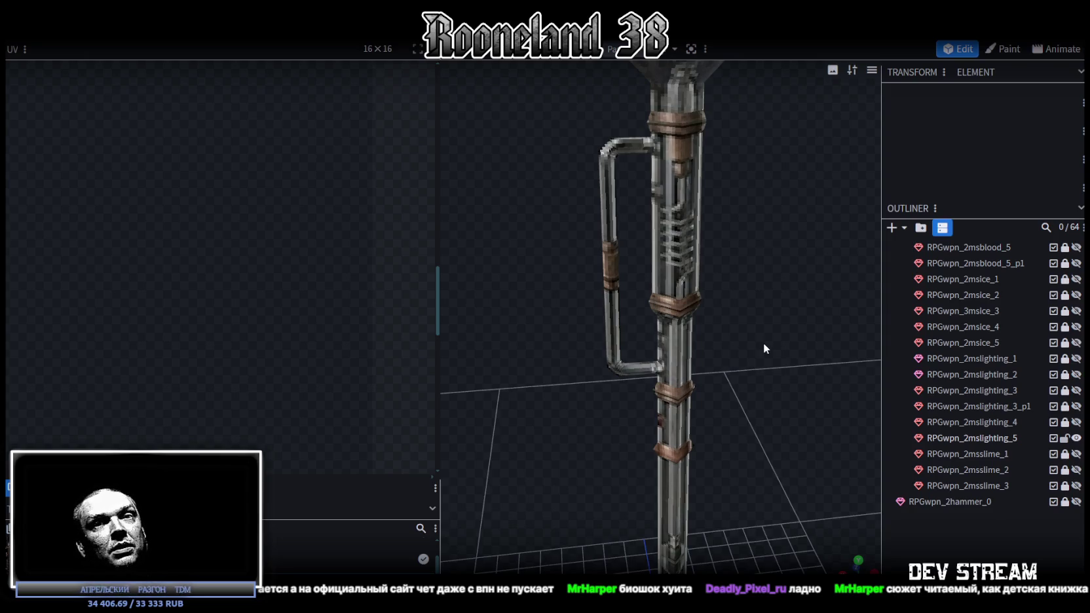
drag(763, 343, 730, 354)
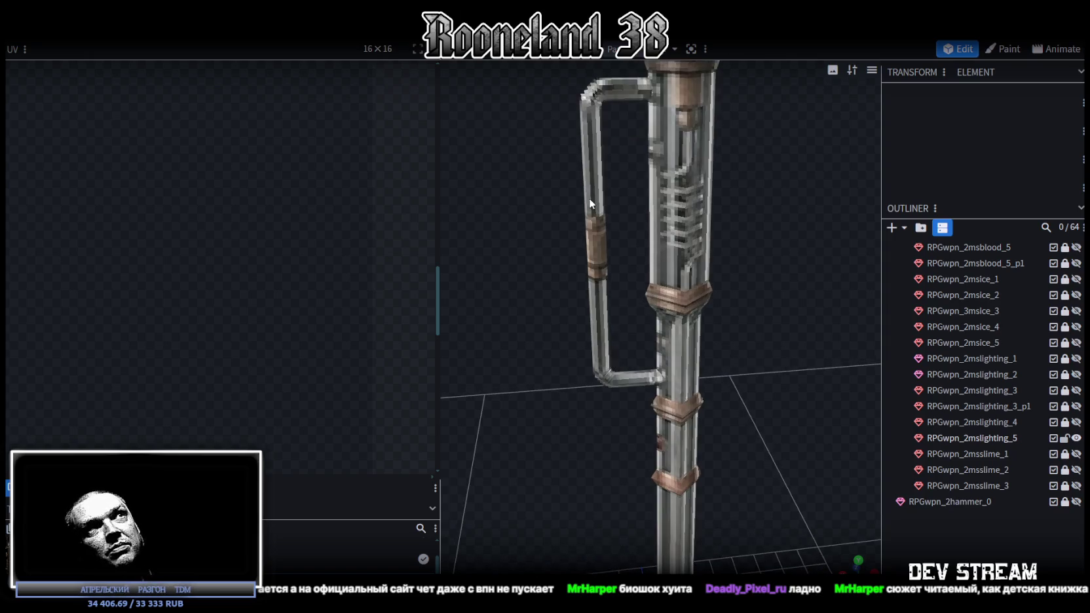
click(590, 198)
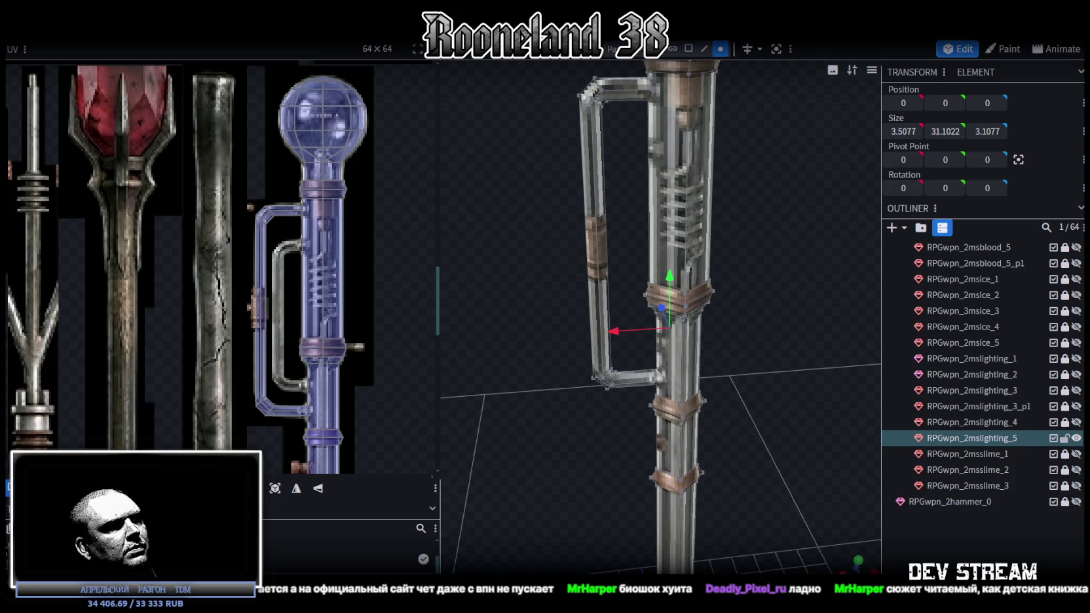
key(alt+Tab)
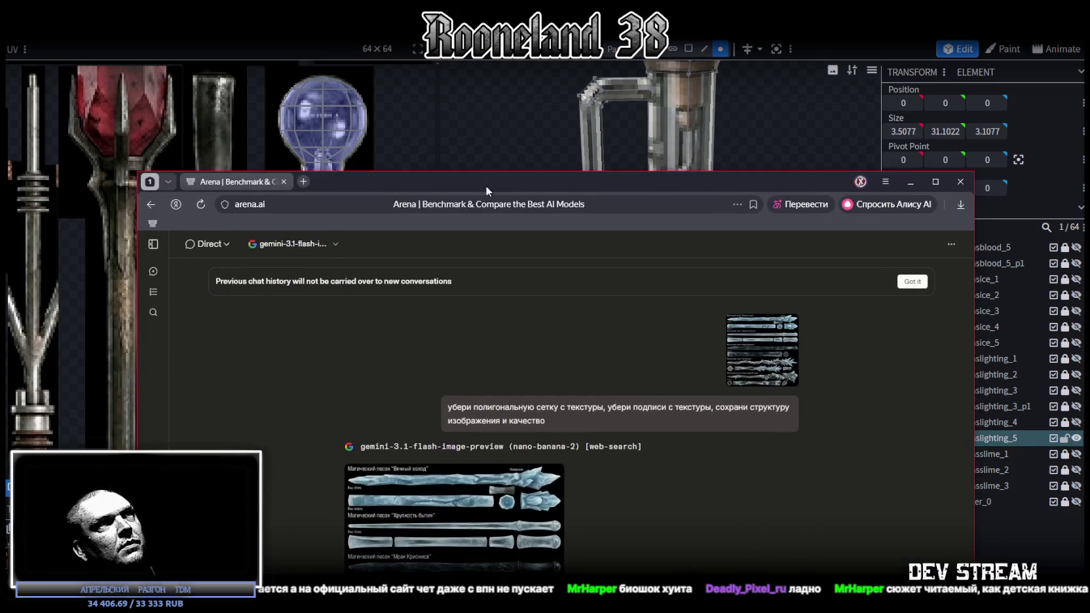
Review the newer generated staff texture sheet full screen and enlarged, then glance at Arena's image-model list.
click(803, 209)
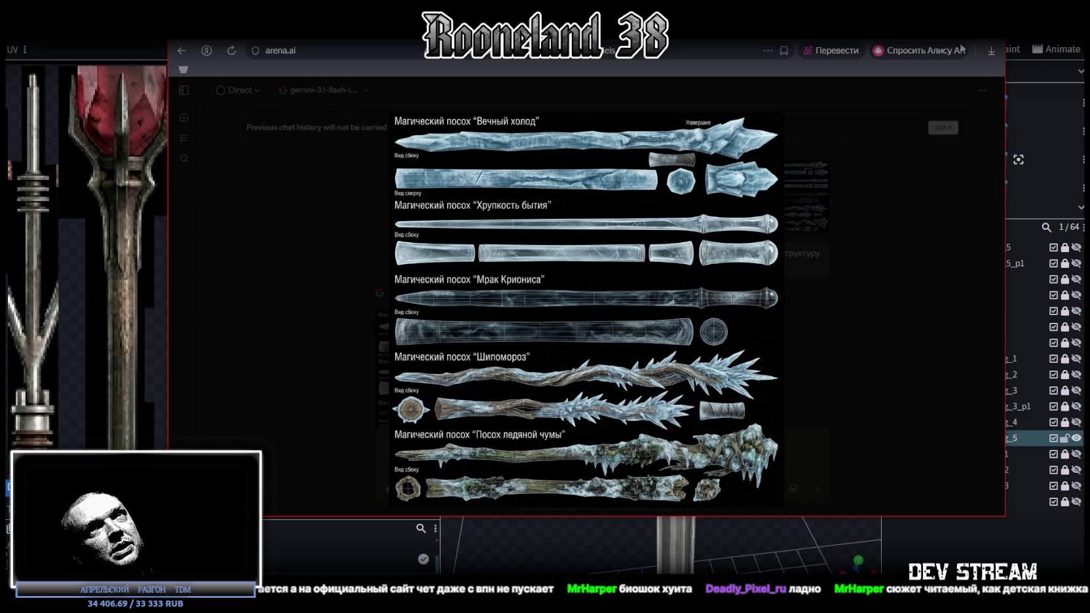
key(F11)
click(847, 317)
scroll(655, 348, down, 1)
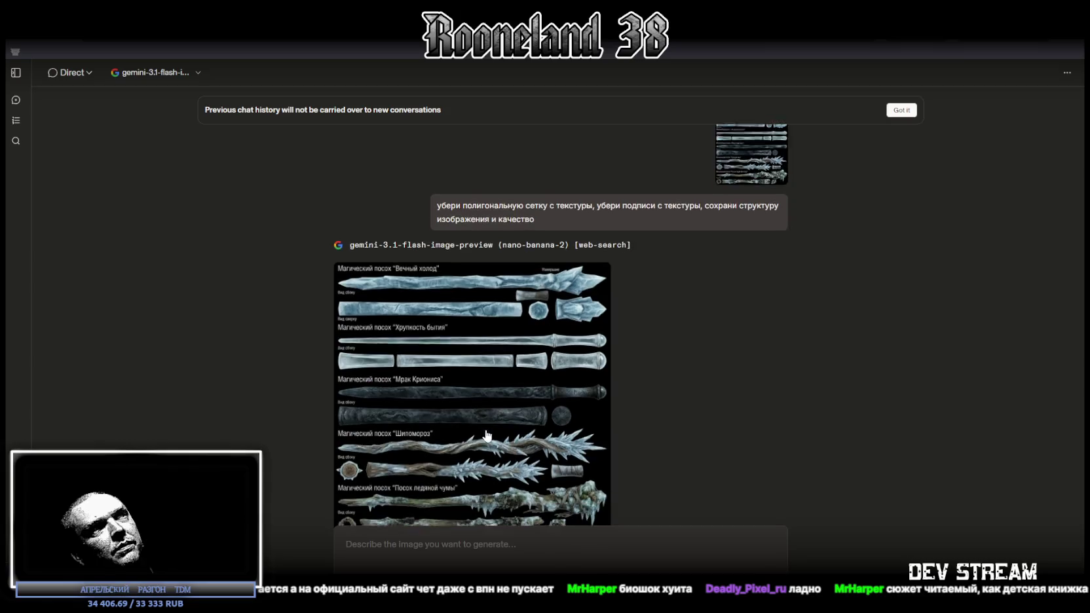
click(473, 376)
click(813, 299)
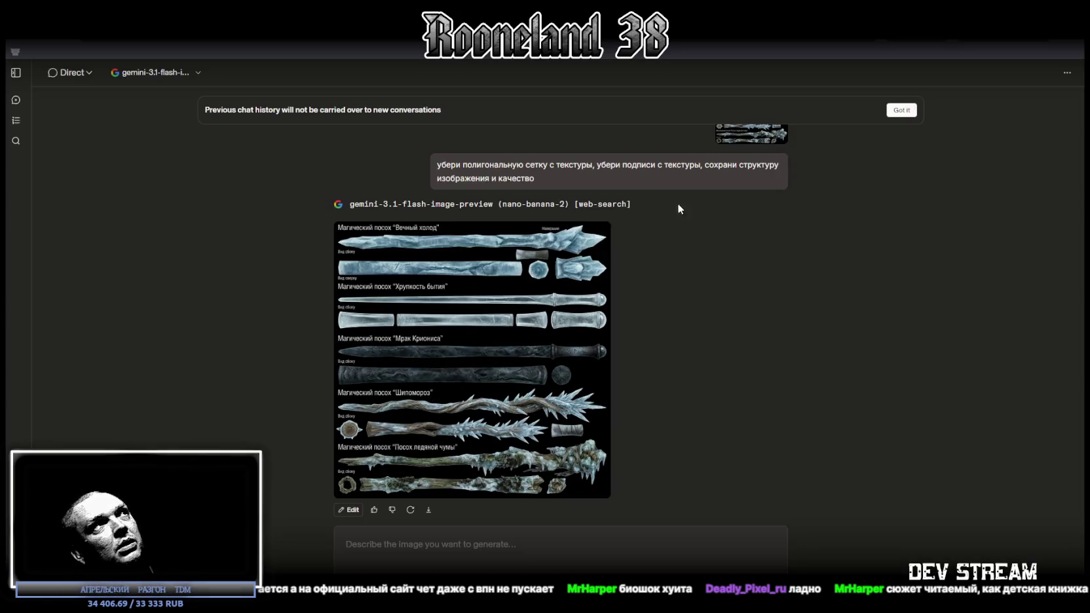
click(197, 72)
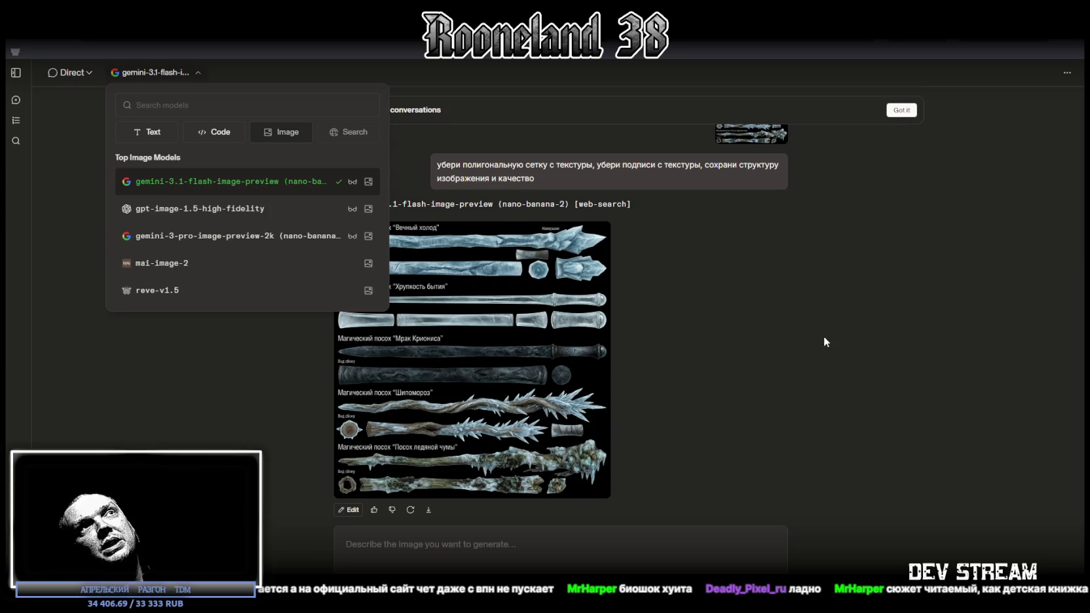
click(929, 343)
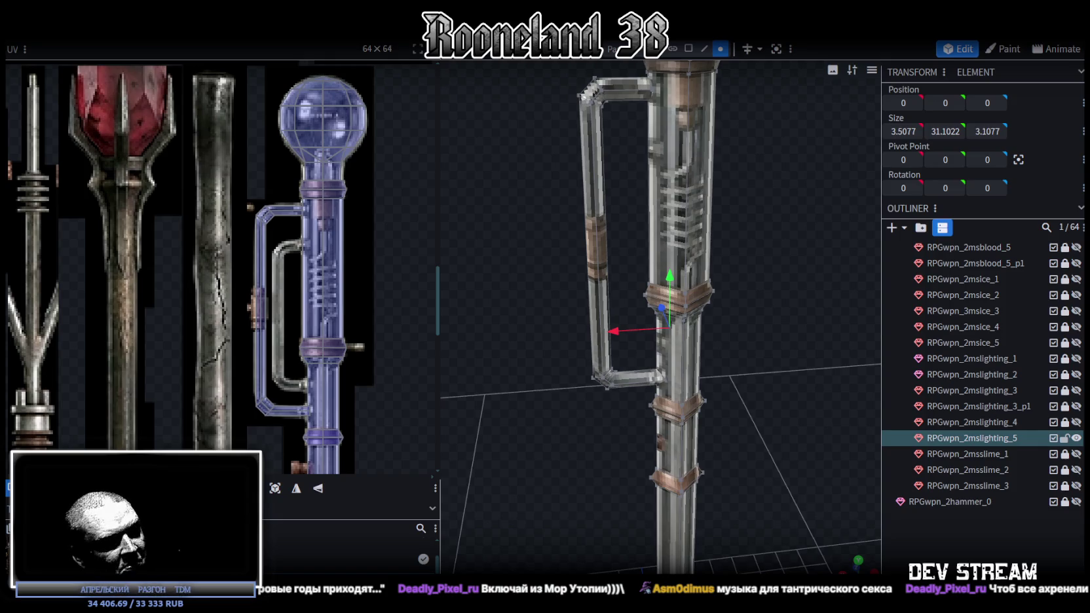
Select the existing side pipe bracket and nudge it slightly along X.
mouse_move(585, 367)
mouse_down()
mouse_move(586, 335)
mouse_move(533, 266)
mouse_move(548, 268)
mouse_move(546, 256)
mouse_up()
click(609, 381)
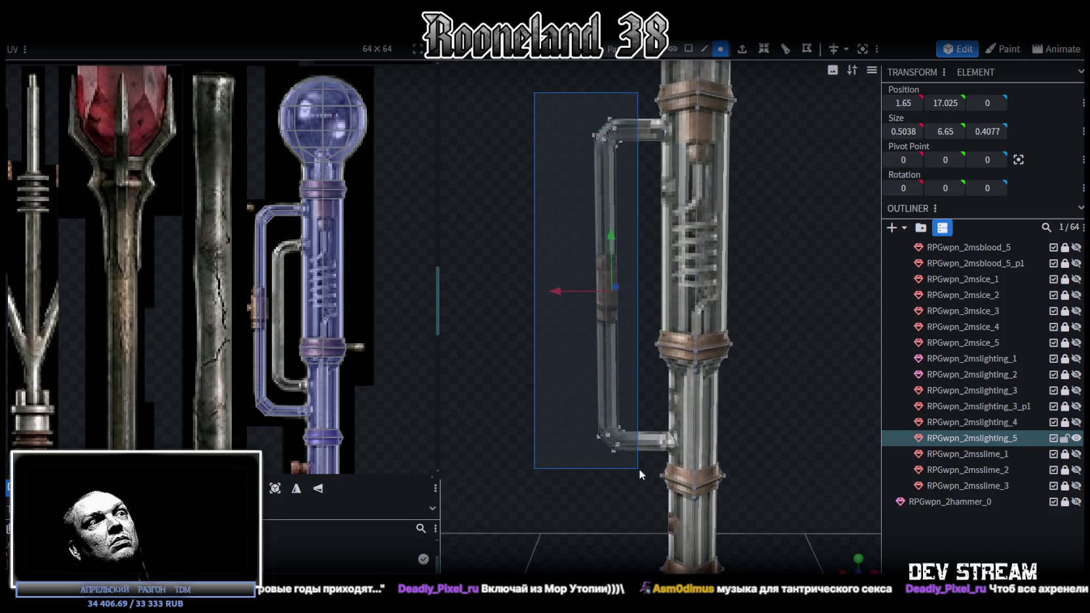
drag(566, 290, 560, 296)
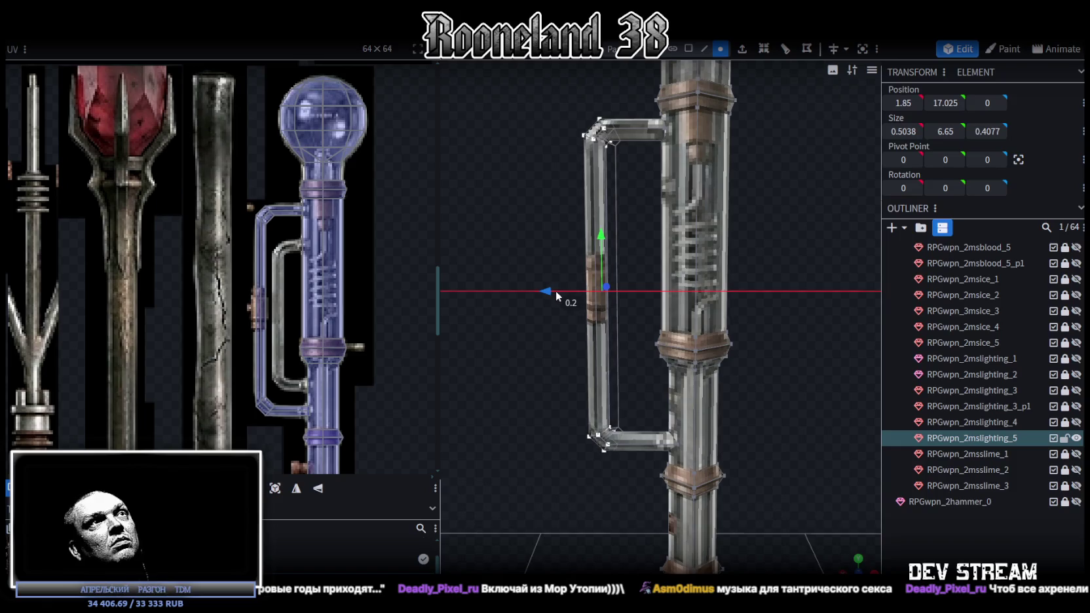
scroll(544, 242, up, 2)
drag(531, 196, 531, 193)
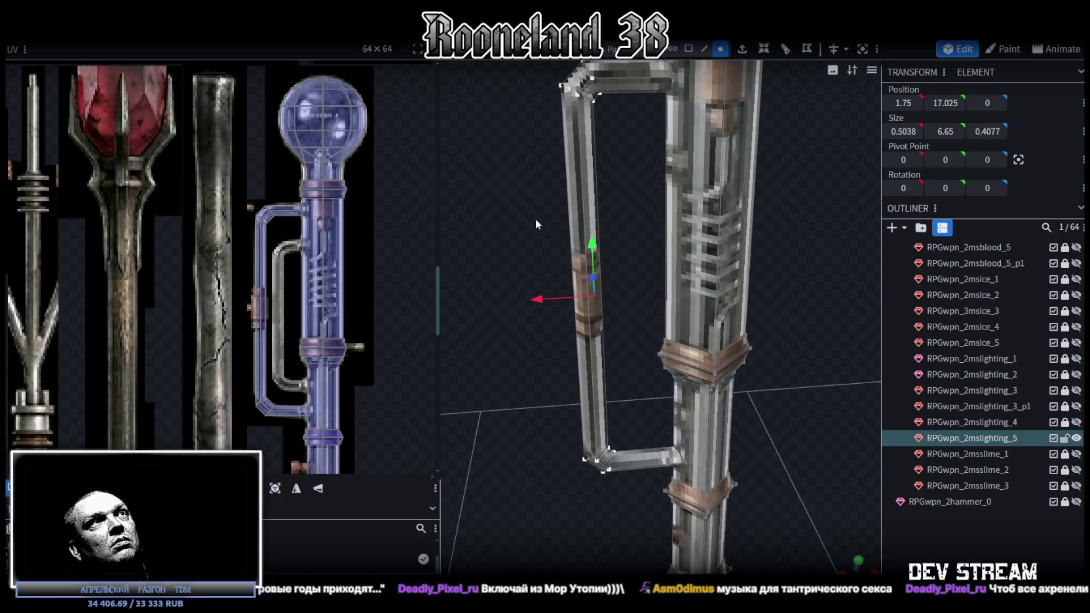
scroll(527, 190, down, 3)
scroll(524, 185, down, 1)
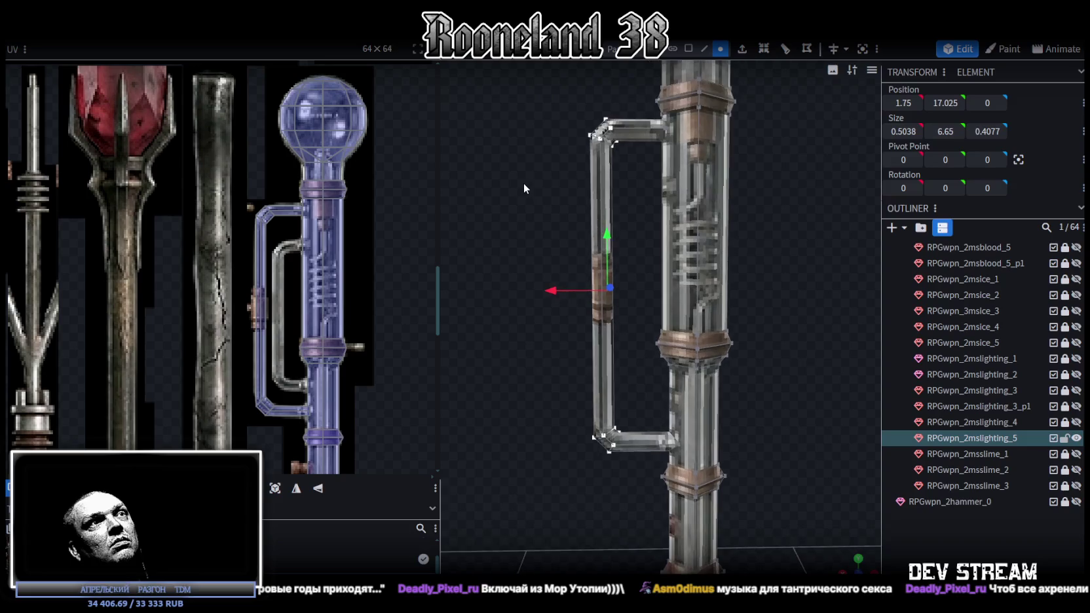
Copy all the bracket's faces, paste them as a new mesh selection, and move the copy left.
click(689, 49)
drag(551, 111, 646, 495)
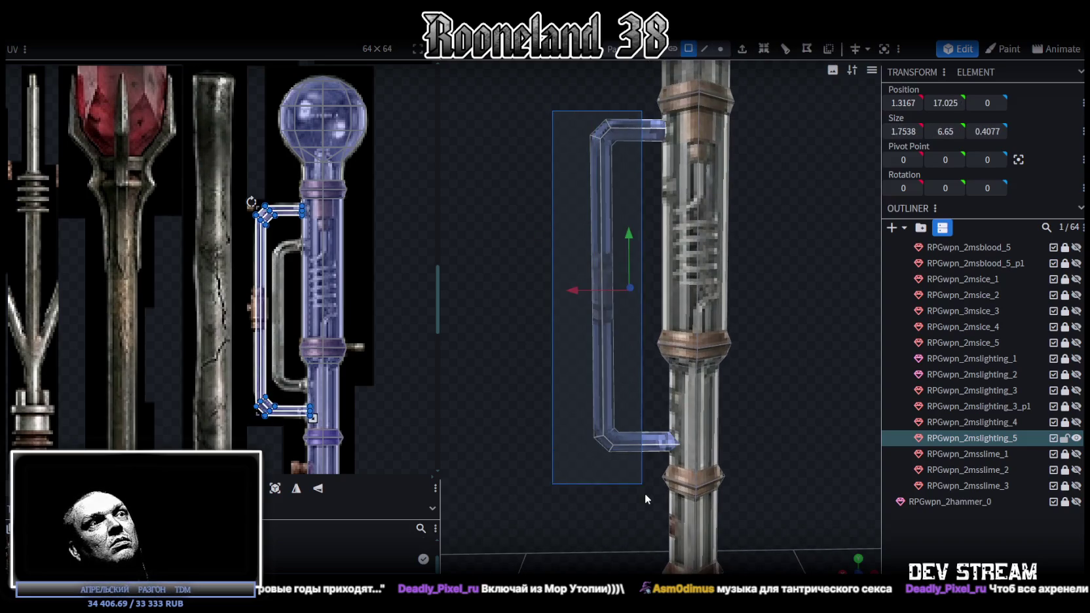
key(ctrl+c)
right_click(647, 446)
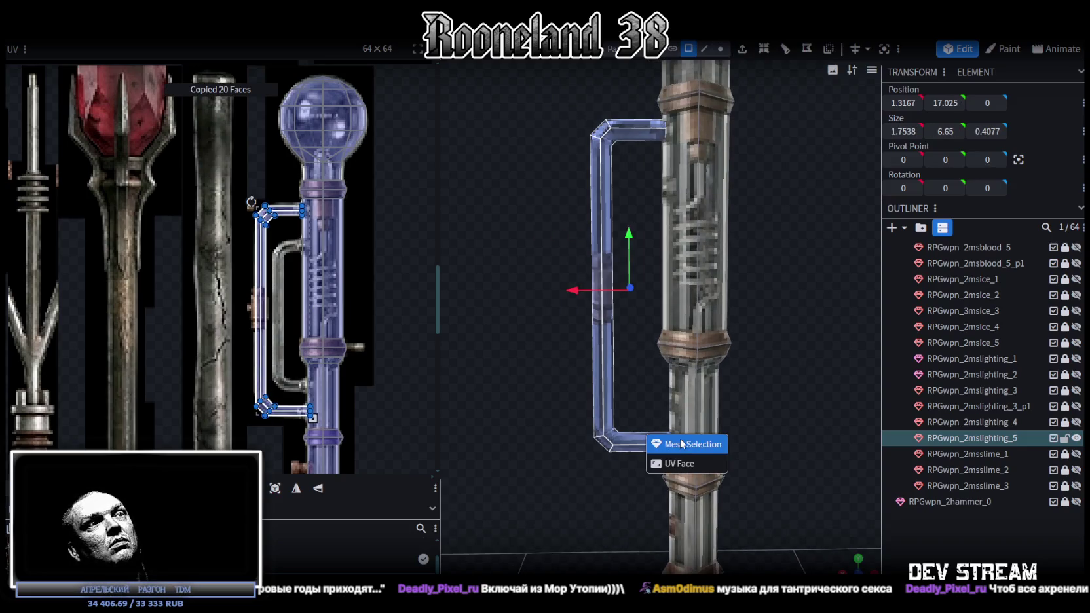
click(705, 444)
drag(577, 293, 505, 286)
In front view, lower the copy's top segment and raise its bottom segment to make it smaller.
drag(543, 225, 601, 170)
click(720, 49)
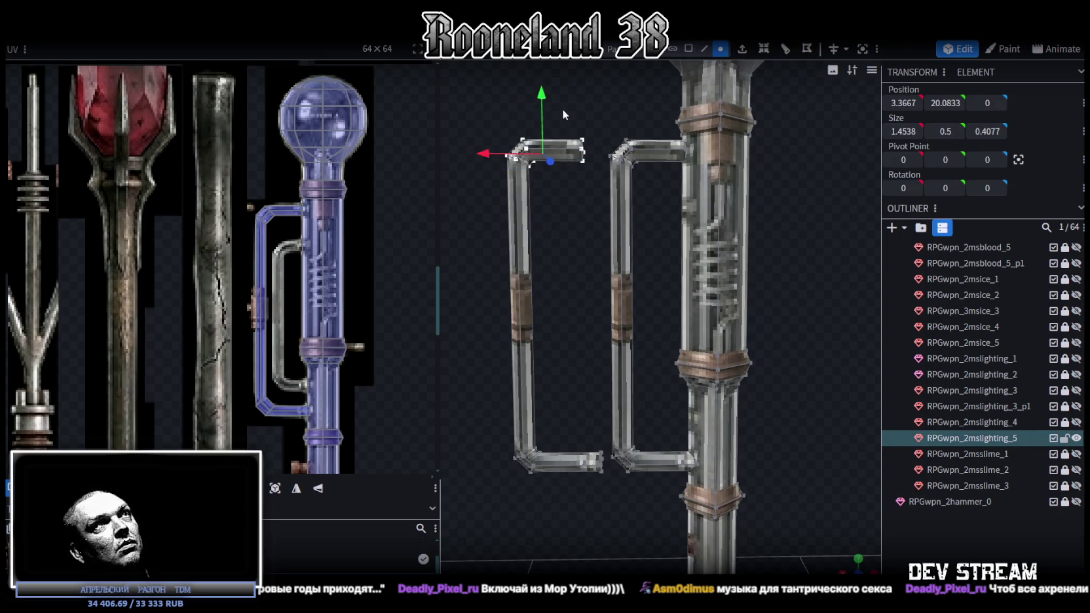
key(KP_1)
scroll(556, 322, up, 3)
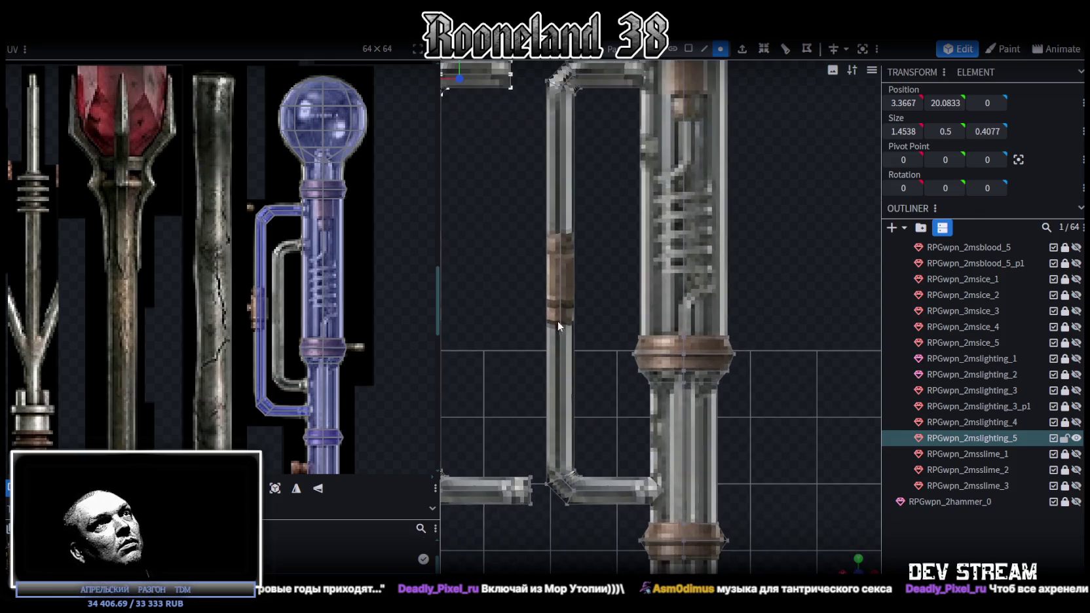
right_drag(556, 322, 632, 335)
drag(534, 114, 532, 174)
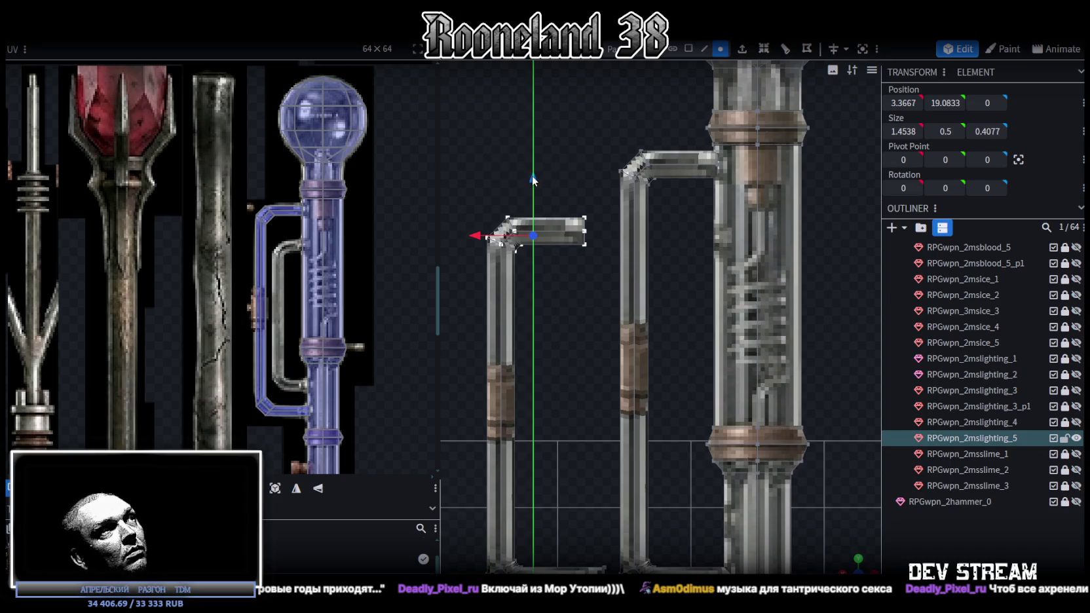
drag(532, 176, 535, 189)
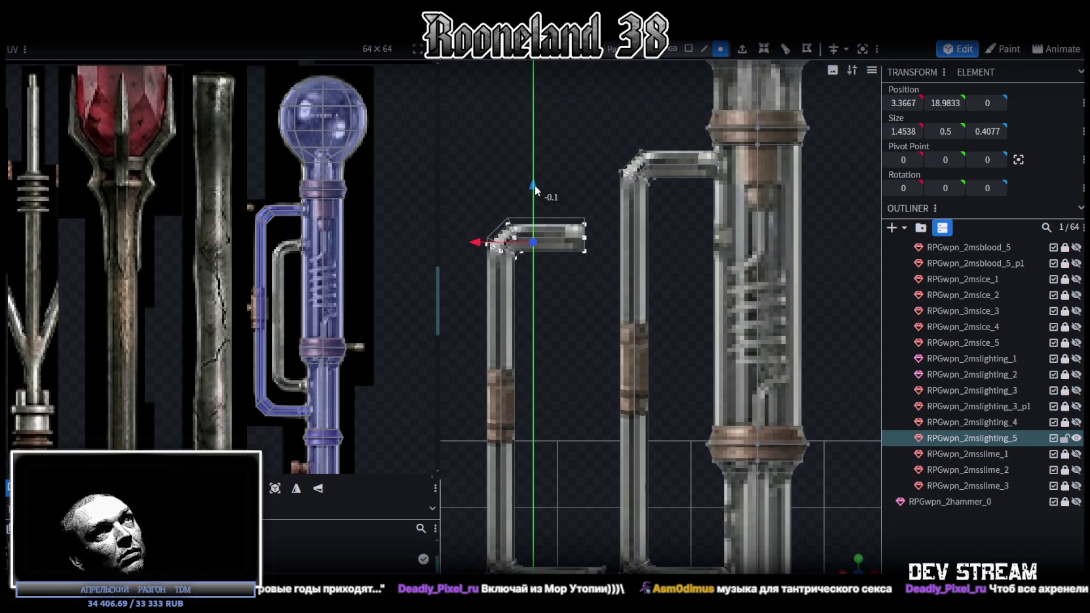
drag(577, 327, 547, 437)
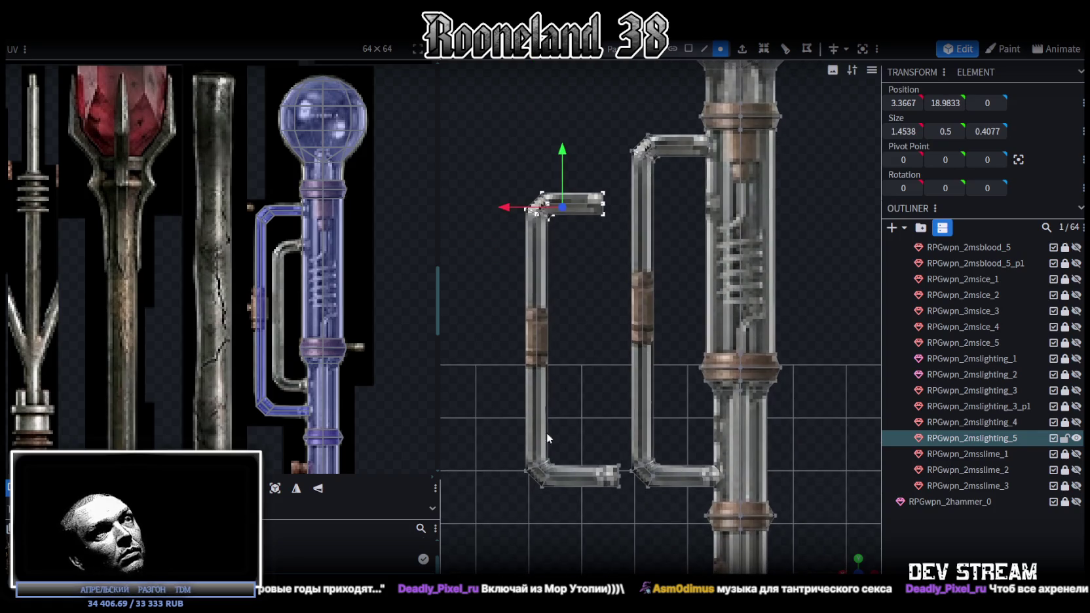
drag(517, 492, 628, 443)
drag(570, 420, 579, 374)
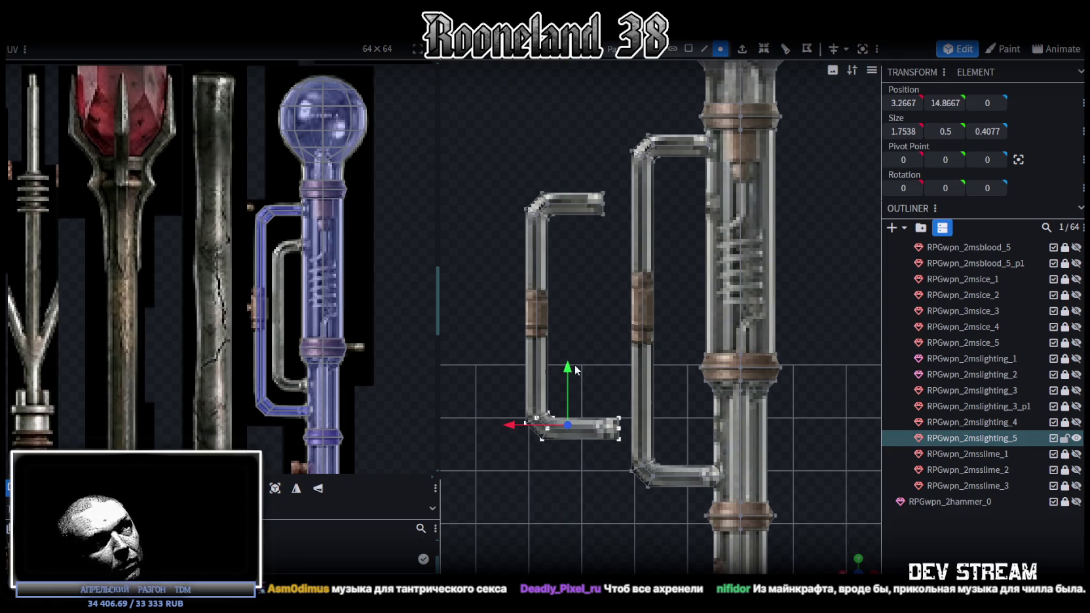
Move the smaller copy inside the original bracket and shift its lower end toward the shaft.
mouse_move(468, 145)
mouse_down()
mouse_move(644, 445)
mouse_move(624, 449)
mouse_up()
drag(513, 315, 652, 315)
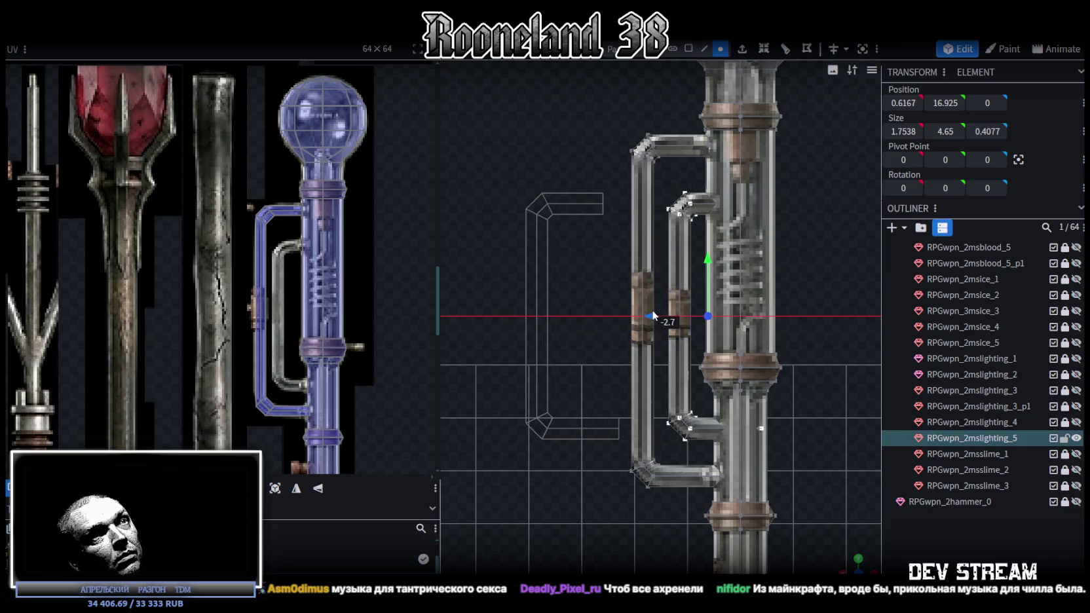
mouse_move(803, 460)
mouse_down()
mouse_move(724, 406)
mouse_move(671, 429)
mouse_move(714, 433)
mouse_up()
mouse_move(793, 264)
mouse_down()
mouse_move(809, 287)
mouse_move(697, 213)
mouse_move(661, 244)
mouse_move(647, 238)
mouse_up()
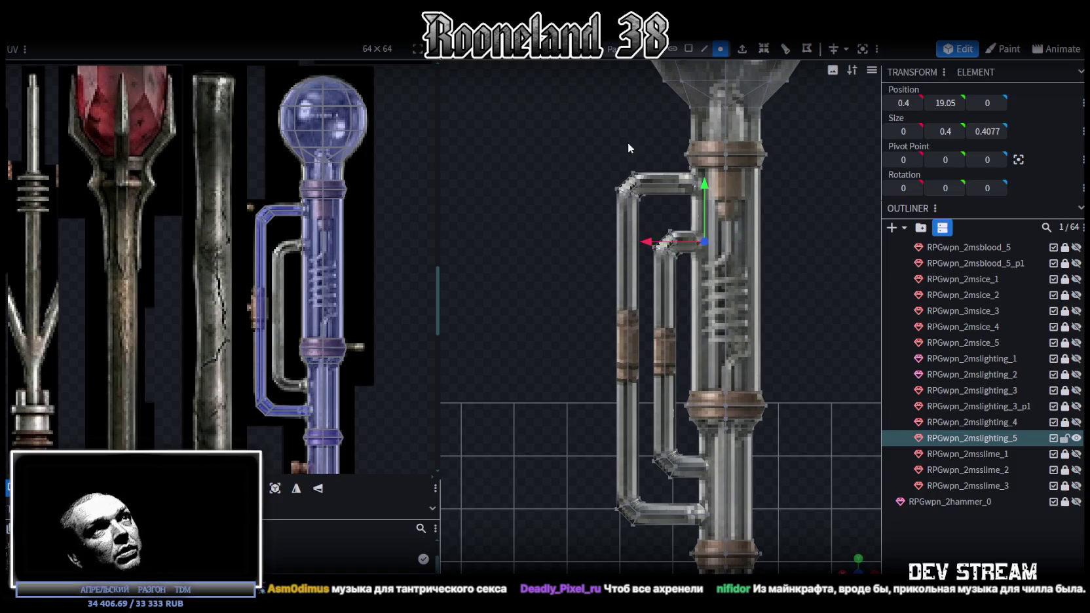
click(688, 48)
Select the whole inner pipe and move its UV island onto the texture's pipe area.
scroll(249, 230, up, 2)
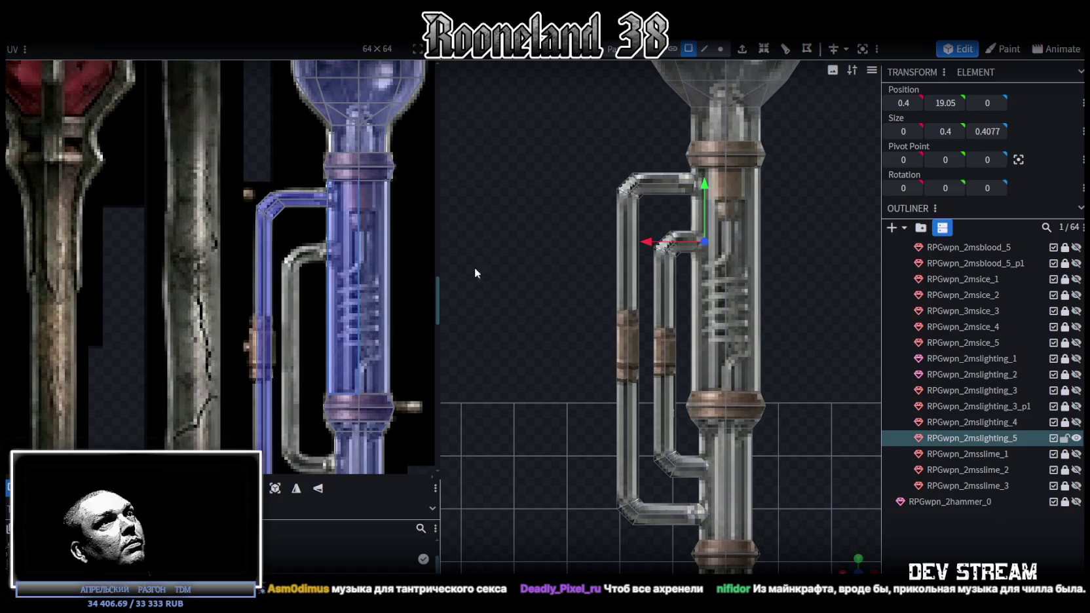
click(649, 365)
key(ctrl+a)
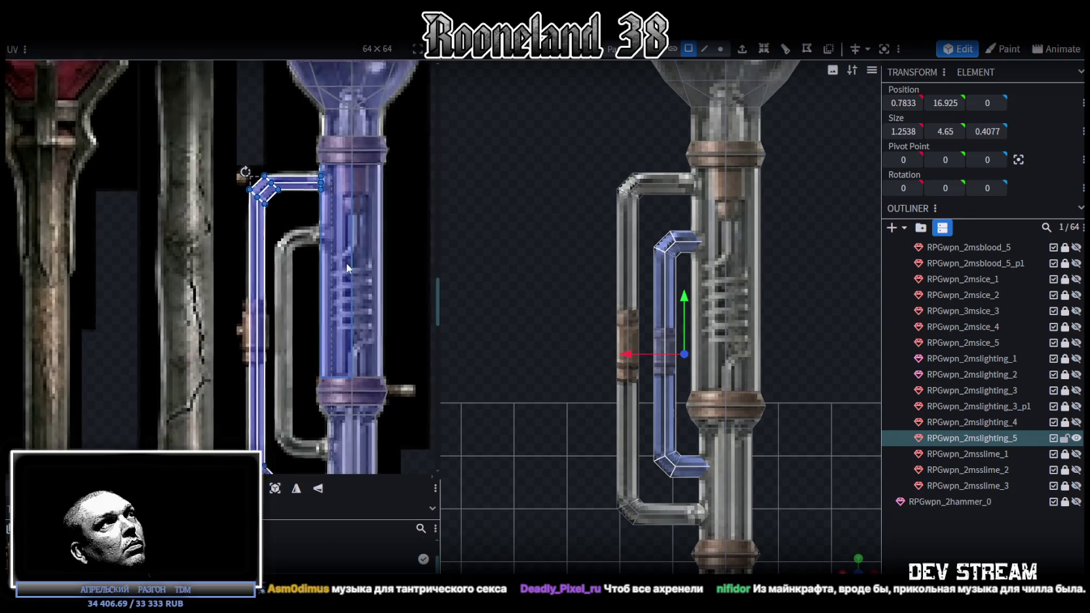
middle_drag(325, 303, 264, 147)
drag(233, 183, 247, 210)
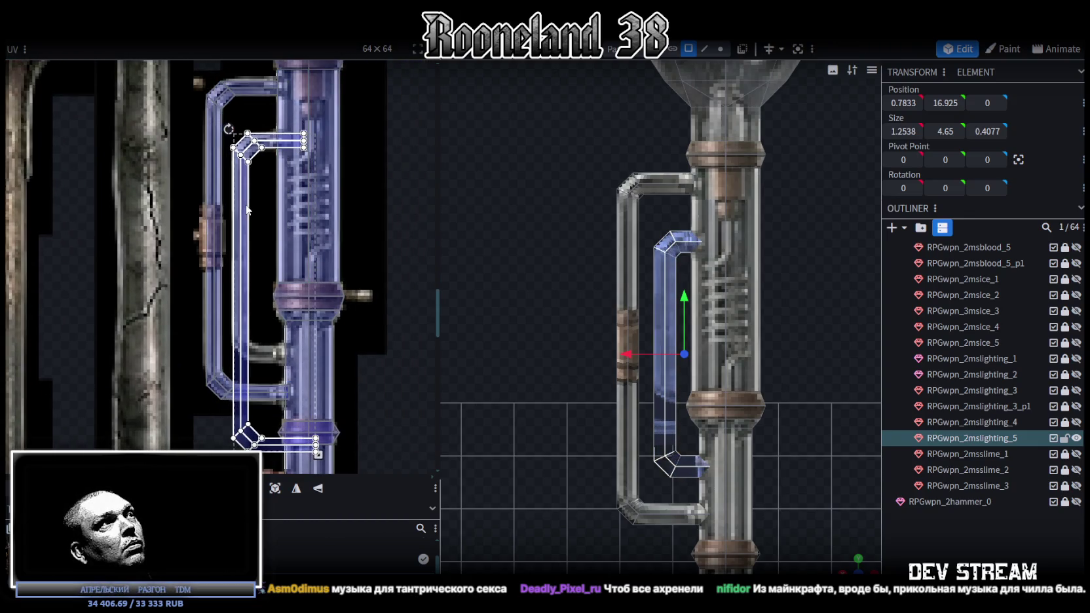
Split the inner pipe's vertical section into its own mesh and shorten its UV island to fit.
click(671, 270)
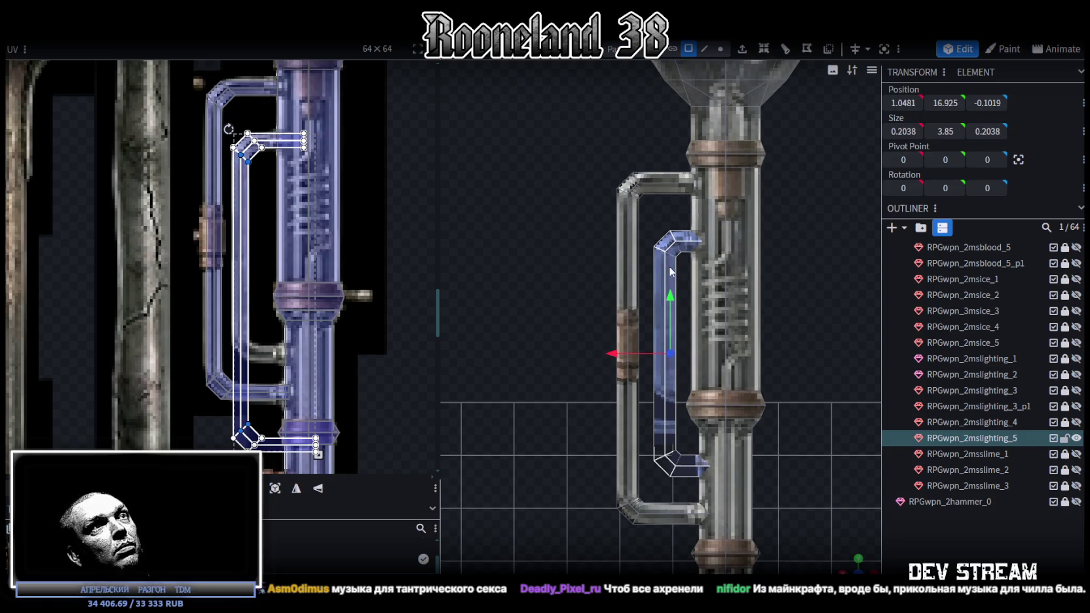
right_click(670, 270)
click(720, 376)
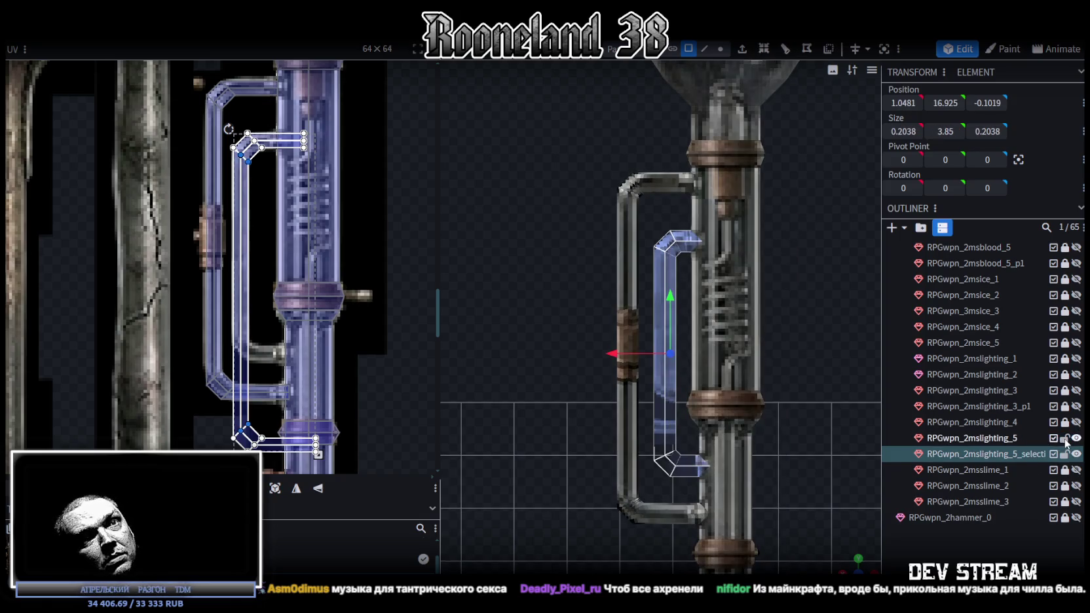
scroll(260, 249, up, 2)
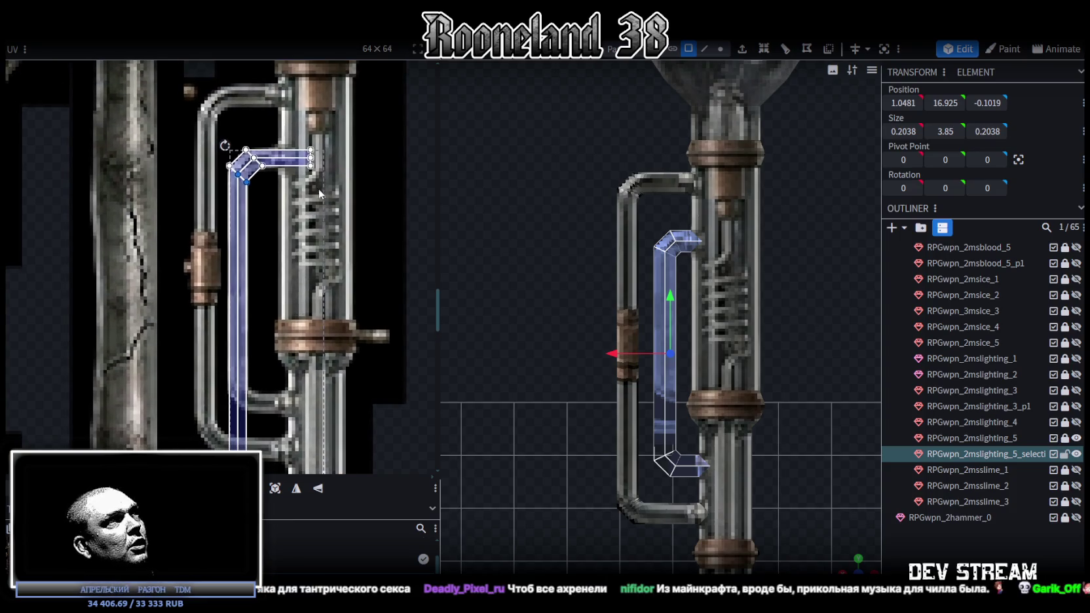
click(313, 167)
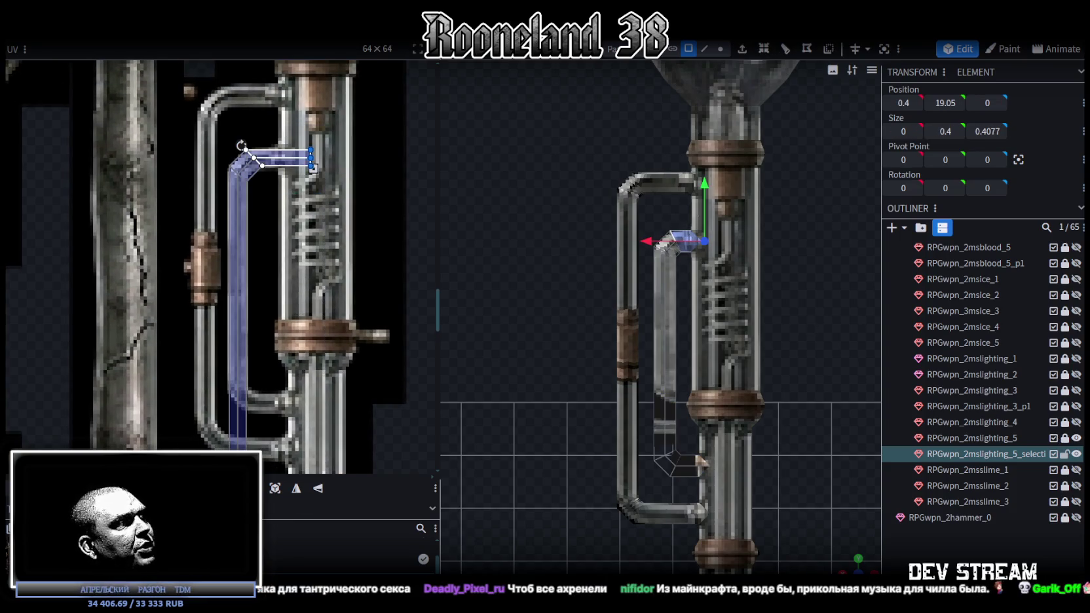
scroll(209, 393, down, 2)
scroll(210, 393, down, 2)
drag(202, 414, 353, 337)
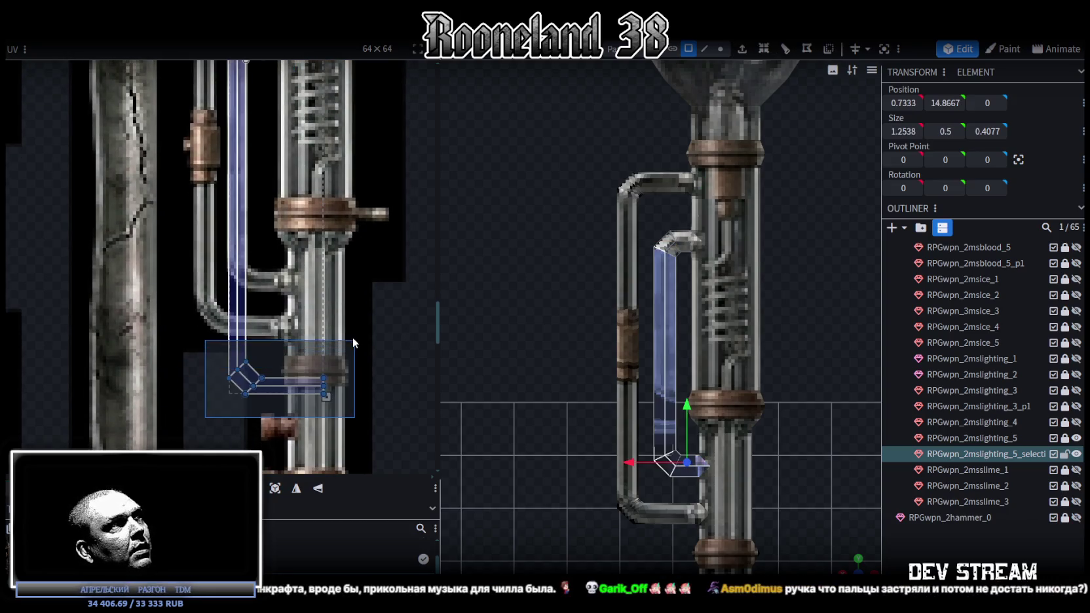
middle_drag(364, 373, 379, 421)
drag(340, 444, 340, 339)
Narrow the bottom elbow section's UV island horizontally on the texture.
scroll(340, 339, up, 1)
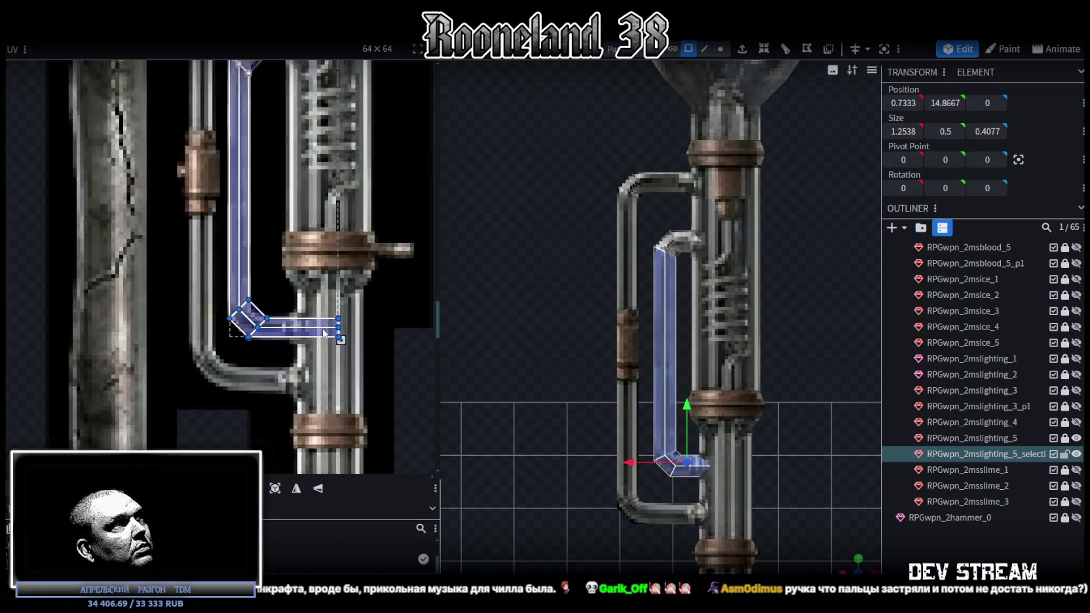
scroll(340, 339, up, 2)
click(193, 304)
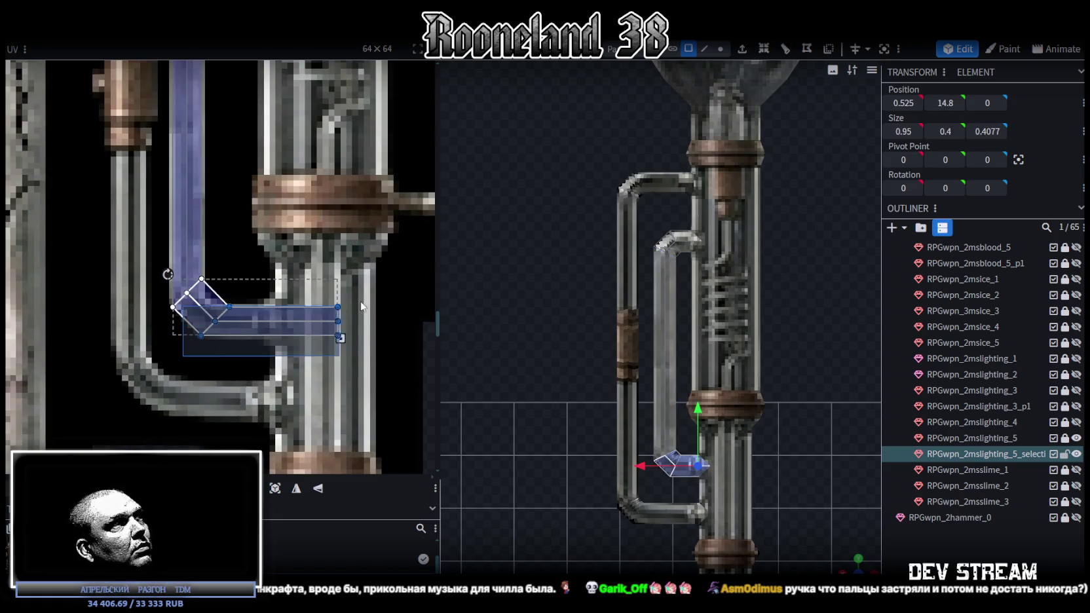
drag(340, 338, 332, 338)
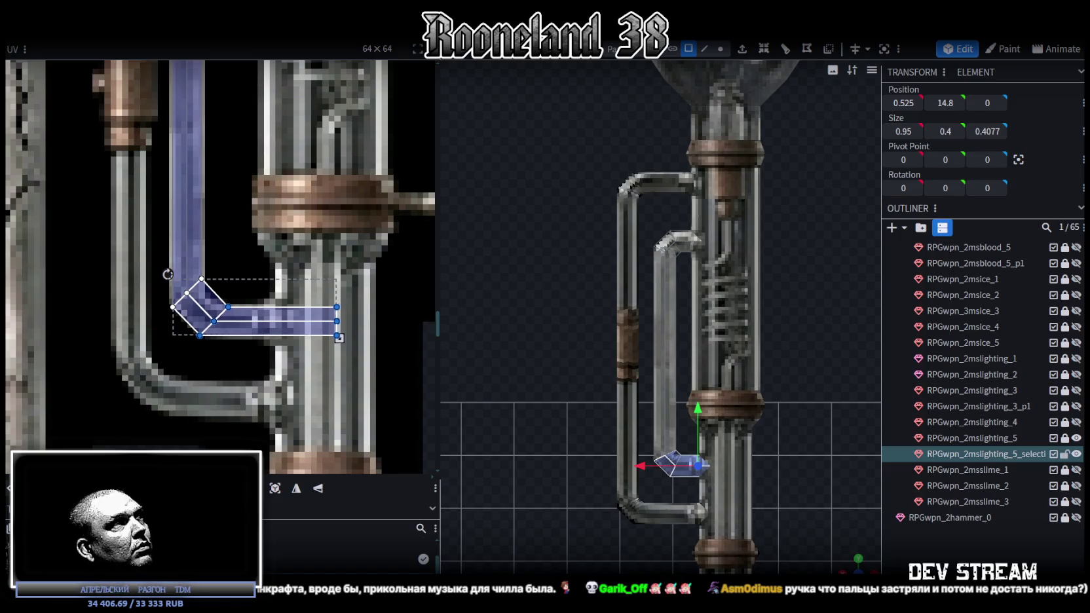
key(ctrl+z)
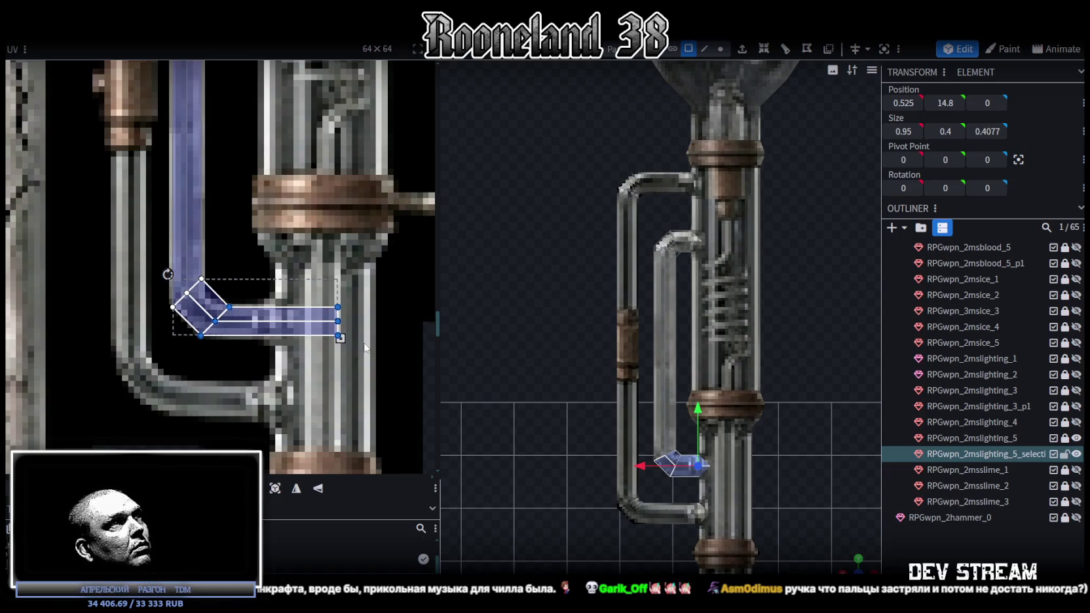
key(ctrl+z)
drag(340, 338, 285, 338)
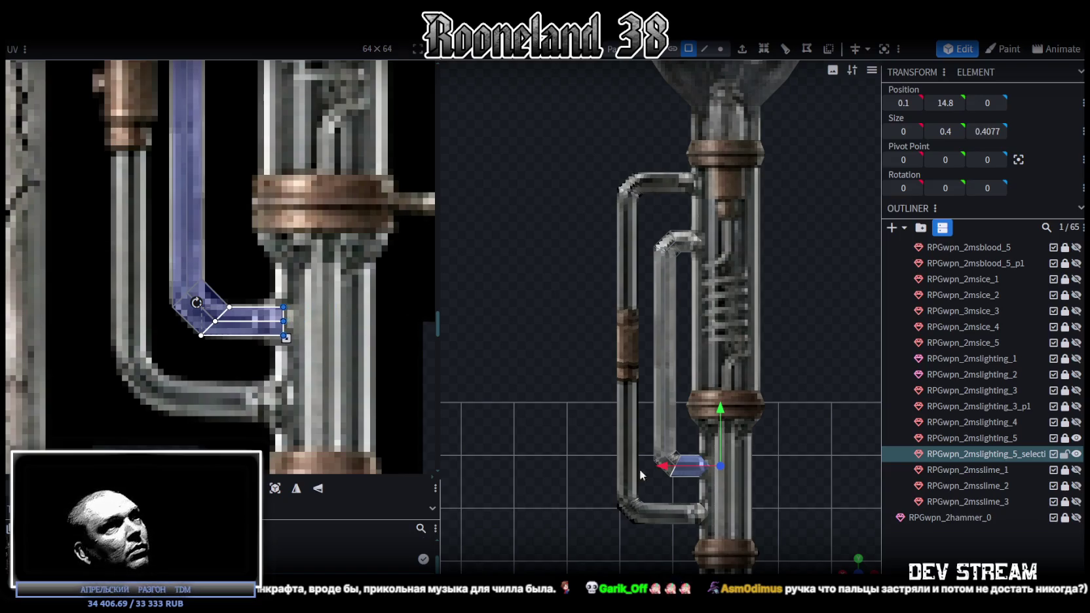
Select the whole inner bent pipe and zoom the UV editor to check its mapping.
scroll(696, 542, up, 2)
scroll(694, 439, up, 2)
scroll(677, 442, up, 2)
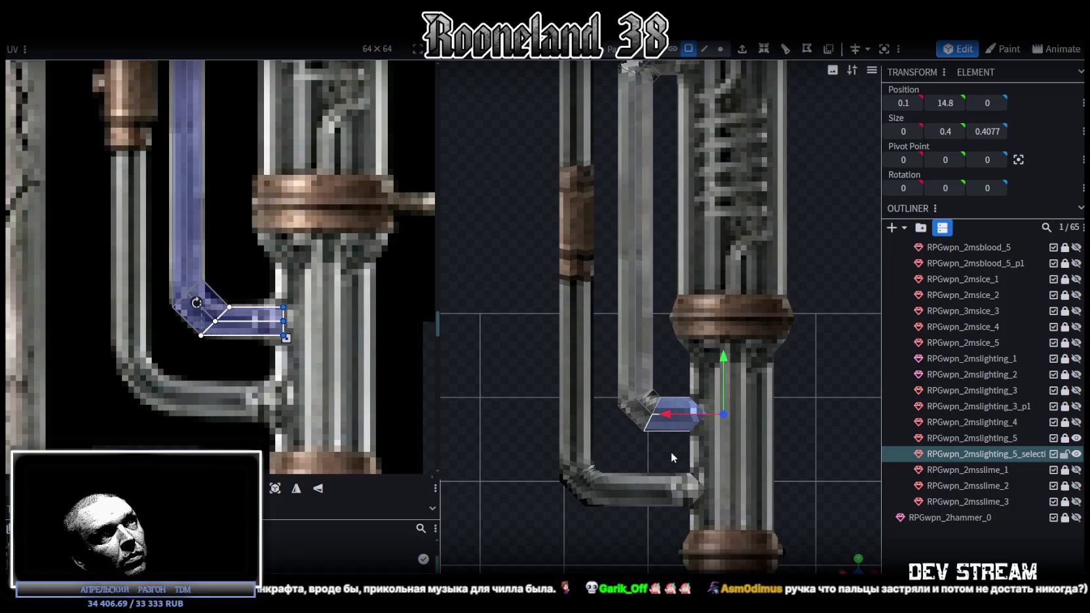
scroll(207, 341, down, 3)
scroll(218, 366, up, 2)
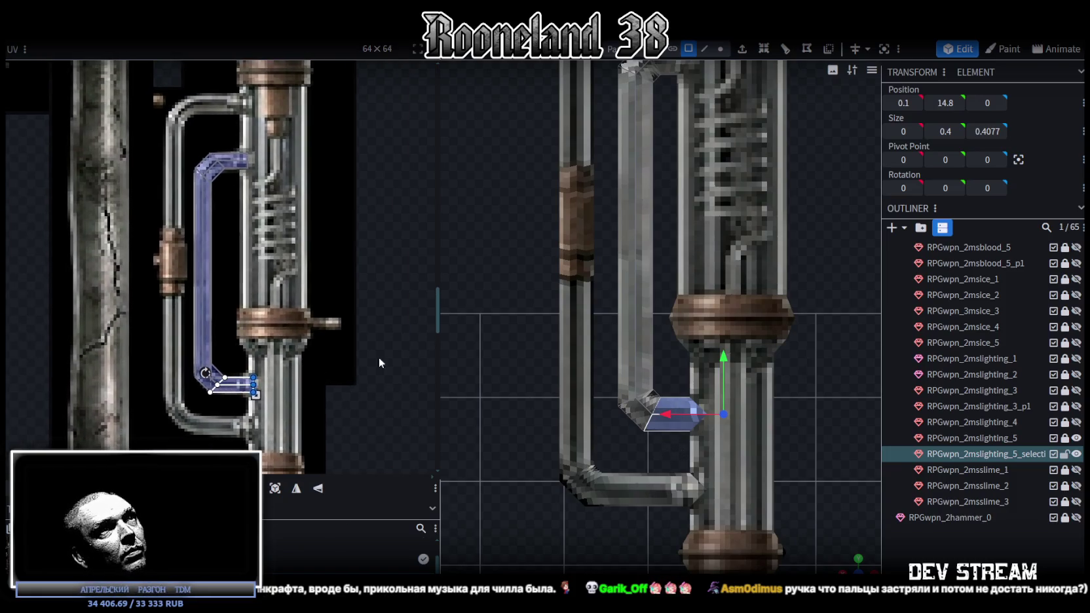
scroll(223, 321, up, 1)
scroll(210, 295, up, 2)
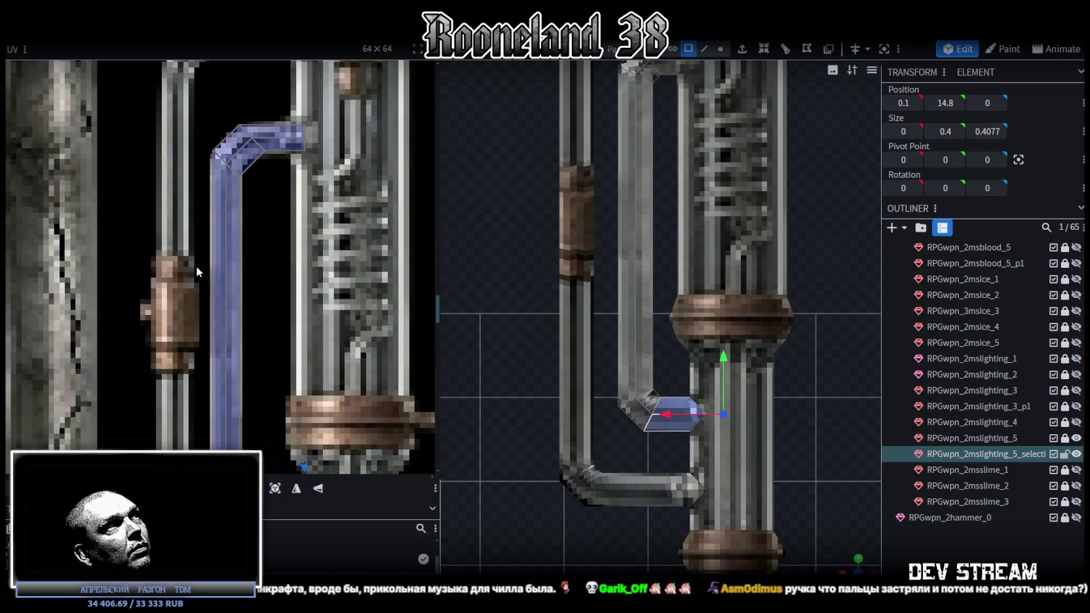
scroll(210, 262, down, 1)
drag(199, 188, 270, 441)
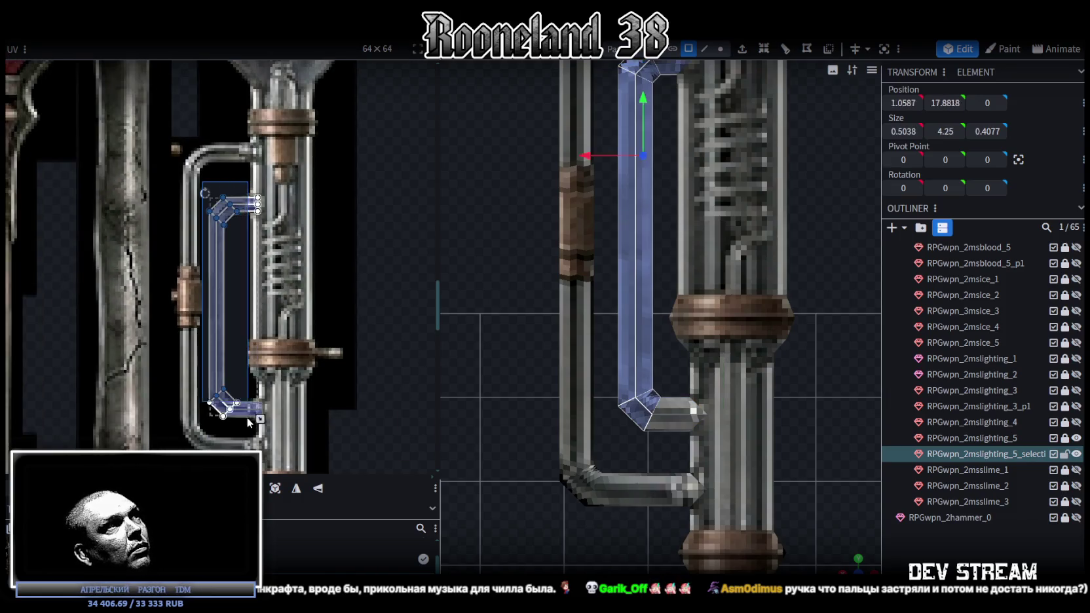
scroll(229, 376, up, 5)
scroll(228, 376, up, 1)
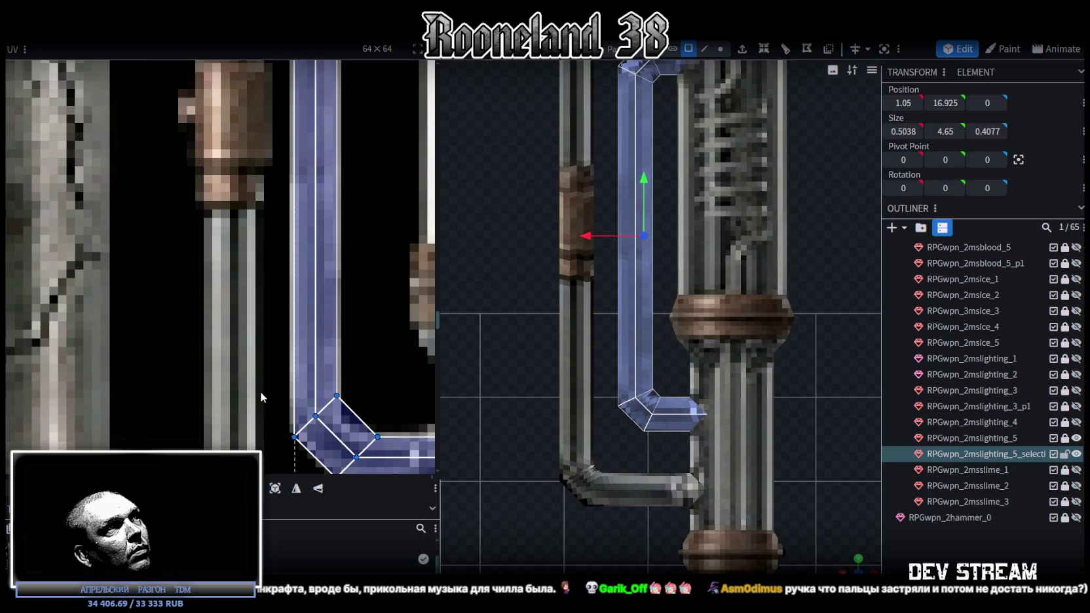
scroll(352, 422, down, 2)
scroll(308, 380, down, 2)
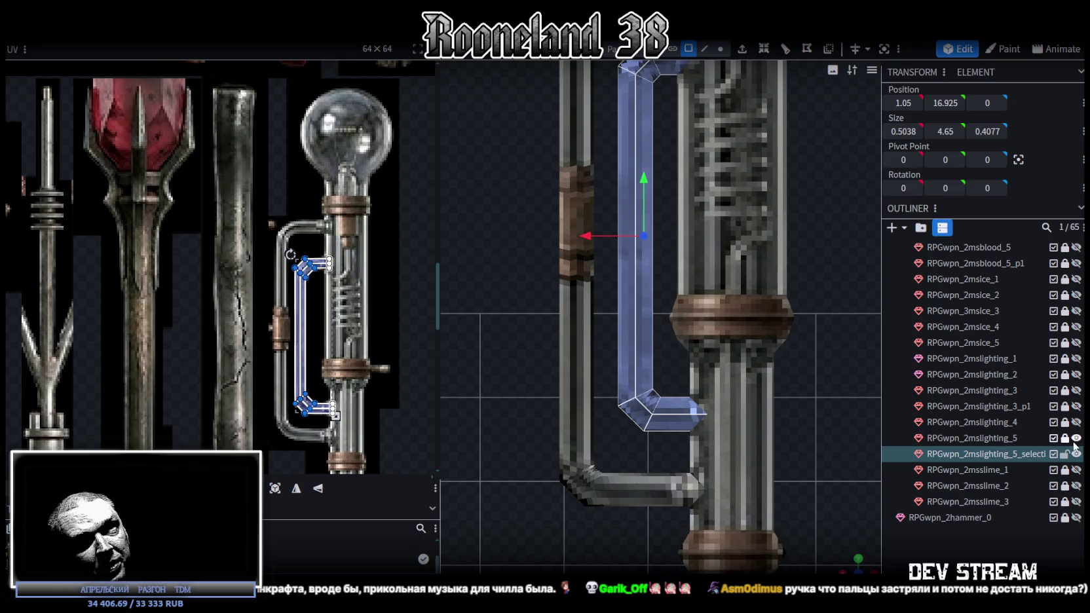
Merge the separated bracket mesh into RPGwpn_2mslighting_5 with Merge Meshes.
click(1030, 440)
right_click(986, 453)
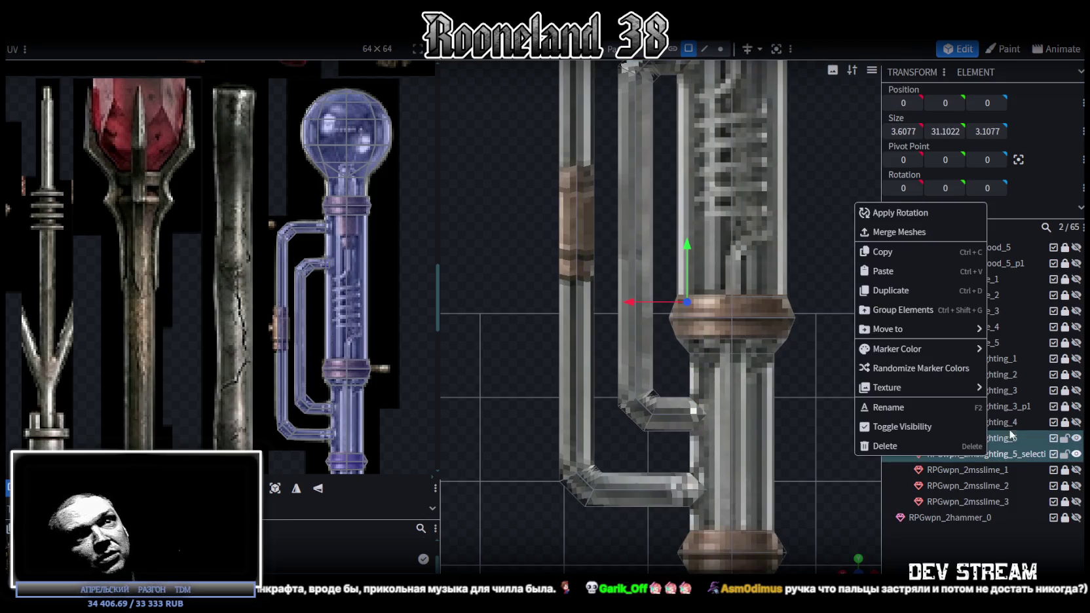
click(913, 233)
scroll(779, 305, down, 3)
drag(777, 244, 747, 144)
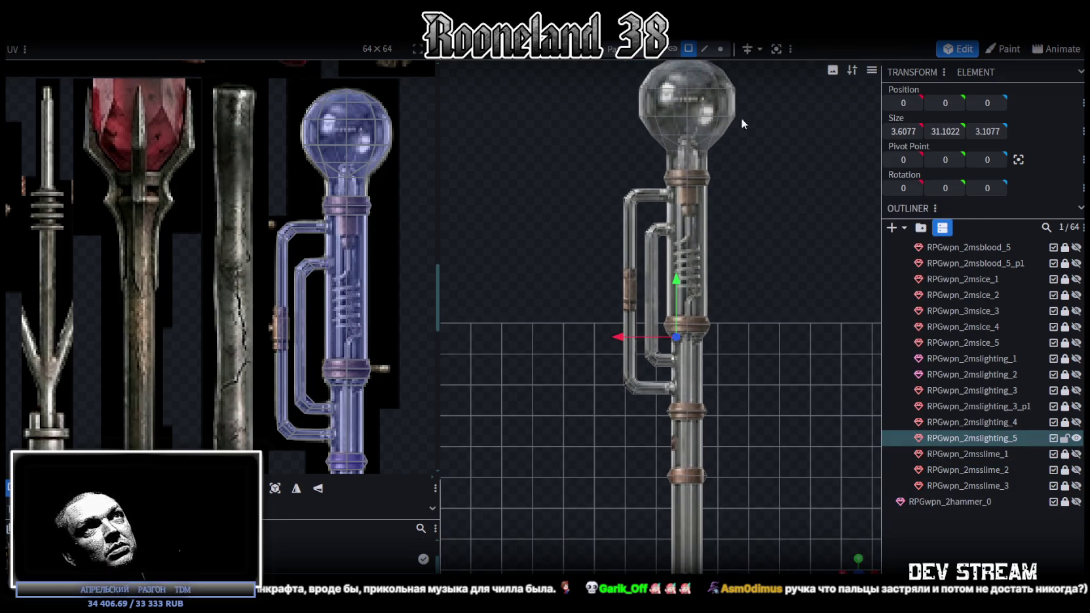
Snap the overlapping vertices together and weld the 20 duplicates with Merge Vertices.
click(719, 49)
scroll(719, 309, down, 3)
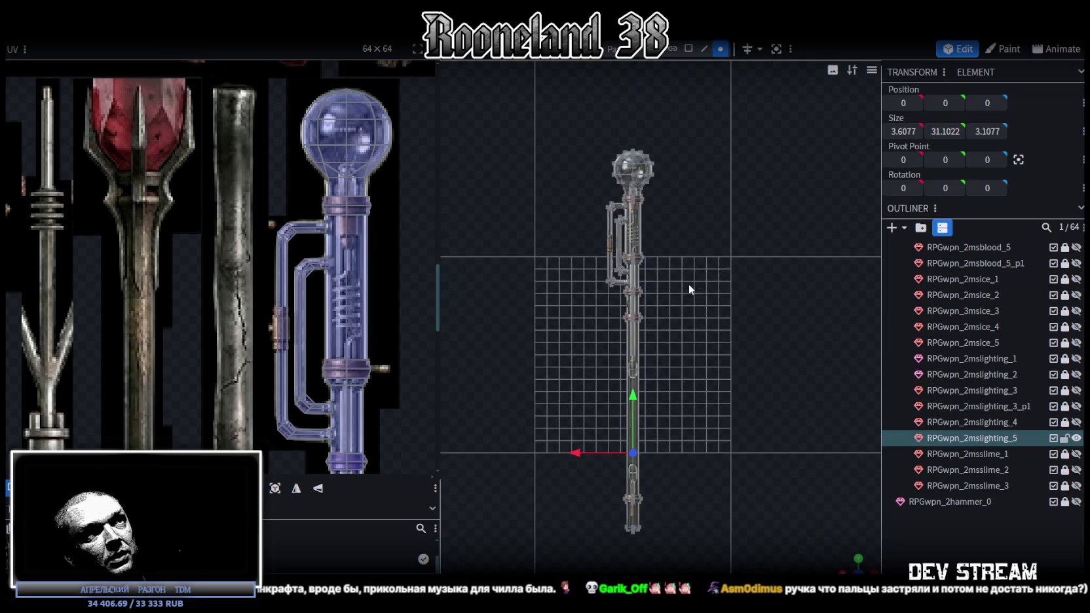
drag(688, 285, 643, 379)
drag(630, 229, 631, 218)
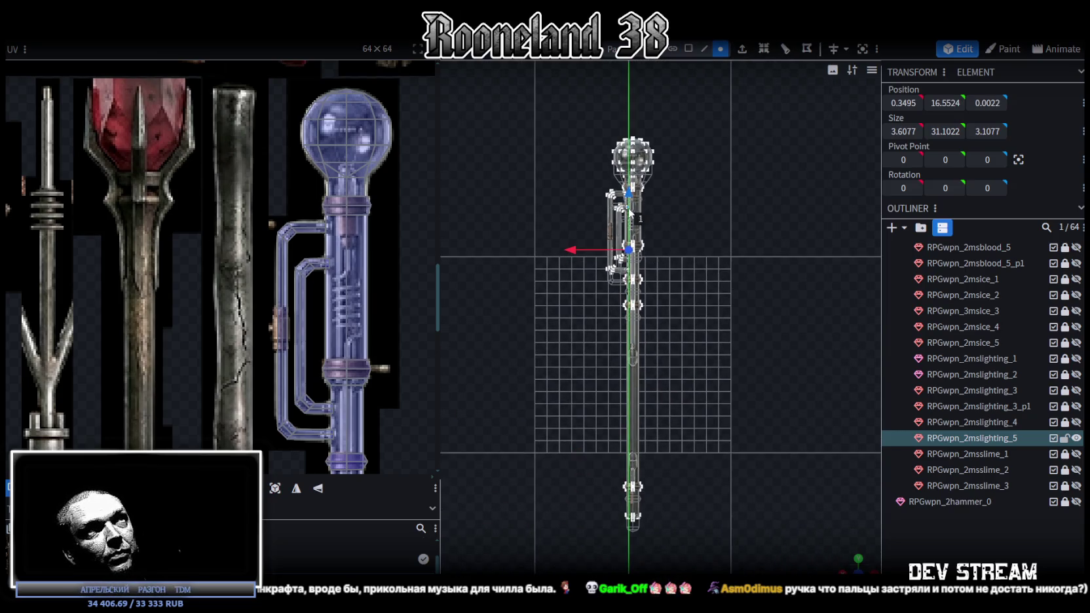
click(577, 140)
Clear the selection and inspect the merged staff up to its bulb top.
drag(568, 175, 750, 429)
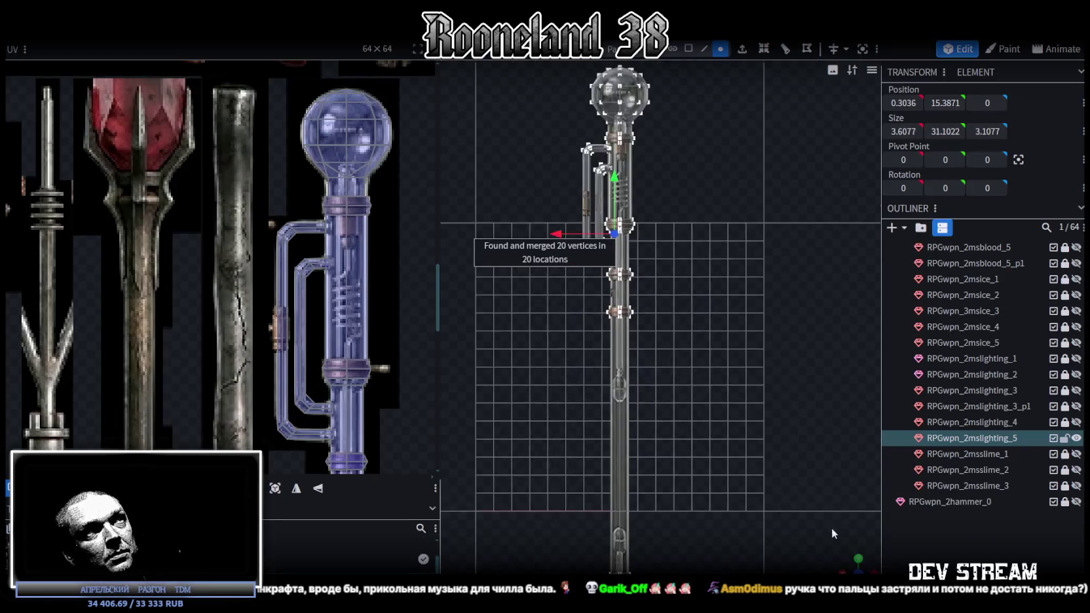
click(646, 333)
mouse_move(647, 332)
mouse_down()
mouse_move(718, 332)
mouse_move(633, 296)
mouse_move(522, 325)
mouse_move(645, 273)
mouse_move(484, 287)
mouse_move(761, 355)
mouse_move(709, 308)
mouse_move(571, 319)
mouse_move(762, 374)
mouse_move(603, 354)
mouse_move(658, 334)
mouse_move(781, 327)
mouse_move(790, 378)
mouse_move(738, 405)
mouse_move(690, 324)
mouse_move(692, 355)
mouse_move(719, 407)
mouse_up()
key(ctrl+a)
right_drag(724, 207, 719, 294)
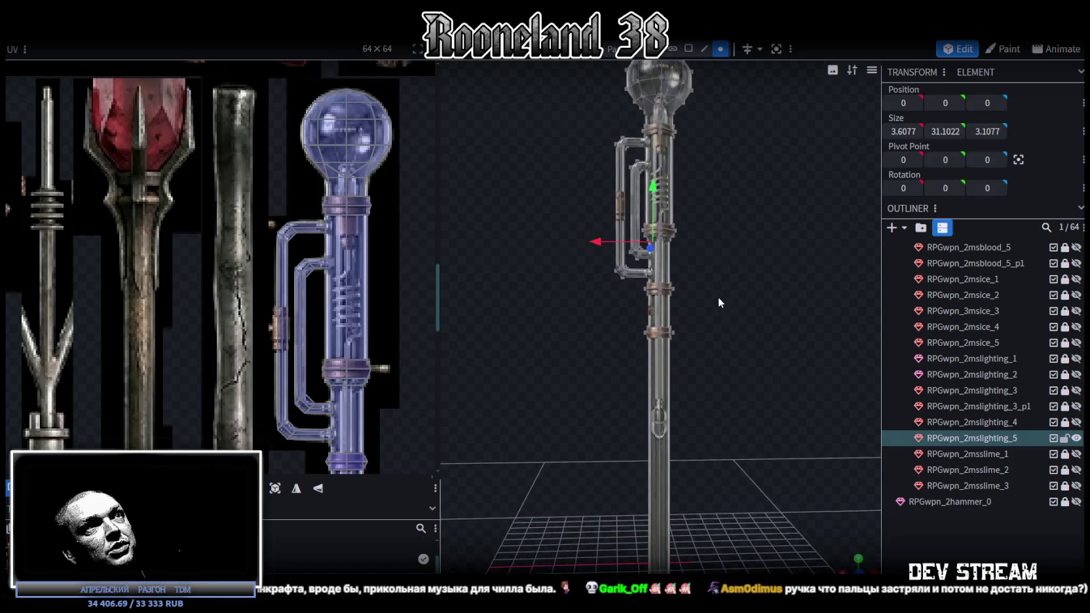
Duplicate the inner bracket's lower horizontal pipe piece and move the copy down to Y 12.1.
scroll(327, 354, down, 3)
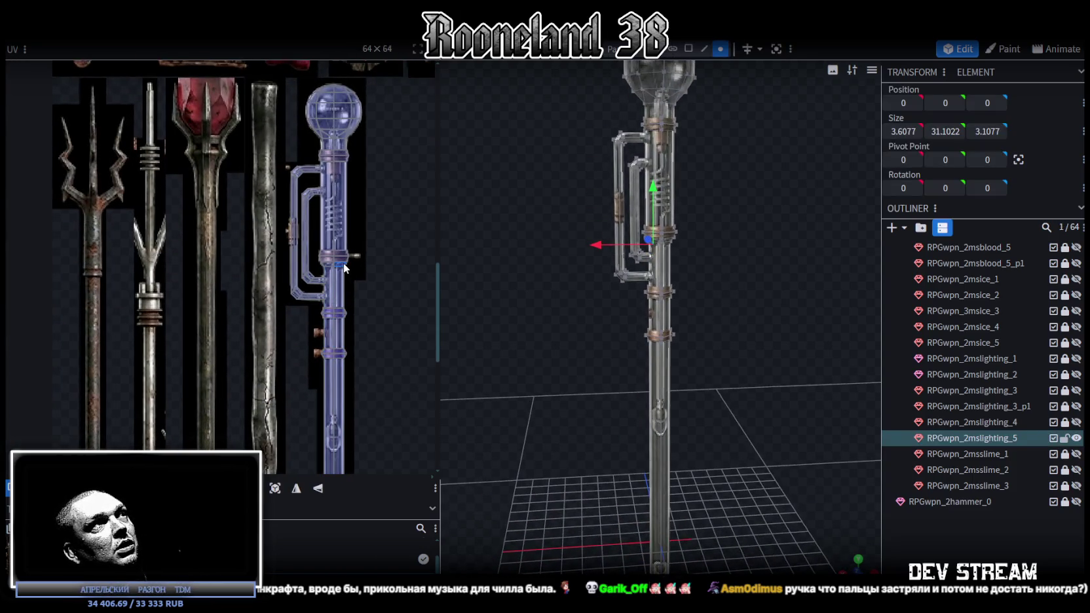
scroll(318, 344, up, 3)
scroll(335, 300, up, 2)
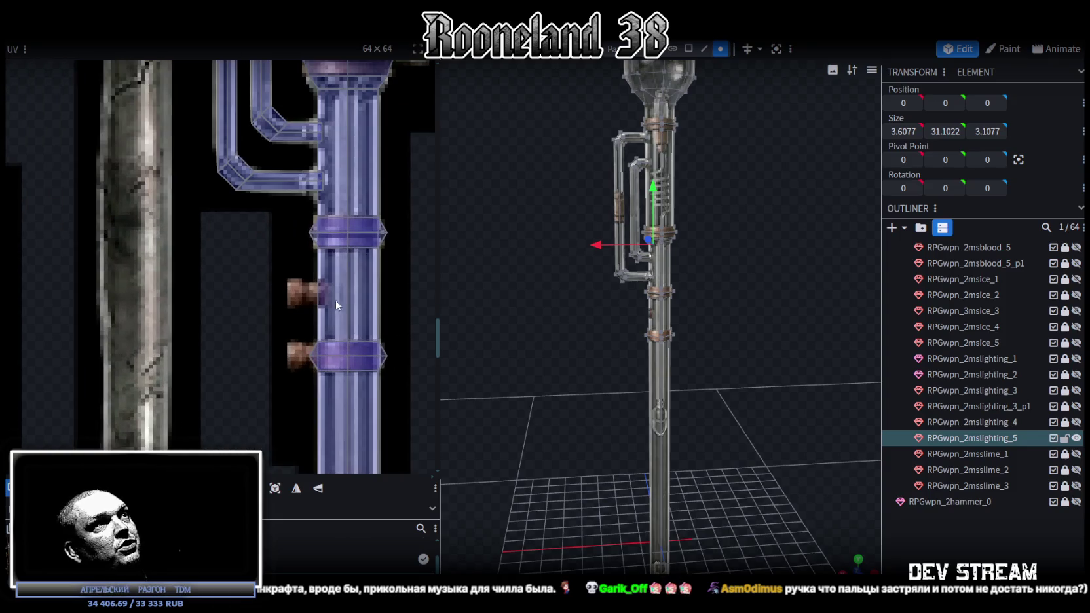
scroll(579, 365, up, 1)
scroll(537, 369, up, 2)
scroll(537, 368, up, 1)
scroll(542, 362, up, 1)
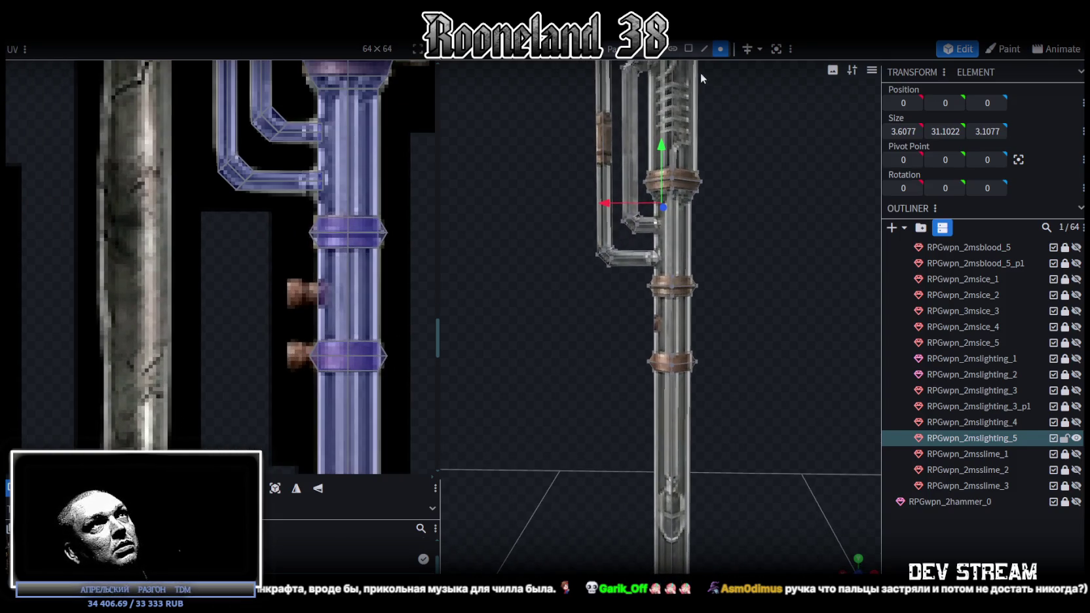
scroll(615, 201, up, 2)
click(632, 241)
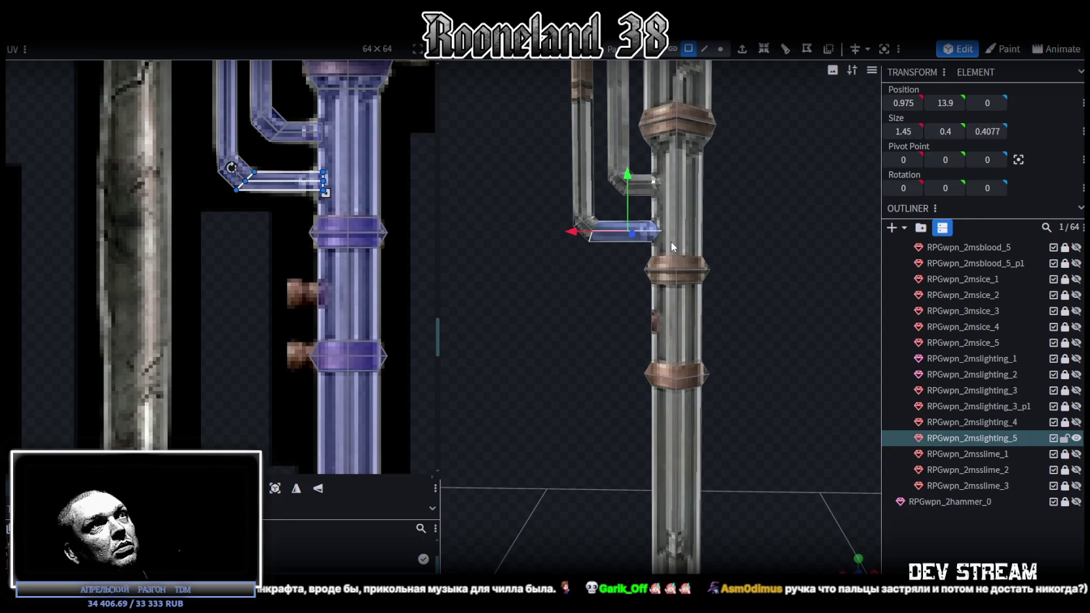
scroll(671, 241, up, 1)
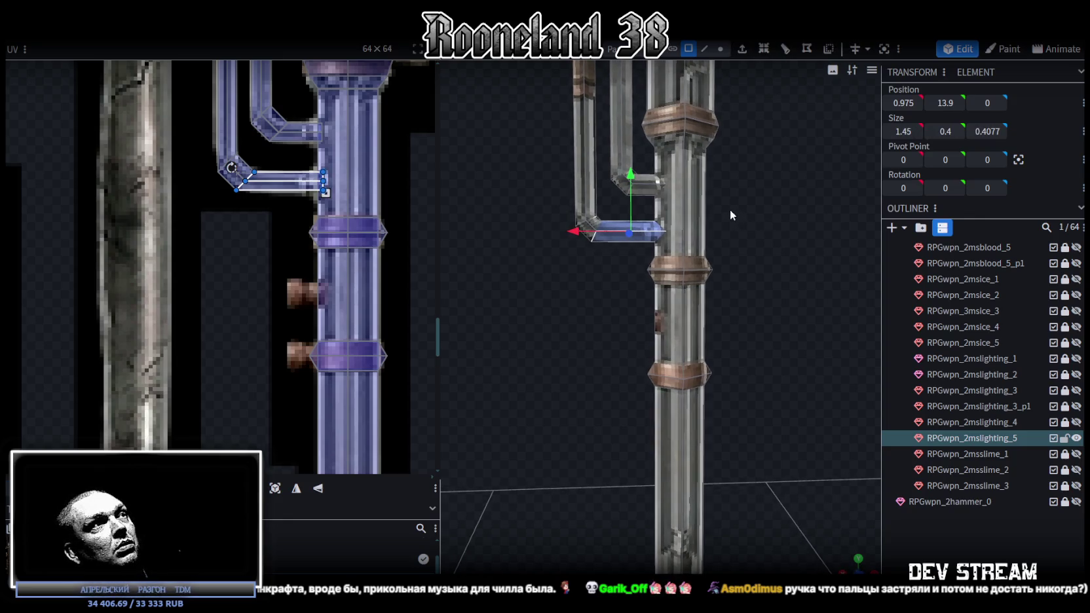
right_click(729, 209)
click(747, 217)
mouse_move(622, 178)
mouse_down()
mouse_move(633, 269)
mouse_move(678, 184)
mouse_up()
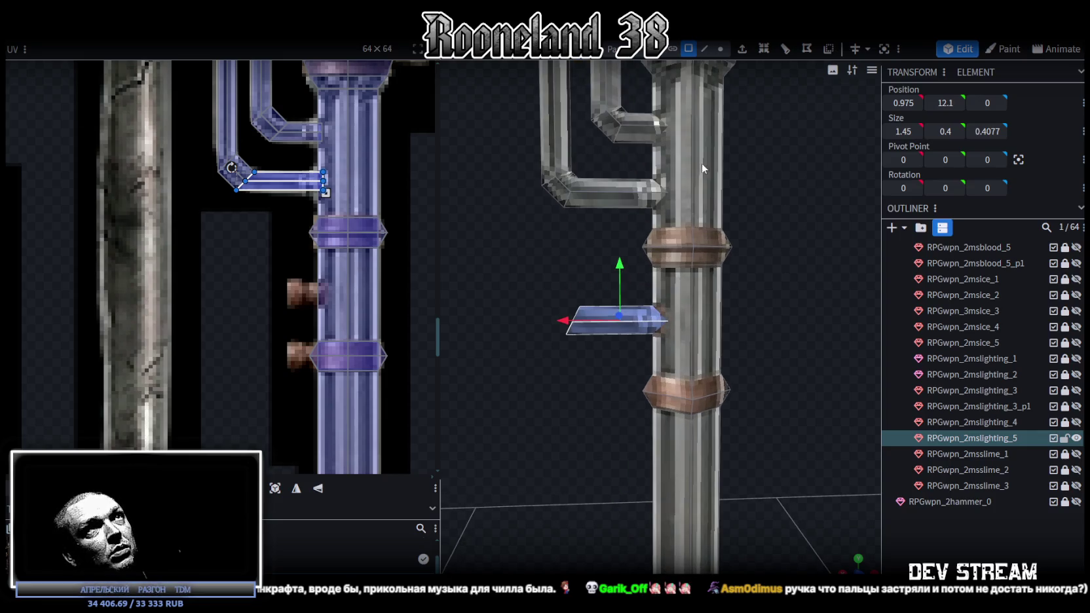
Set the copy's outer end vertices to X 1 to shorten it.
click(721, 48)
drag(542, 263, 605, 355)
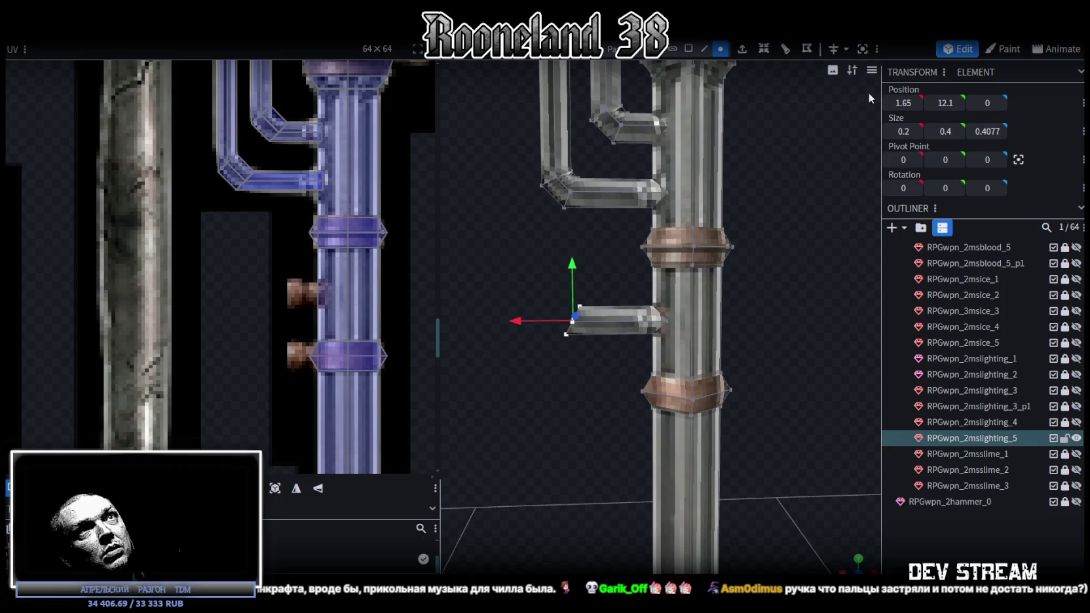
text(1)
key(Return)
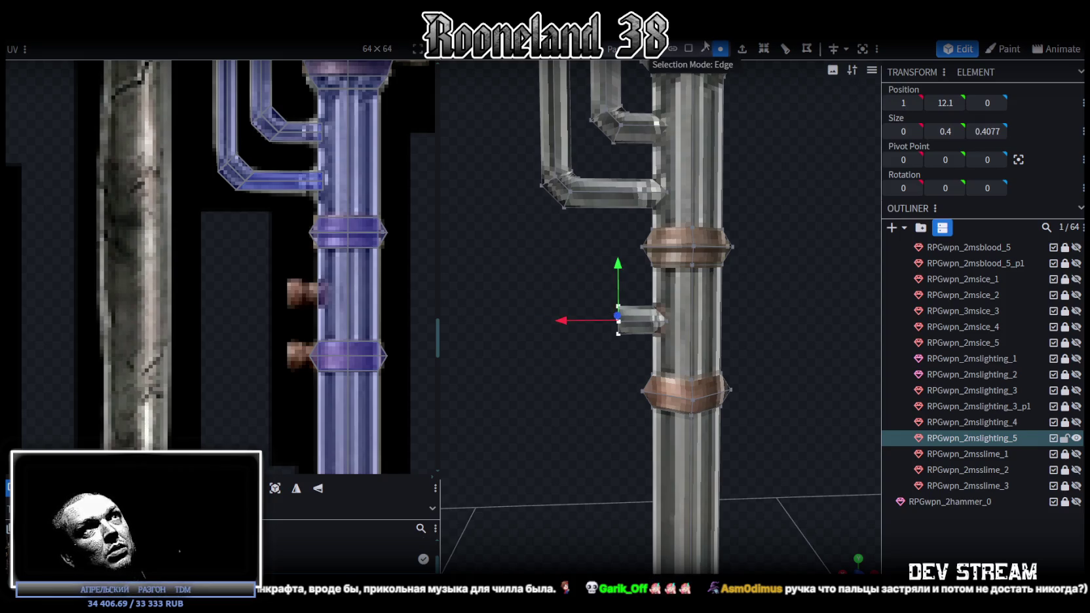
Adjust the stub's end so it juts 0.7 from the shaft as a small pipe stub.
click(704, 48)
drag(743, 171, 820, 303)
scroll(733, 323, up, 3)
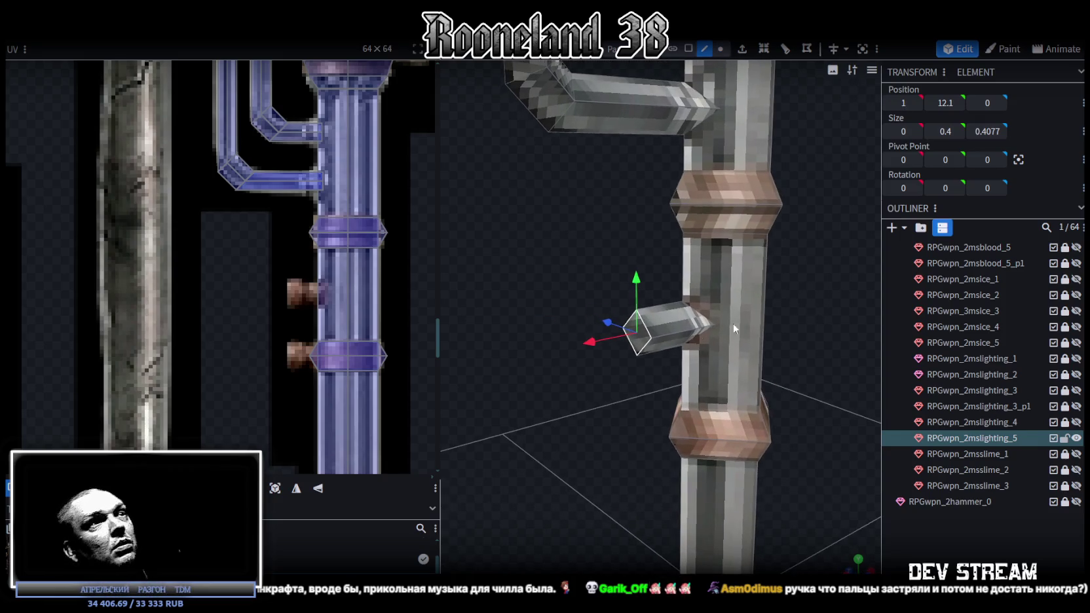
click(639, 325)
mouse_move(632, 344)
mouse_down()
mouse_move(759, 324)
mouse_move(753, 313)
mouse_up()
click(688, 49)
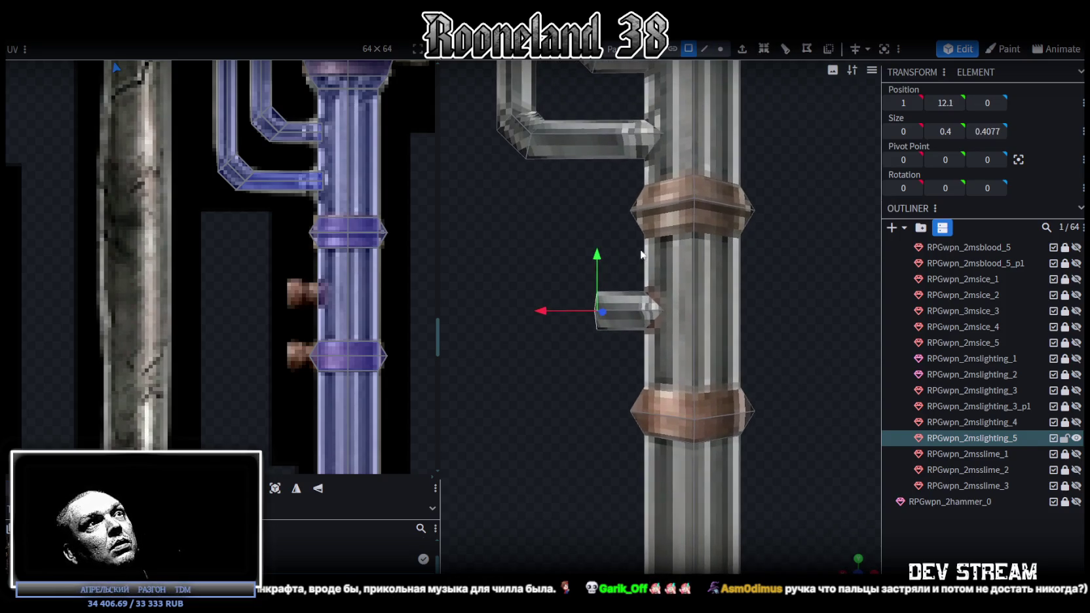
click(613, 318)
drag(676, 336, 778, 320)
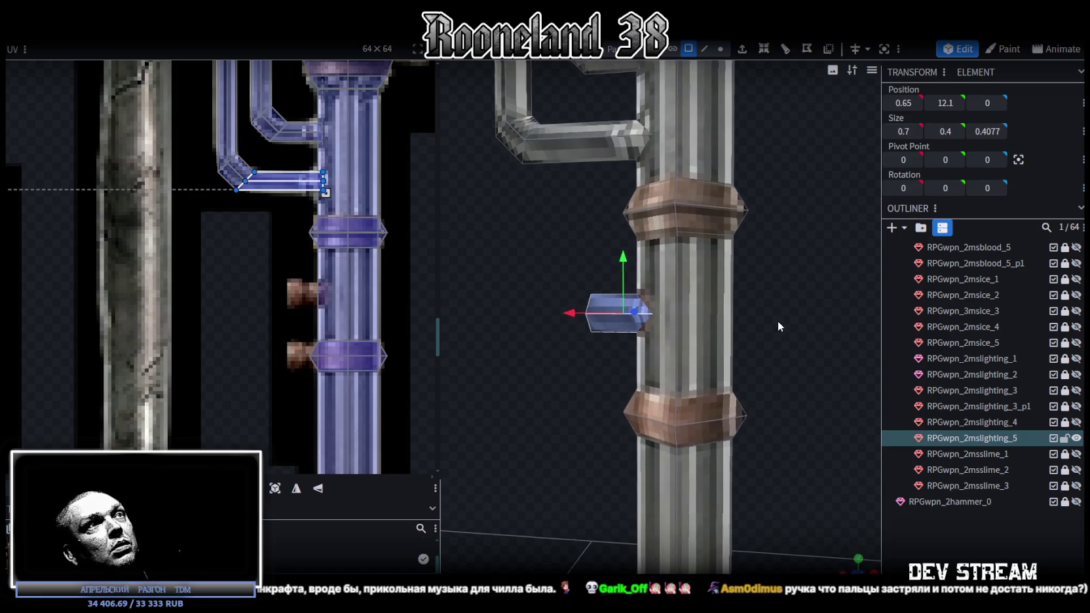
scroll(609, 327, down, 5)
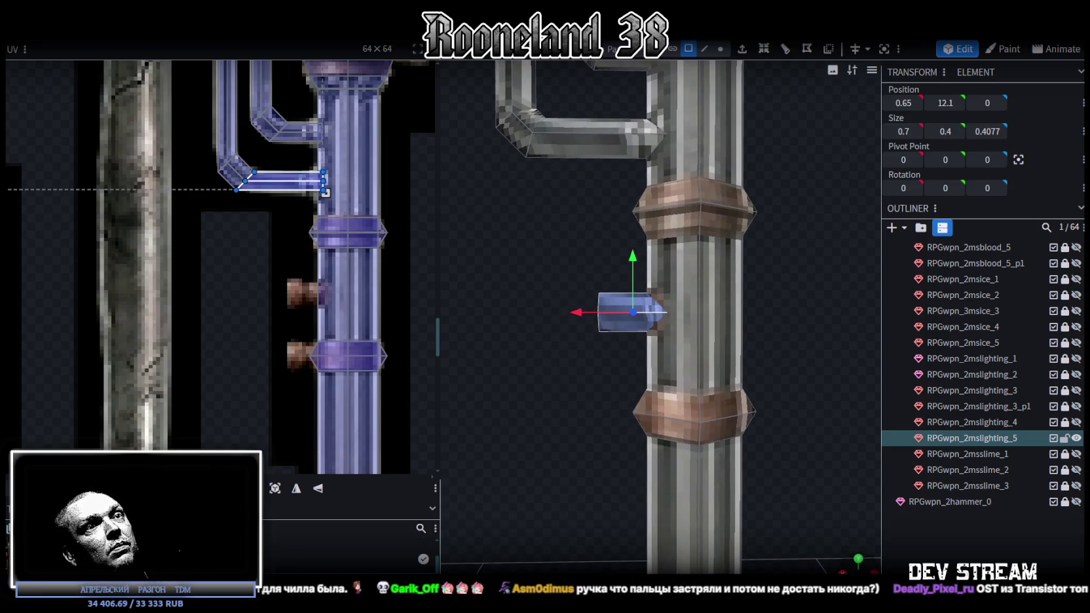
click(859, 569)
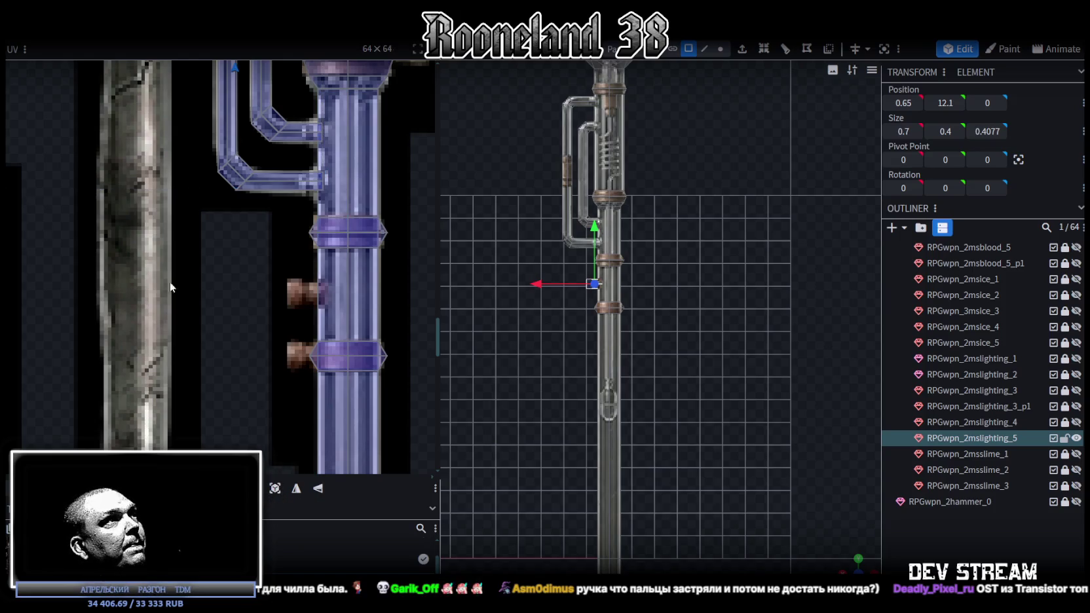